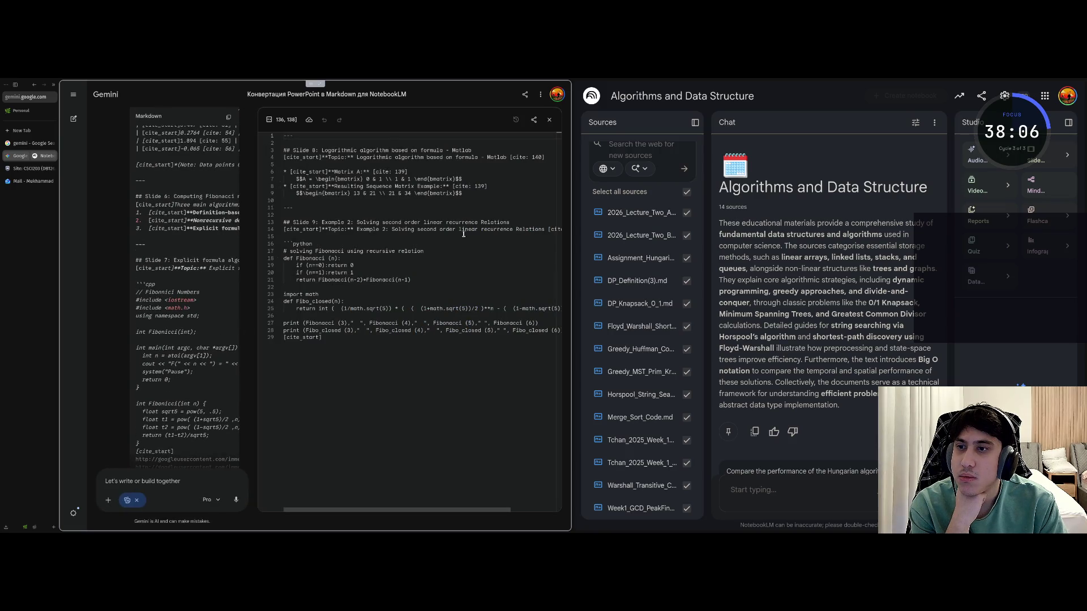
Step: Close the Canvas panel and copy the whole slide-by-slide Markdown block of the algorithms lecture
left_click(549, 119)
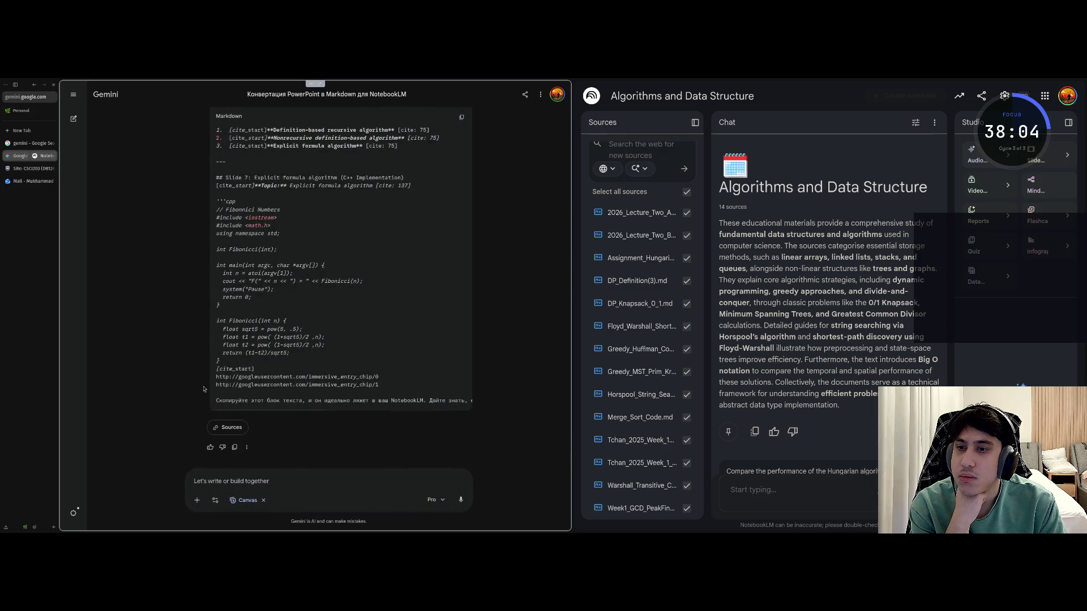
scroll(205, 389, "up", 5)
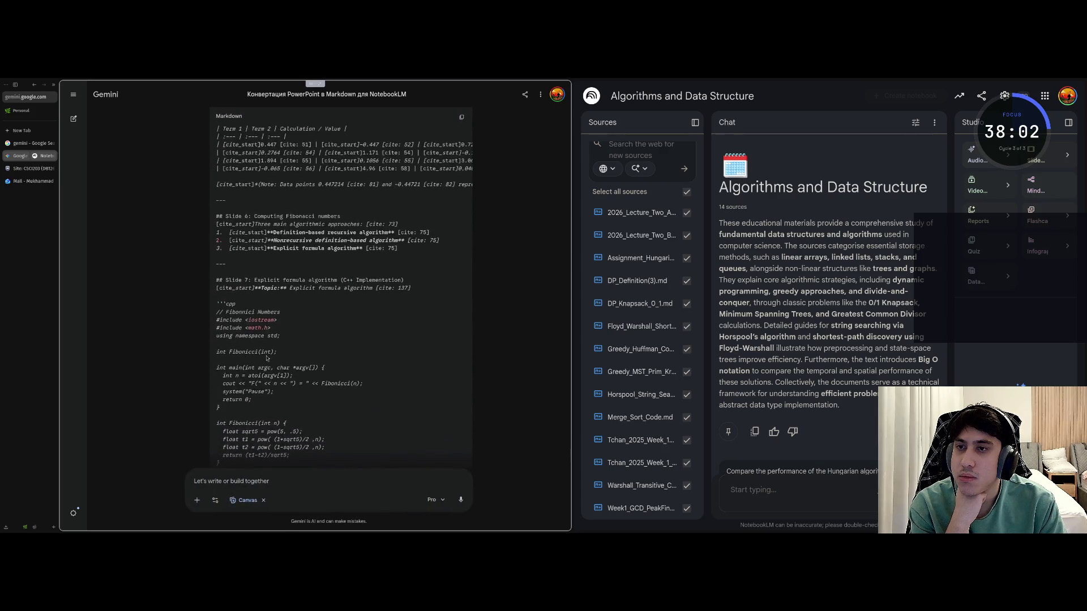
scroll(263, 358, "up", 10)
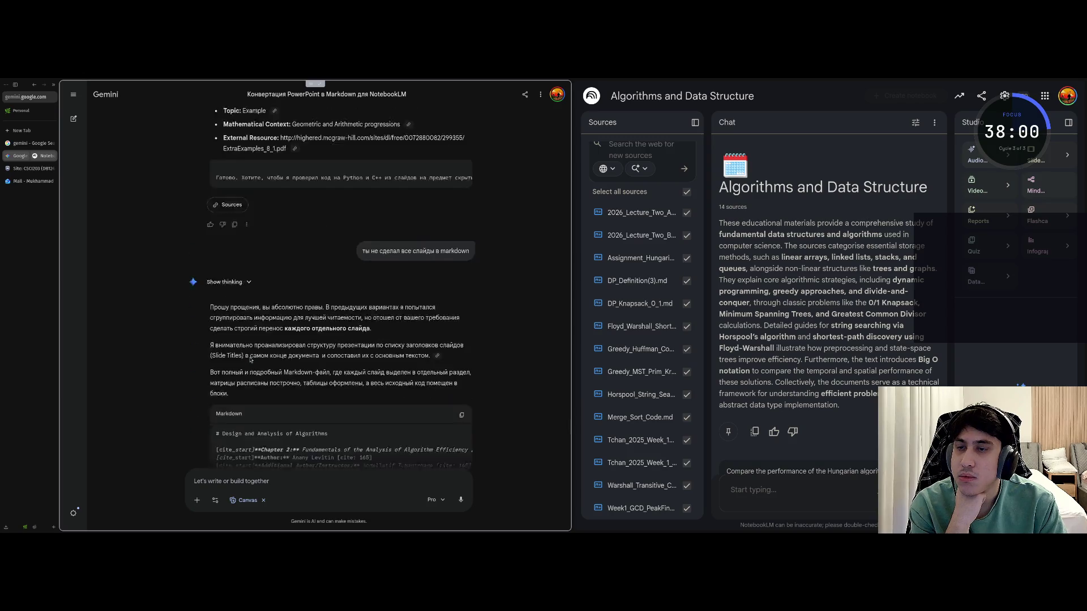
scroll(251, 359, "down", 5)
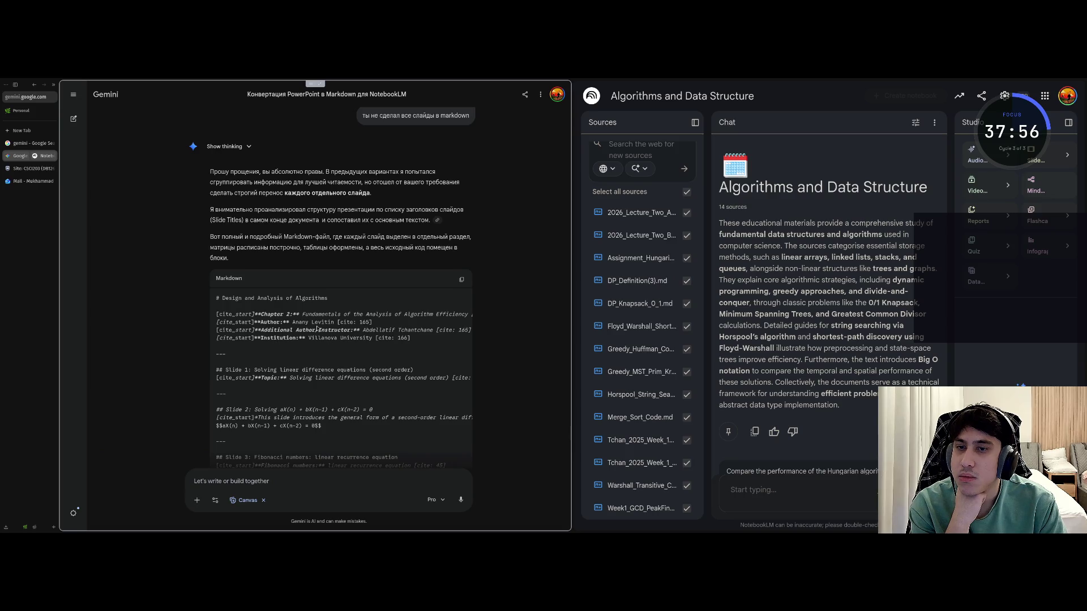
scroll(256, 325, "down", 15)
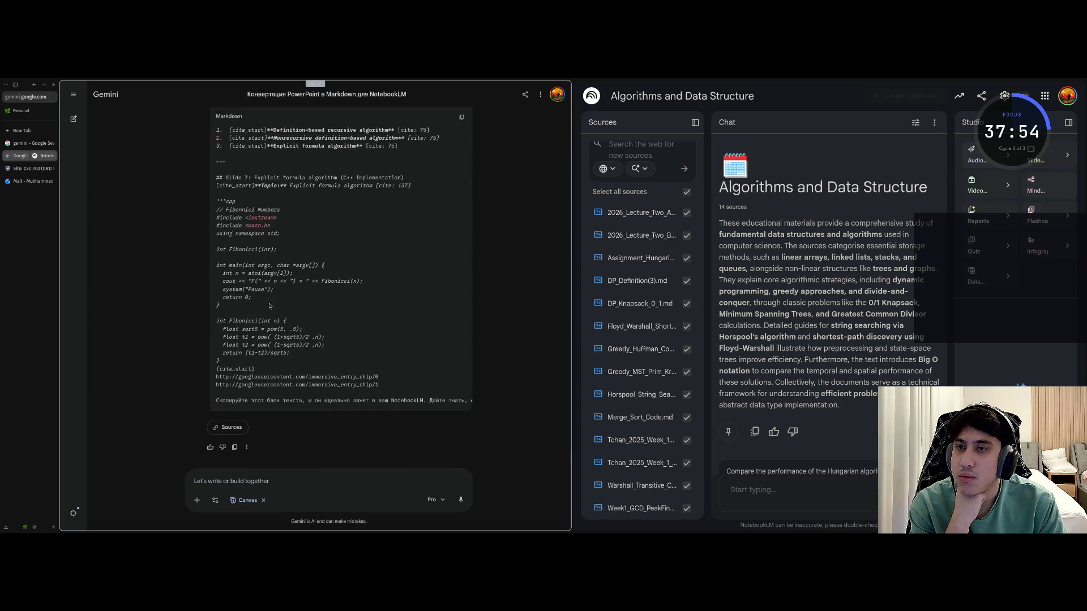
left_click(461, 117)
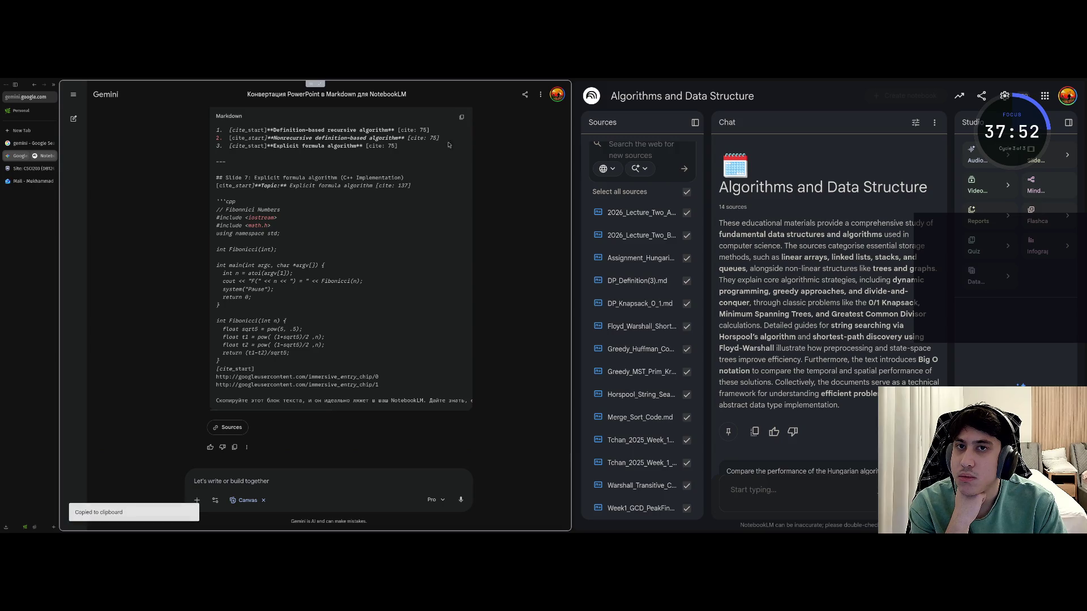
Step: In a new terminal, create week3_1.md in Neovim and paste the copied Markdown notes
key("super+Return")
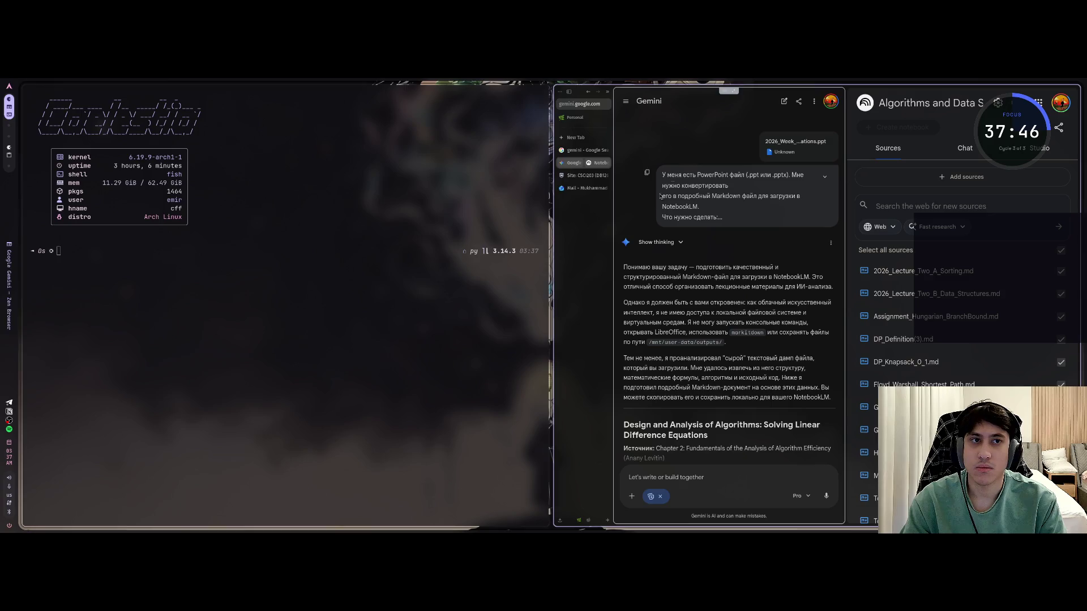
left_click(587, 175)
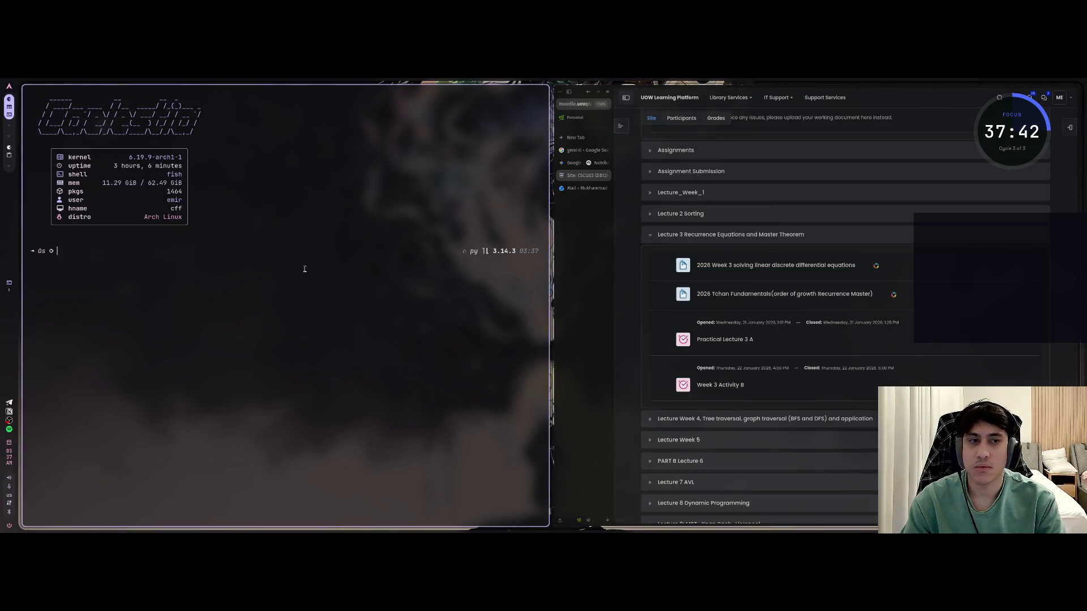
type("nvim")
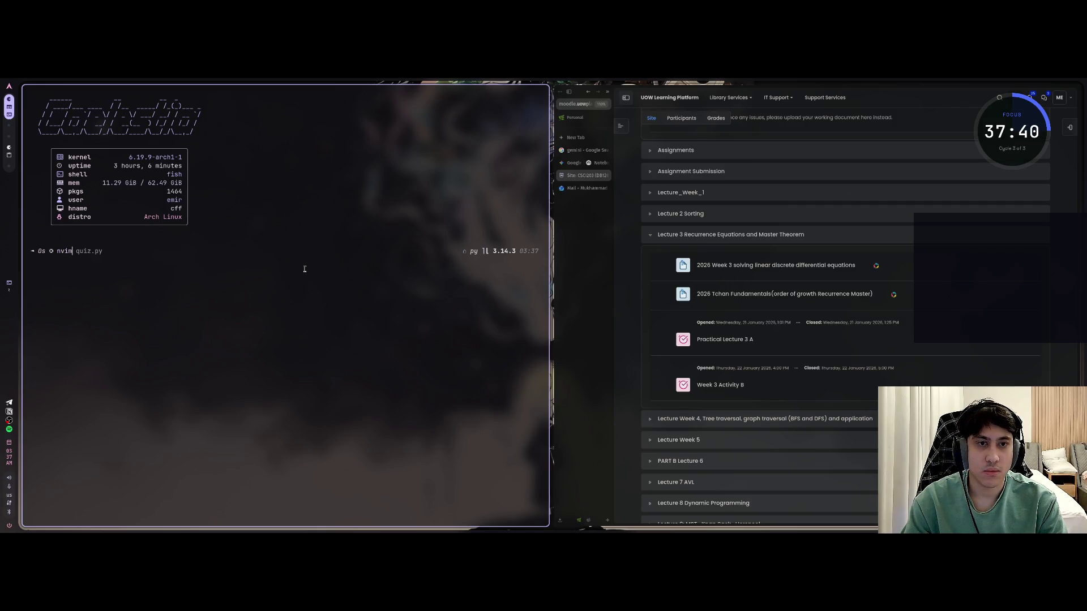
type(" week3_1.md")
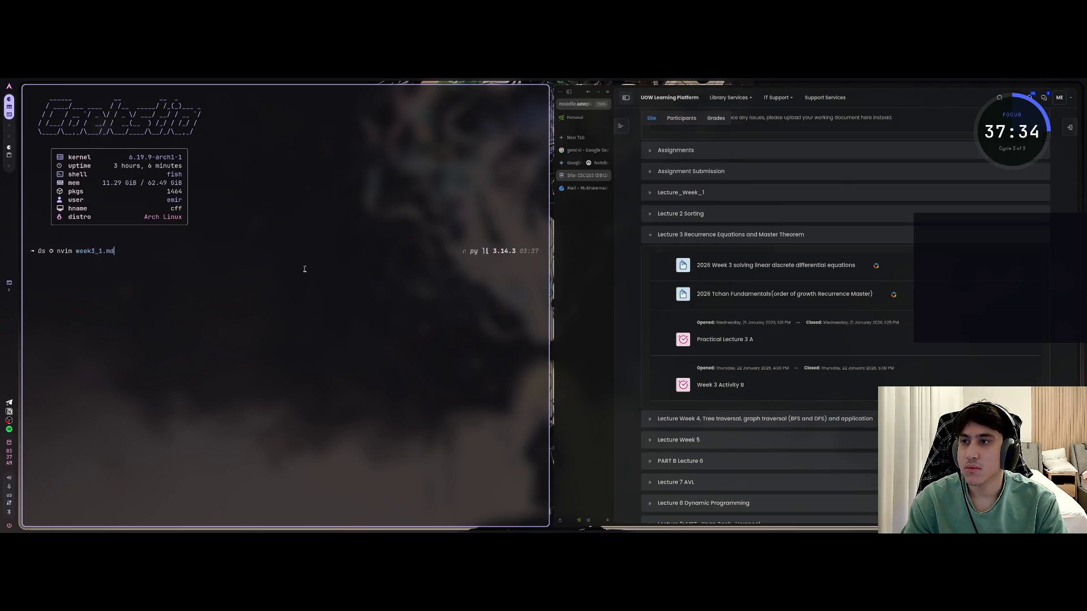
key("Return")
key("i")
key("ctrl+shift+v")
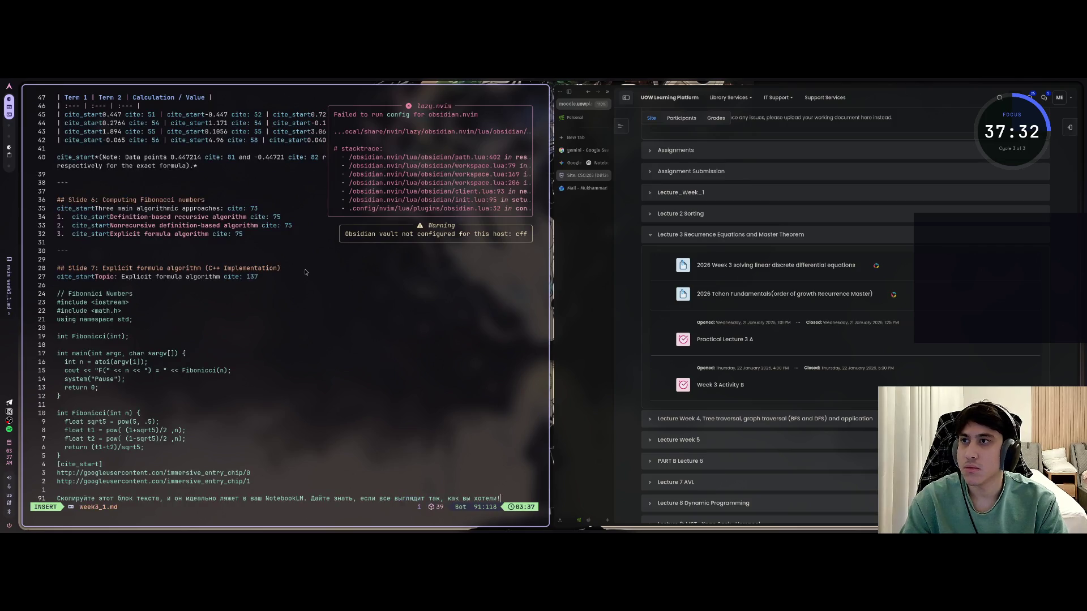
Step: Delete Gemini's closing Russian line, then save week3_1.md and quit Neovim
key("Escape")
key("colon")
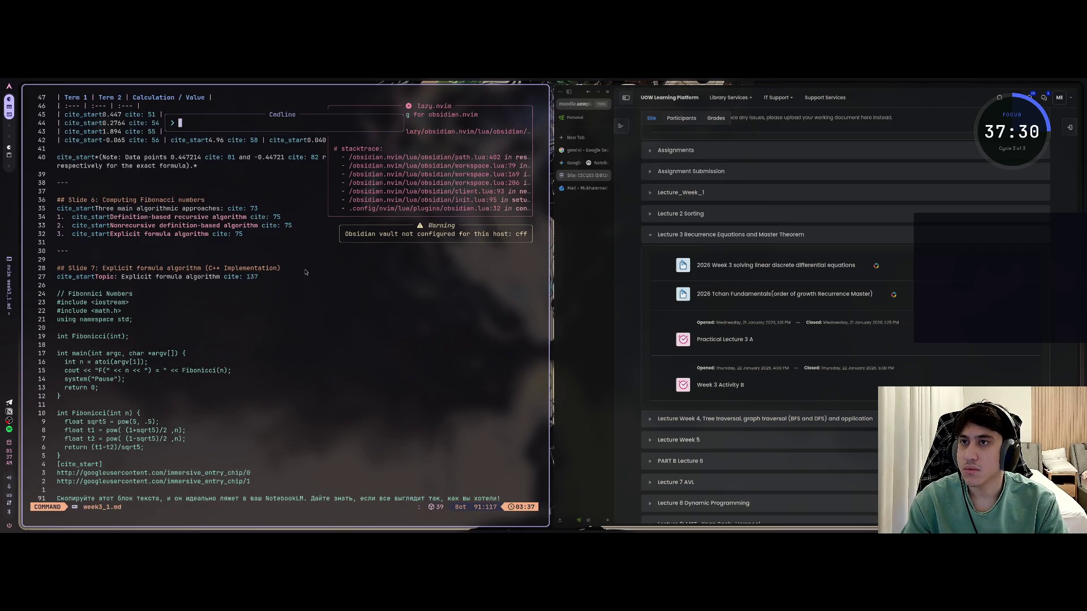
key("Escape")
key("y")
key("y")
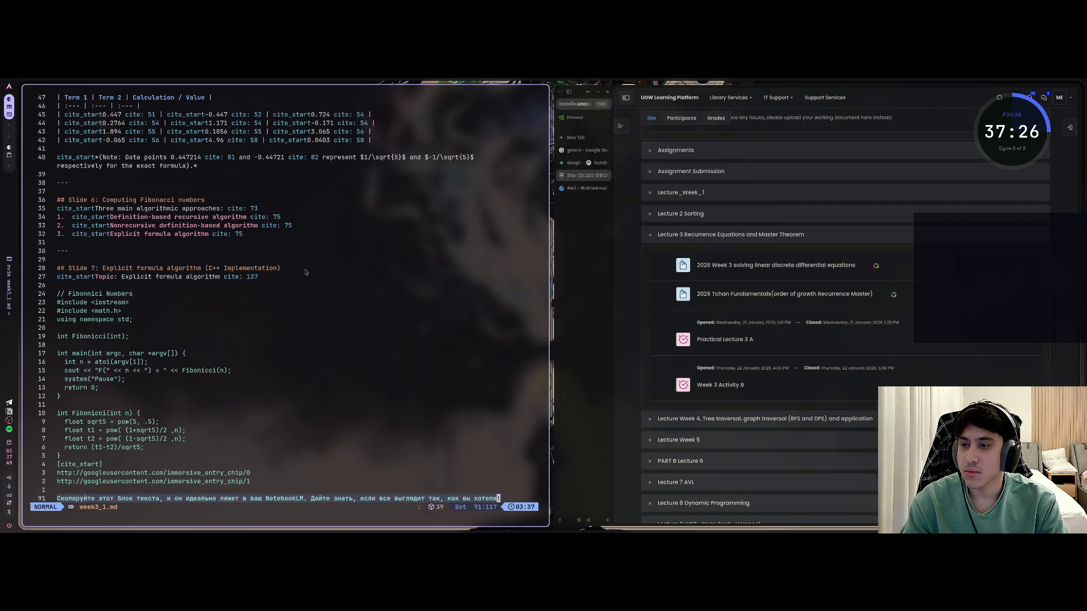
key("d")
key("d")
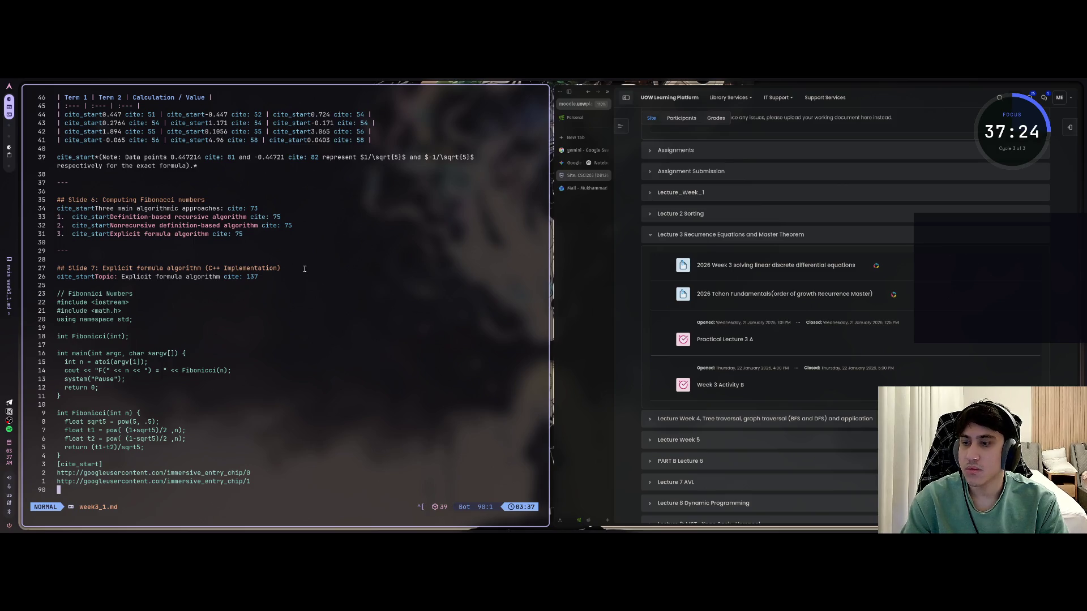
key("colon")
type("q")
key("Return")
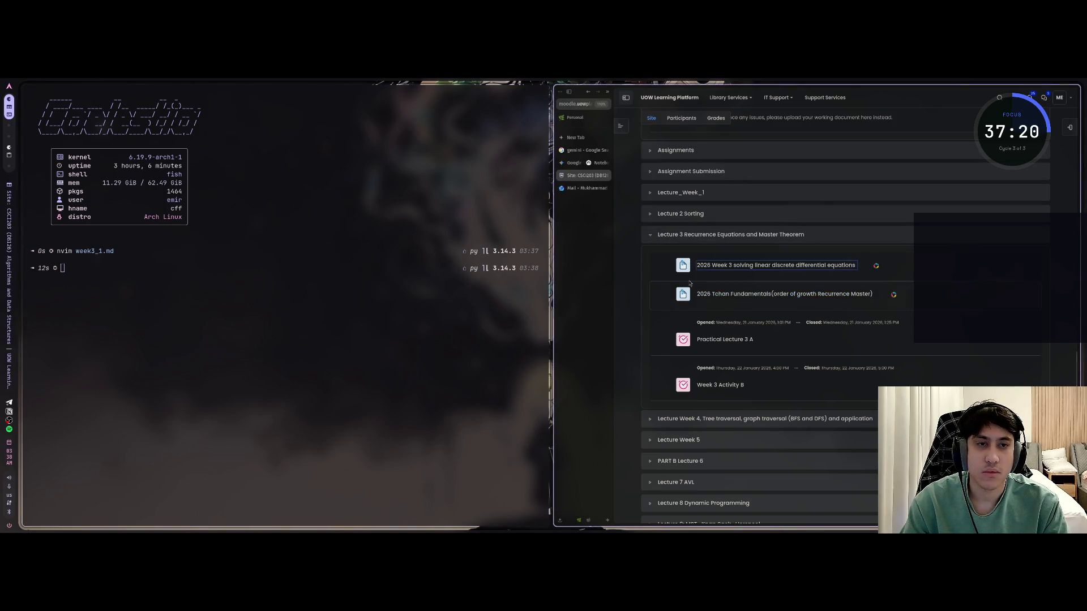
Step: Upload week3_1.md from the home folder as a source in the Algorithms and Data Structure notebook
left_click(568, 165)
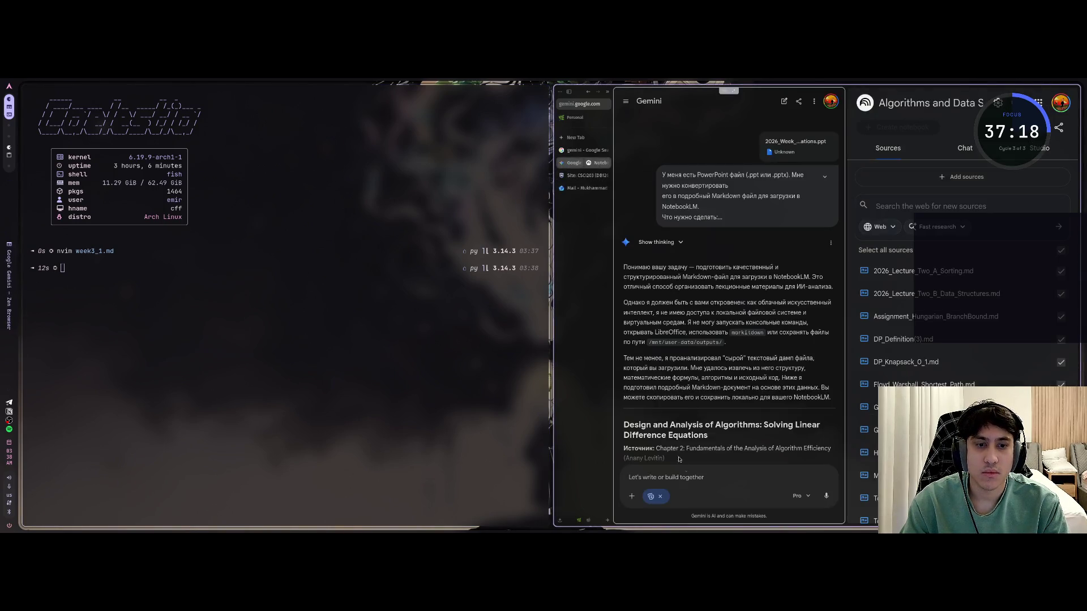
mouse_move(552, 270)
left_mouse_down()
mouse_move(206, 270)
mouse_move(556, 270)
mouse_move(266, 304)
left_mouse_up()
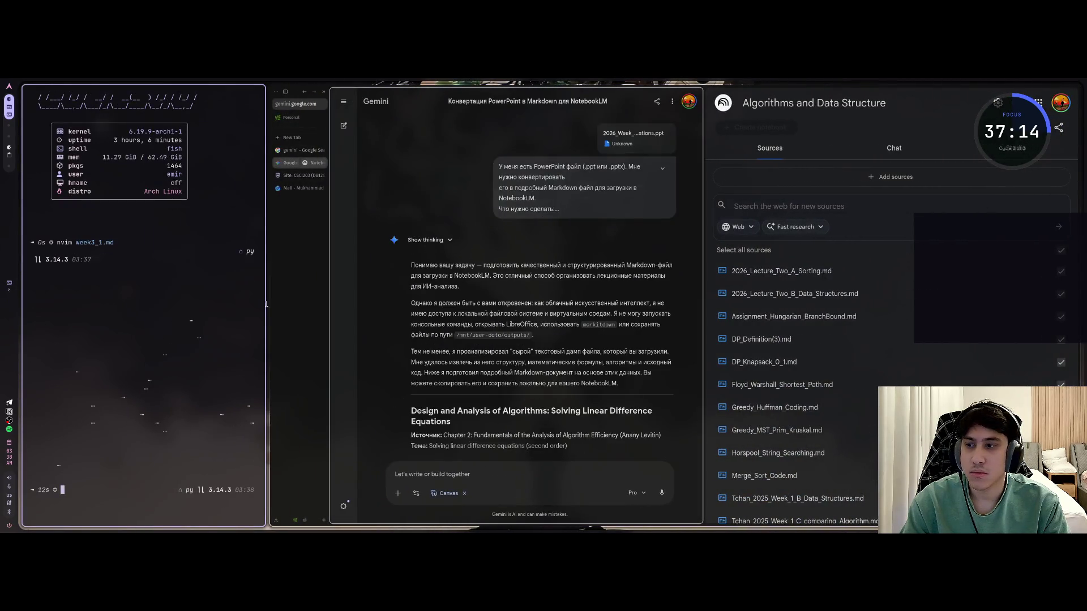
left_click(496, 476)
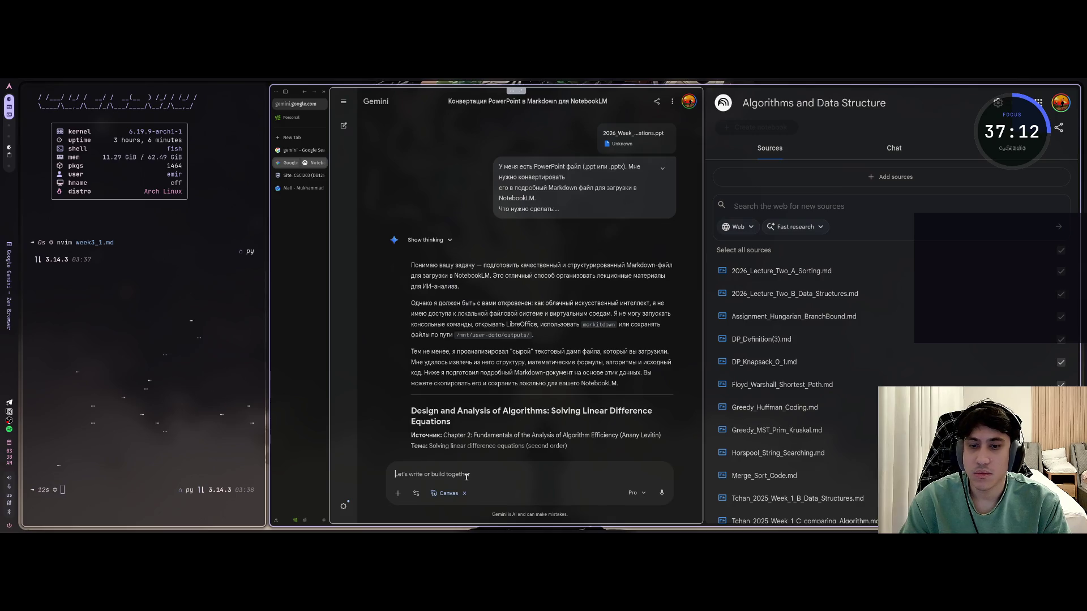
left_click(899, 174)
left_click(826, 367)
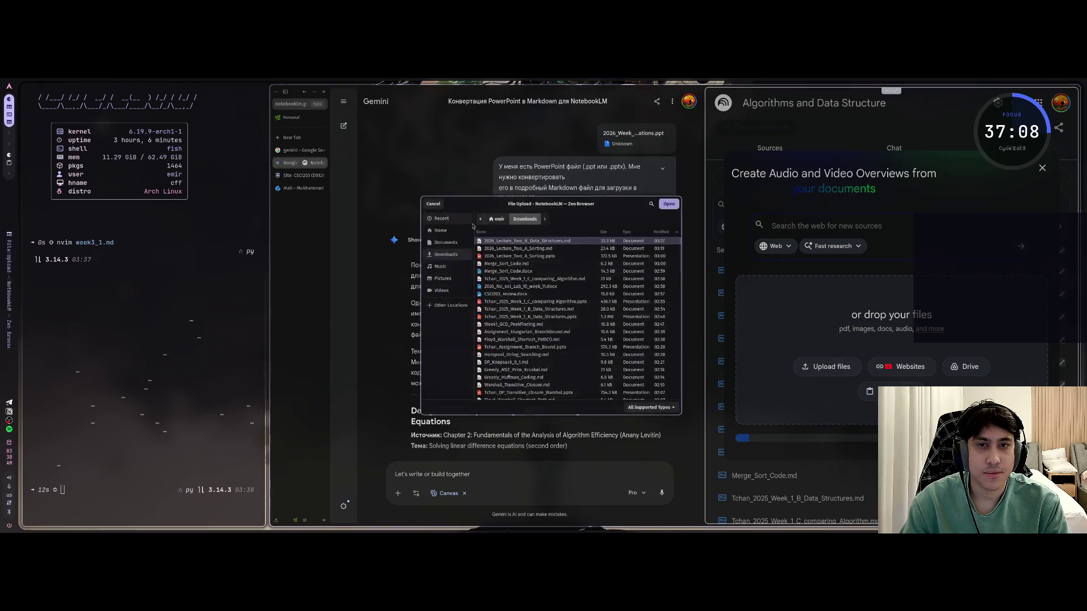
scroll(515, 248, "down", 3)
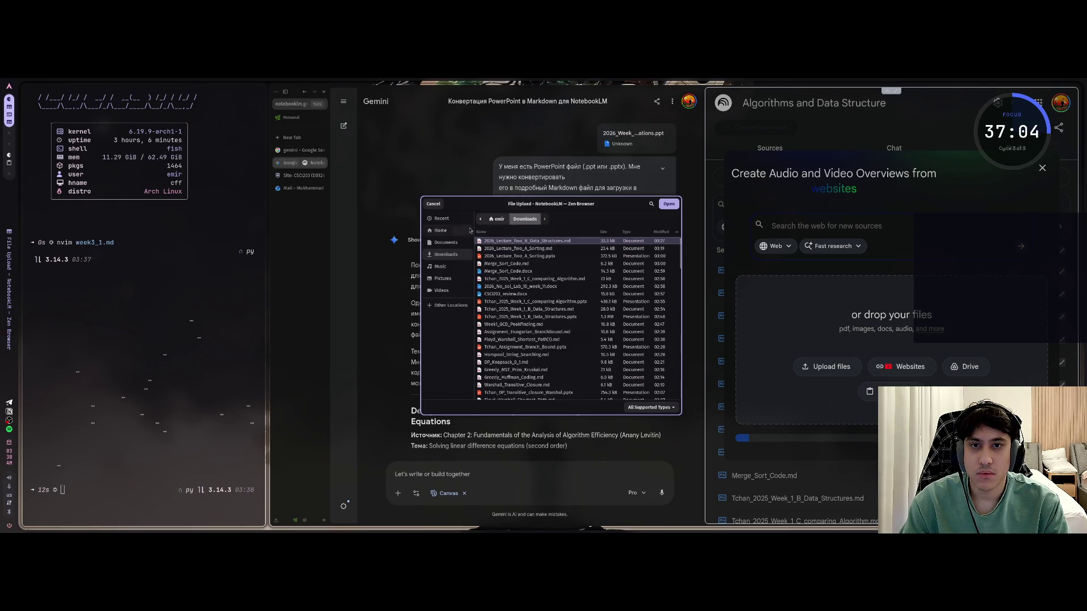
left_click(440, 230)
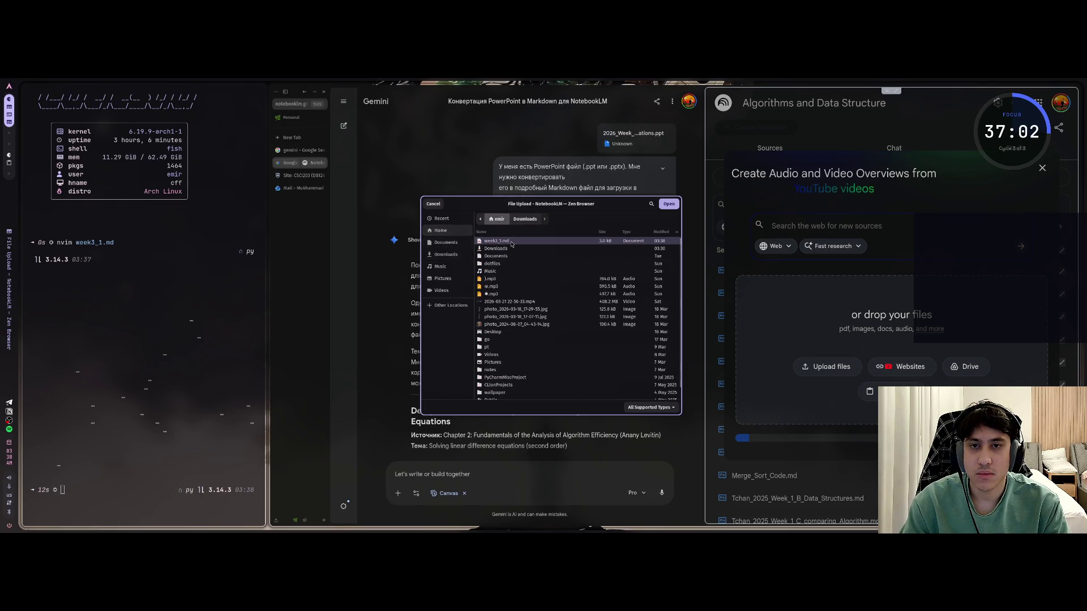
left_click(669, 204)
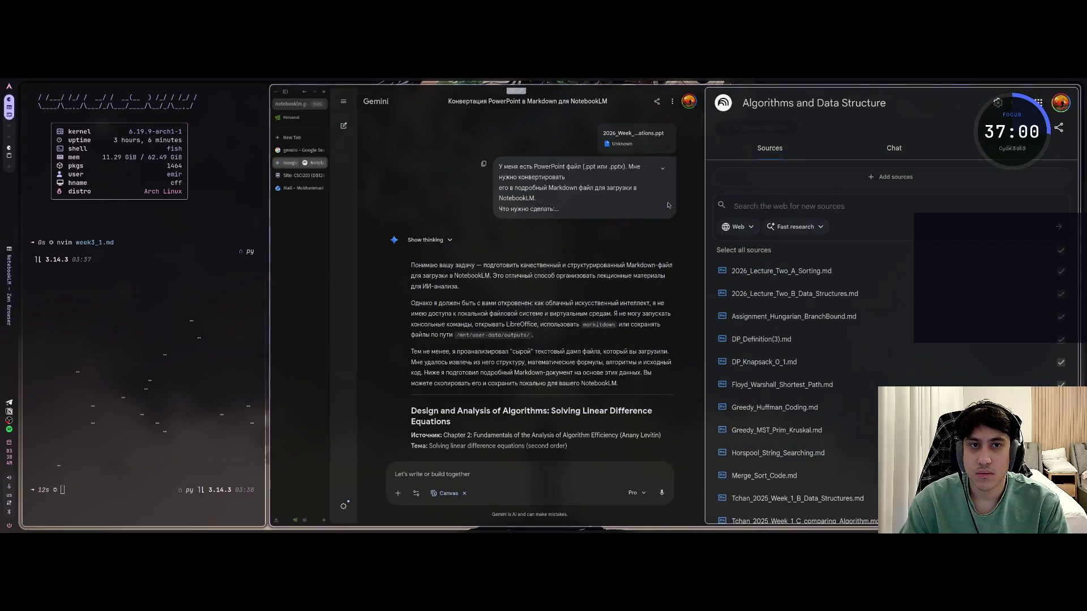
Step: Change the terminal's directory with cd and clear the terminal screen
type("cd Doc")
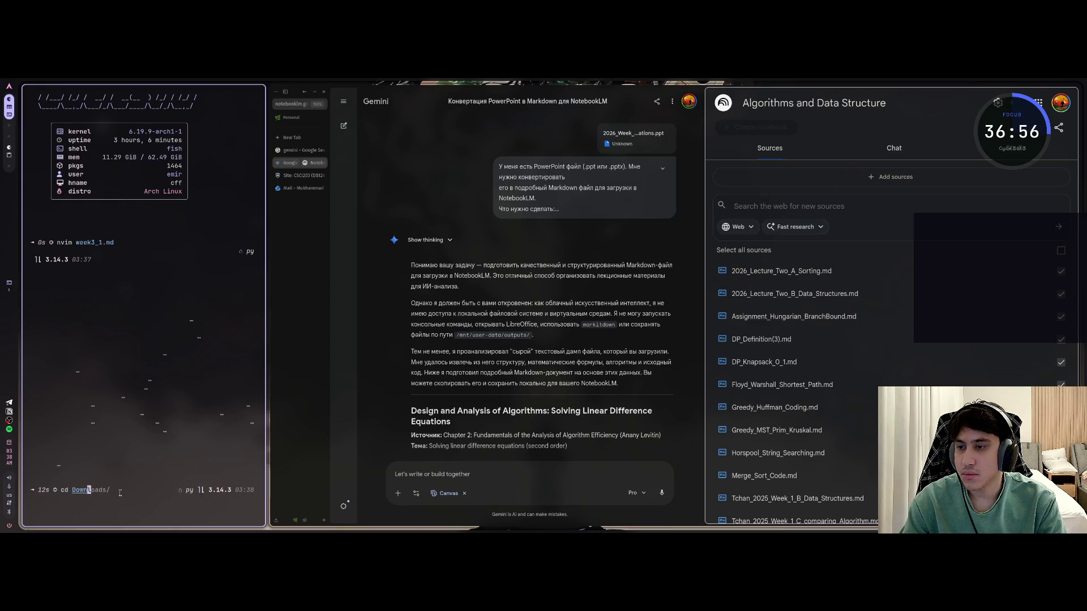
key("Return")
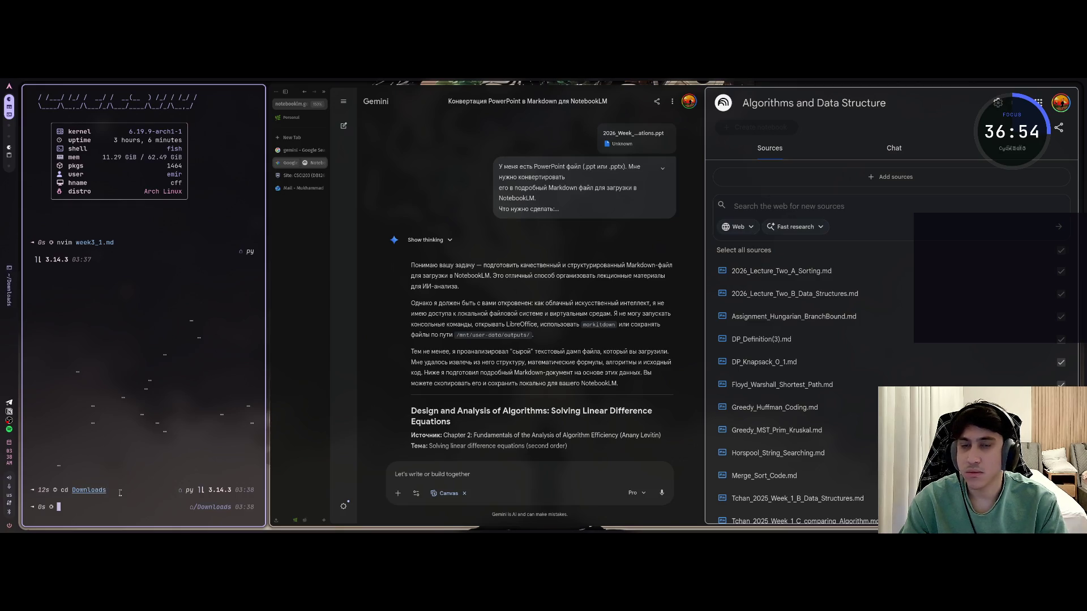
type("clear")
key("Return")
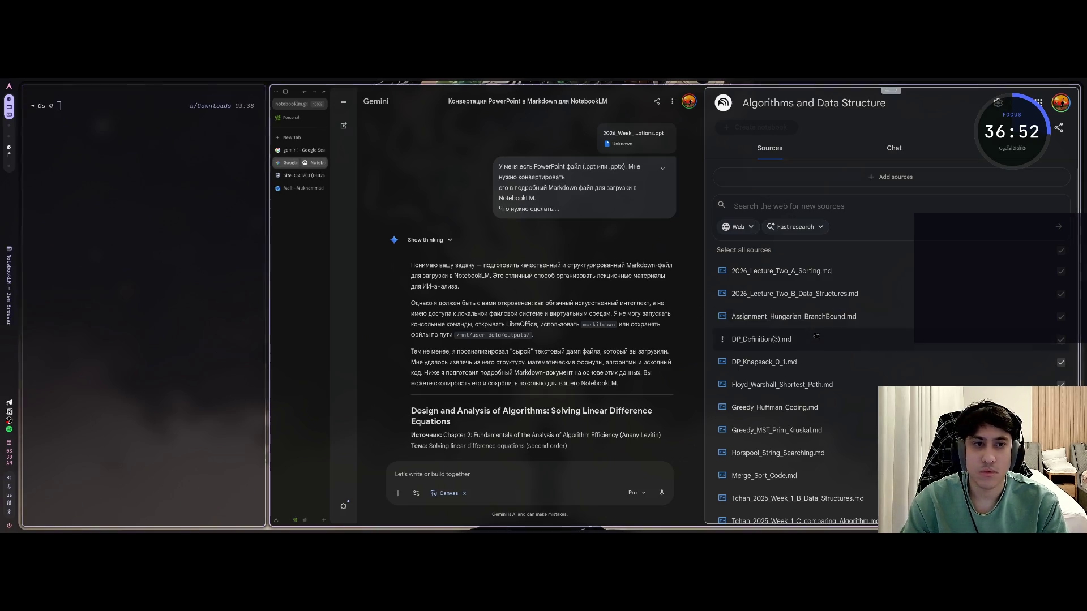
Step: Open the new week3_1.md source in NotebookLM and scroll through its notes
scroll(779, 526, "down", 3)
left_click(780, 515)
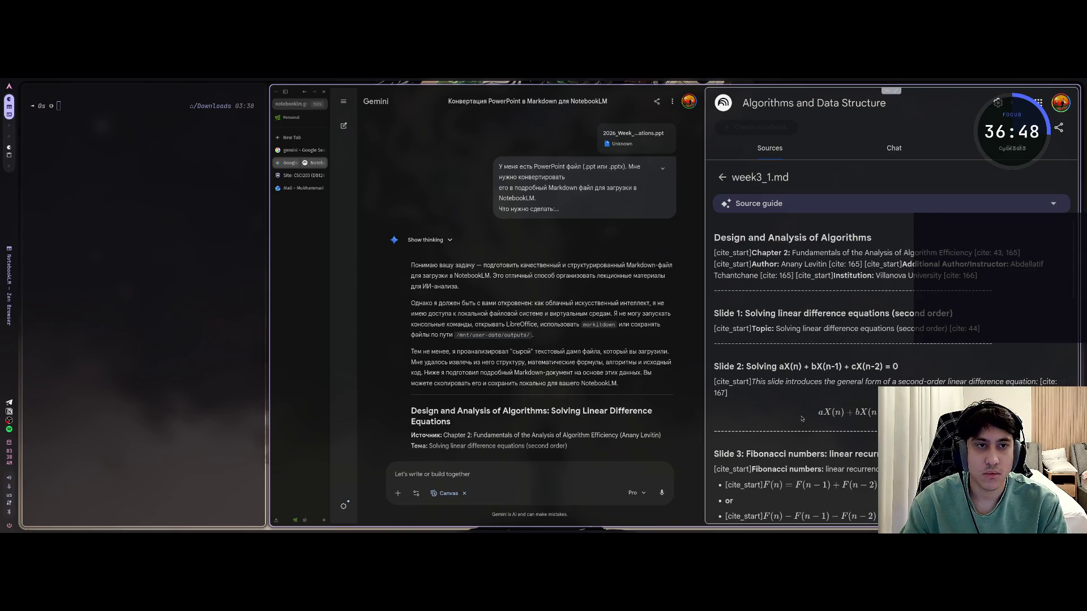
scroll(801, 419, "down", 10)
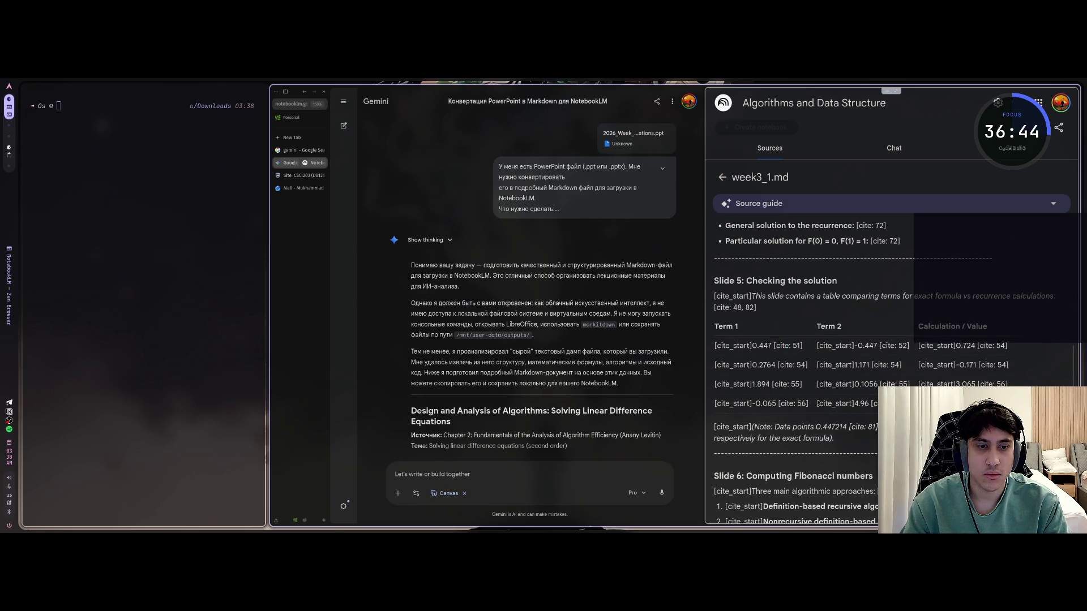
left_click(454, 475)
Step: Scroll through Gemini's Markdown answer, then send the follow-up 'а что если в pdf?'
scroll(468, 456, "down", 5)
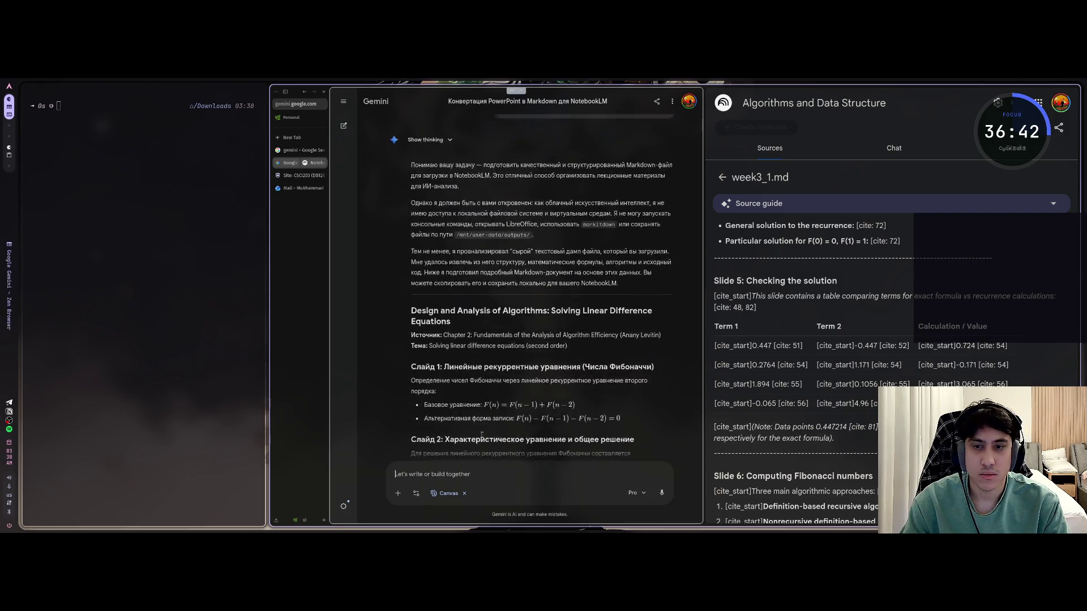
scroll(475, 442, "up", 5)
scroll(482, 433, "down", 15)
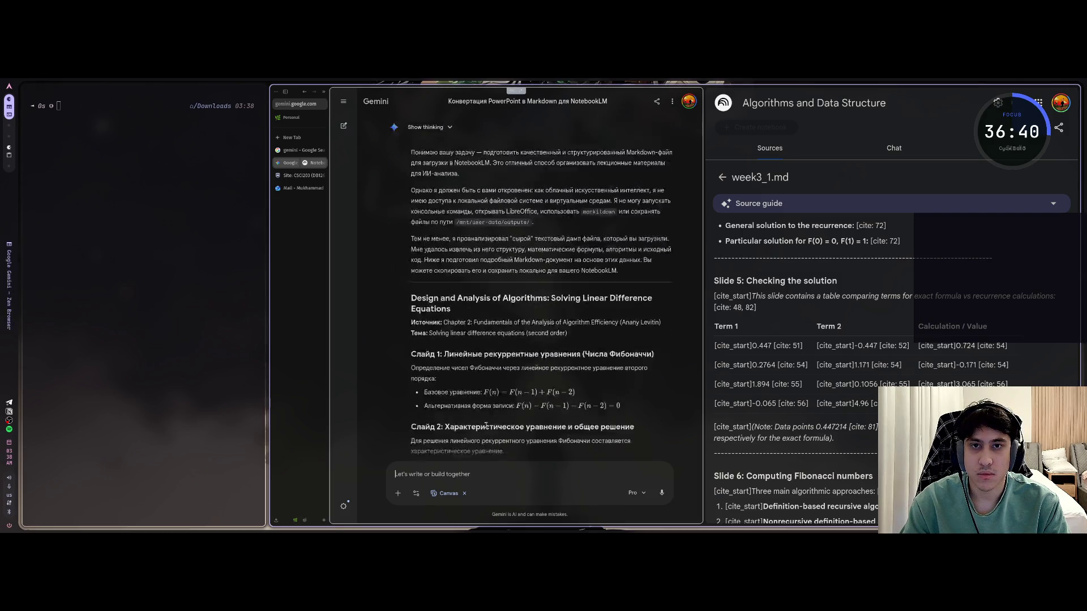
scroll(465, 388, "down", 15)
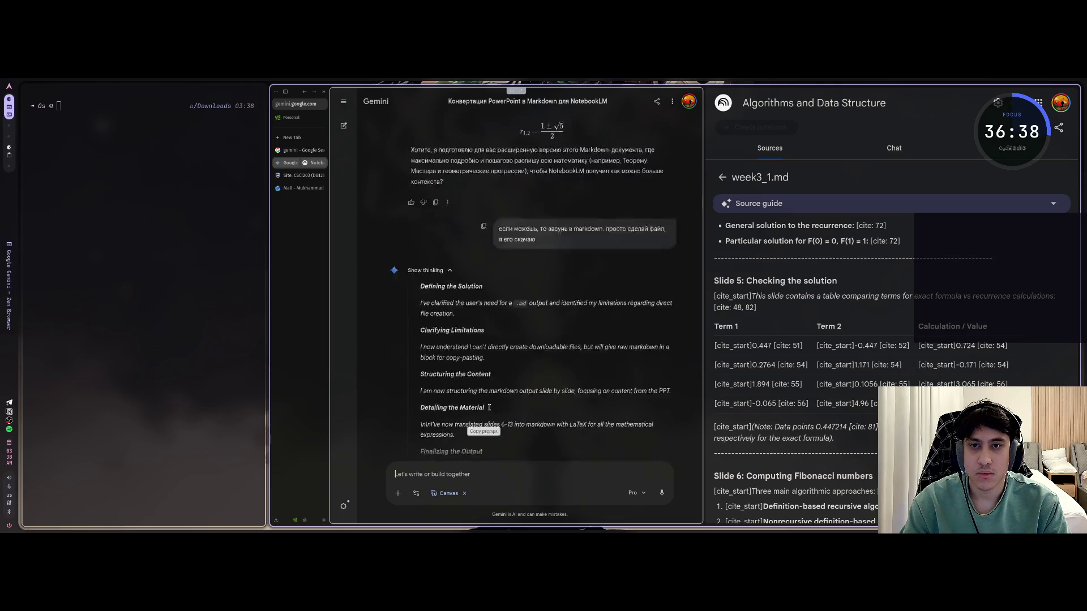
scroll(461, 387, "up", 10)
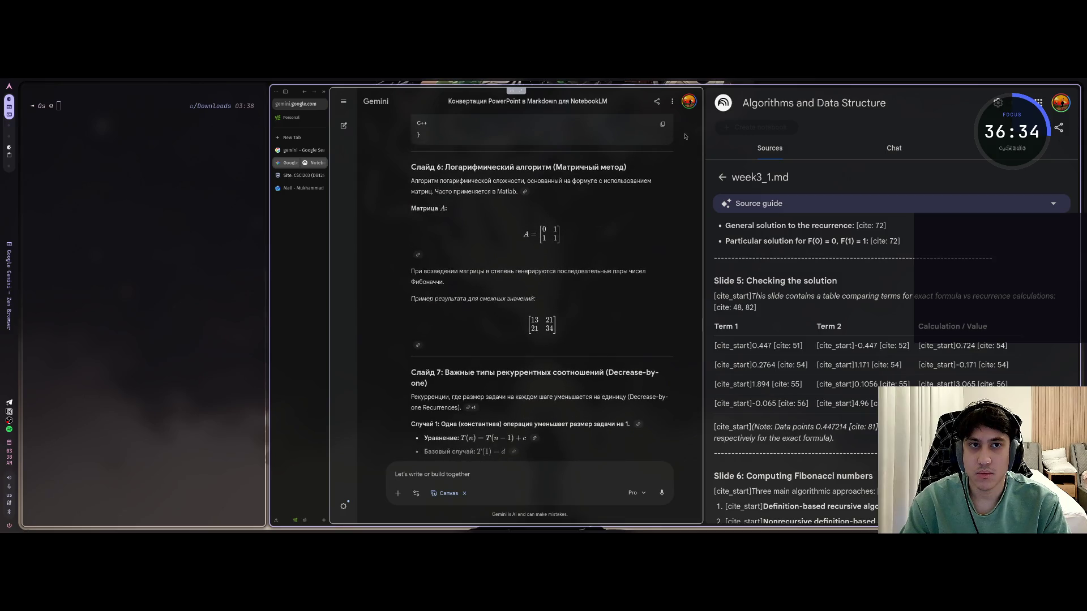
scroll(686, 283, "up", 10)
scroll(690, 469, "down", 20)
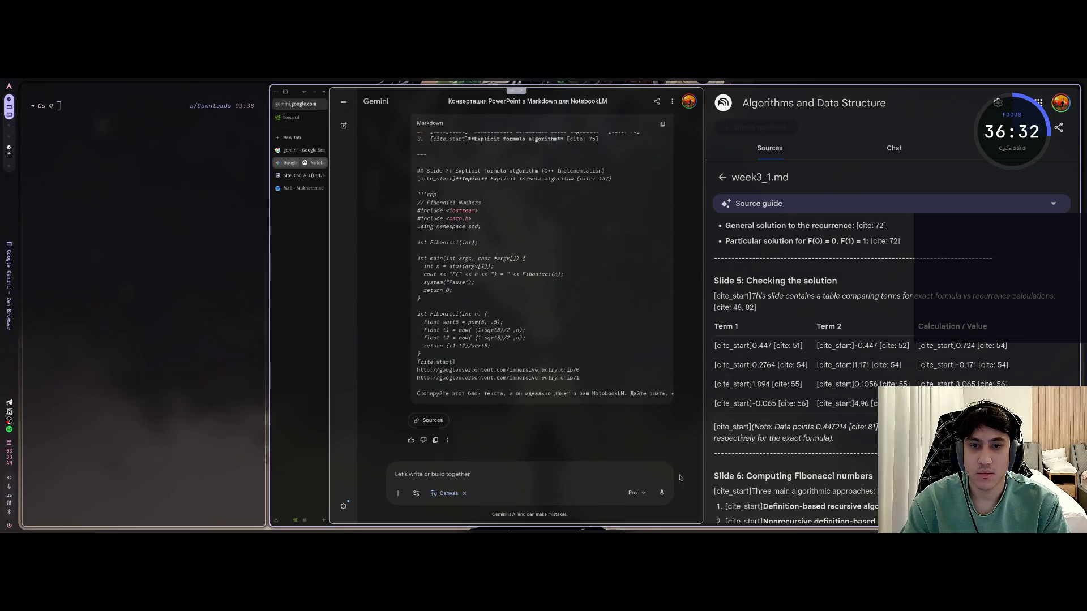
scroll(502, 385, "up", 15)
scroll(486, 441, "down", 10)
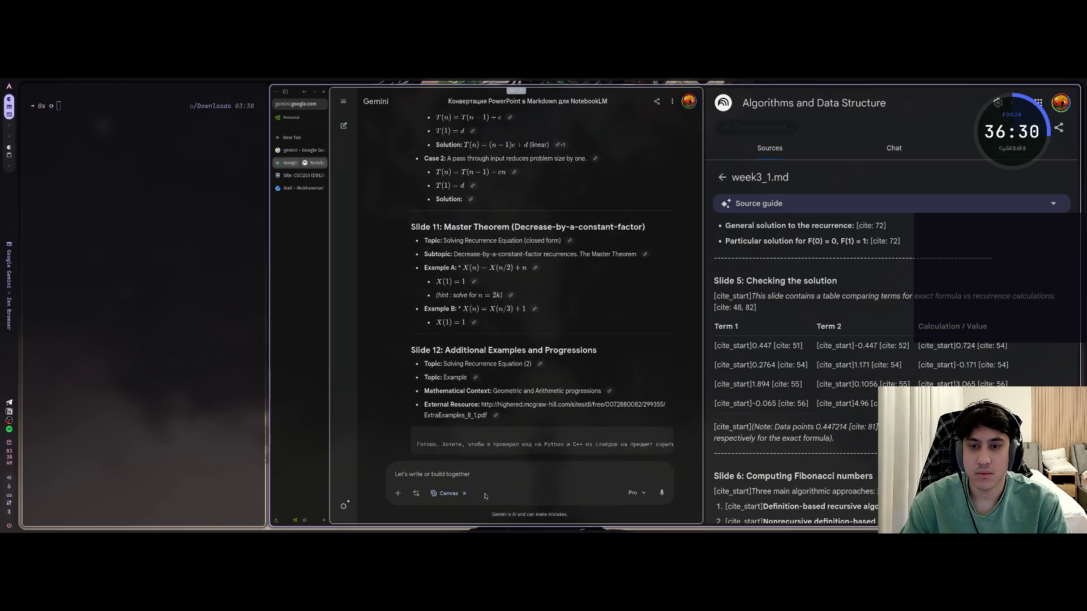
type("a")
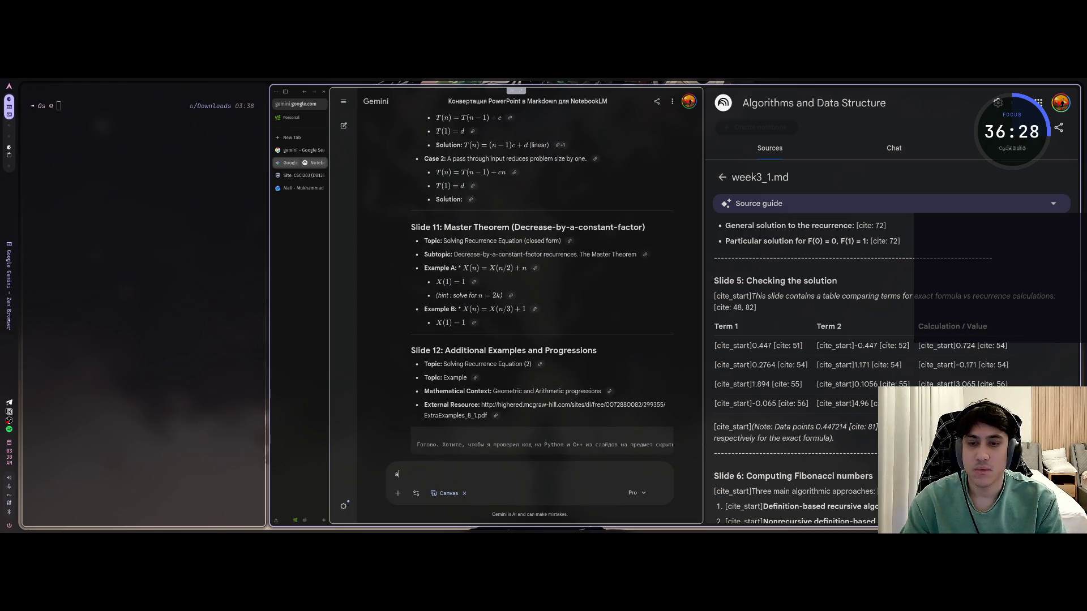
type(" если")
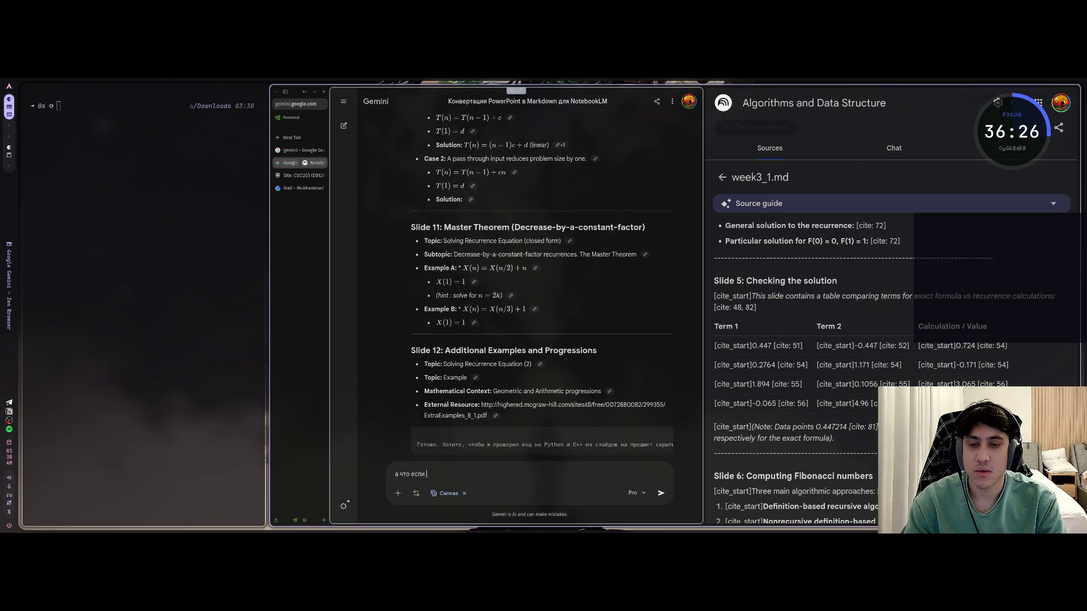
type("?")
key("Return")
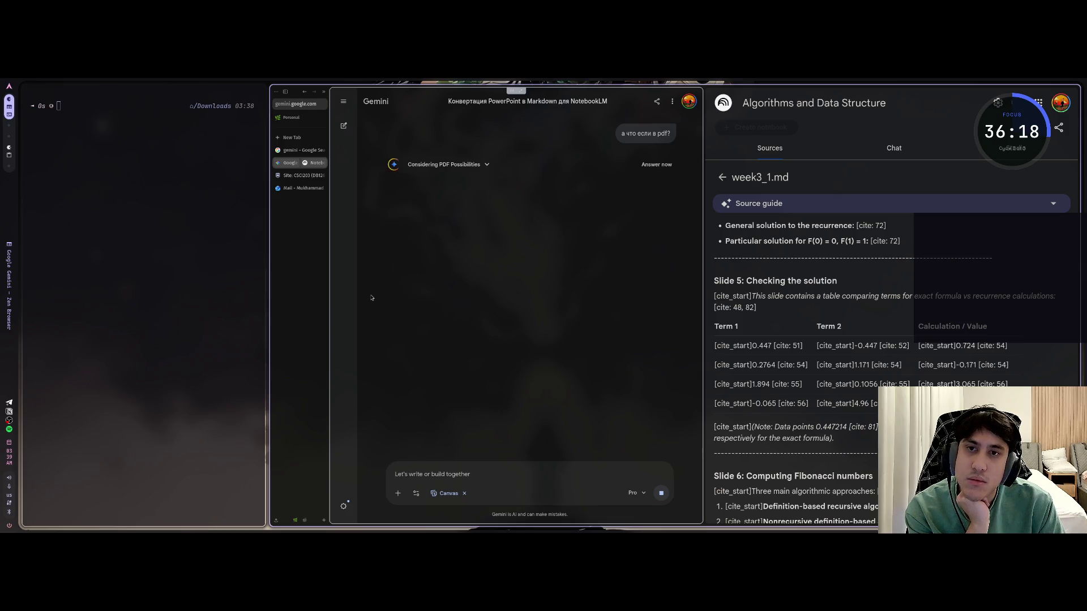
Step: Expand and collapse Gemini's reasoning while it builds the Algorithms Presentation LaTeX document
left_click(489, 164)
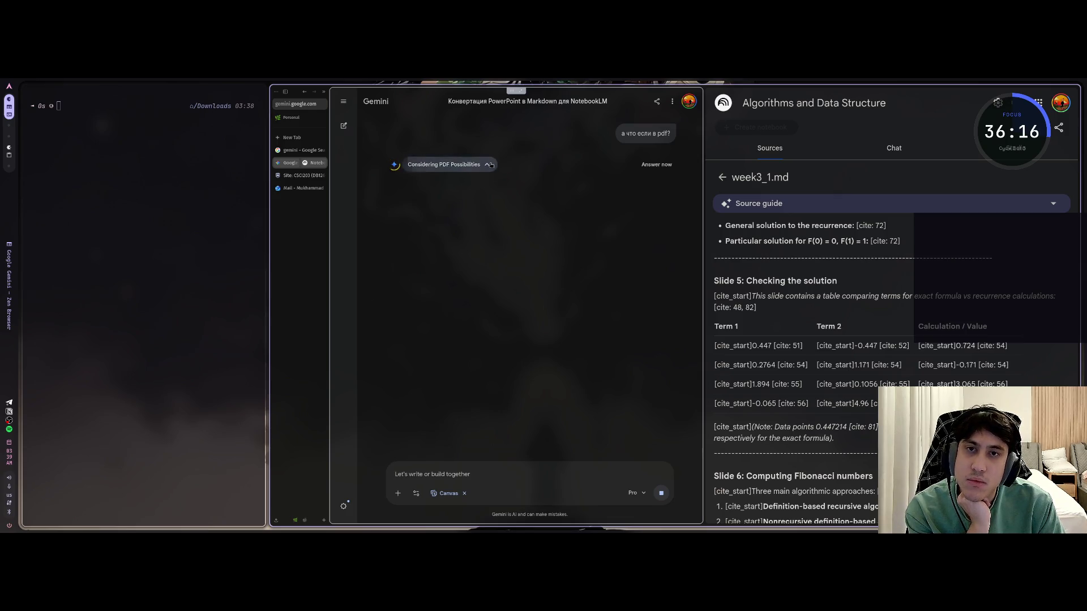
left_click(487, 165)
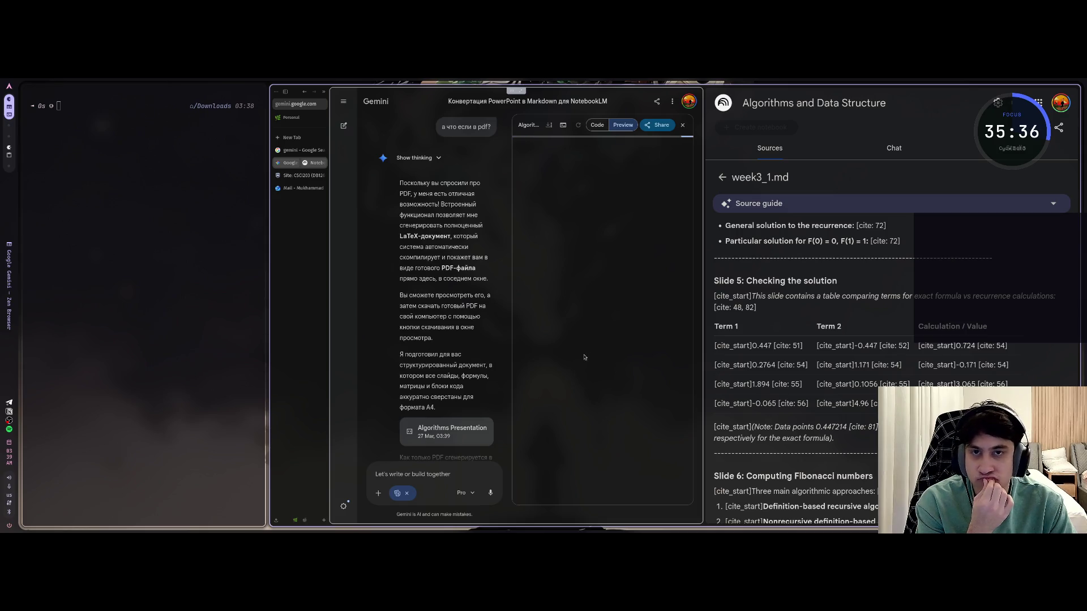
Step: Check the Algorithms Presentation code and preview pages, then open the PDF in its own tab
left_click(599, 127)
left_click(622, 125)
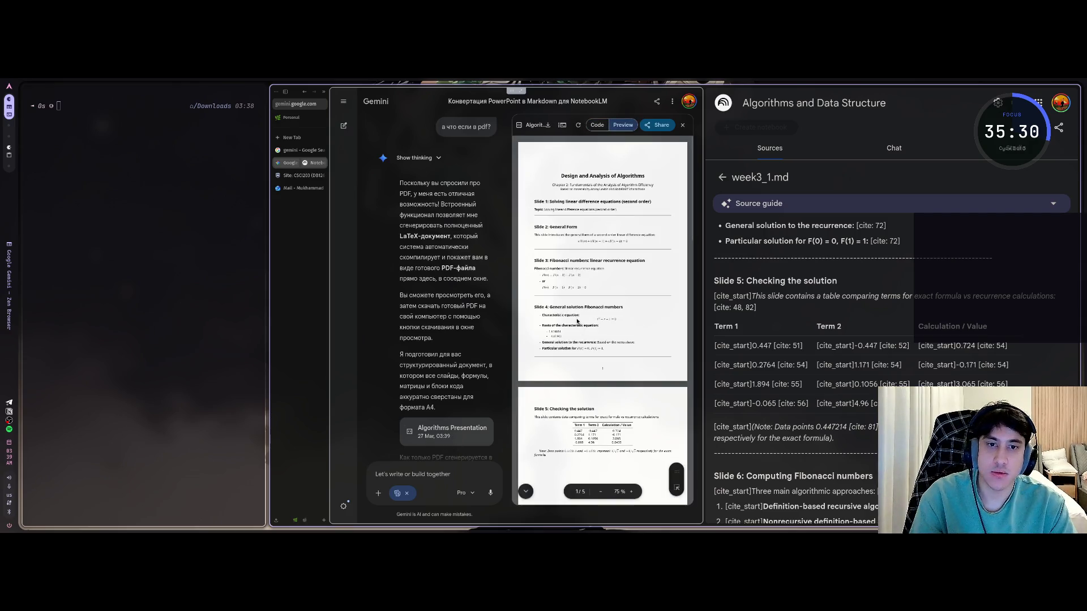
scroll(563, 300, "up", 3)
scroll(572, 300, "down", 3)
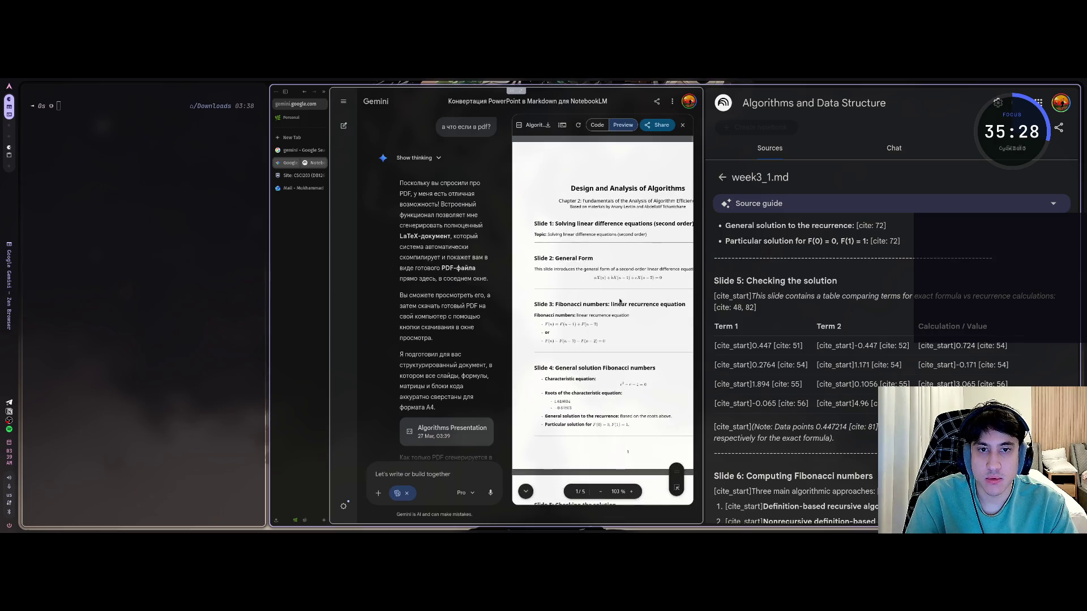
scroll(657, 308, "down", 5)
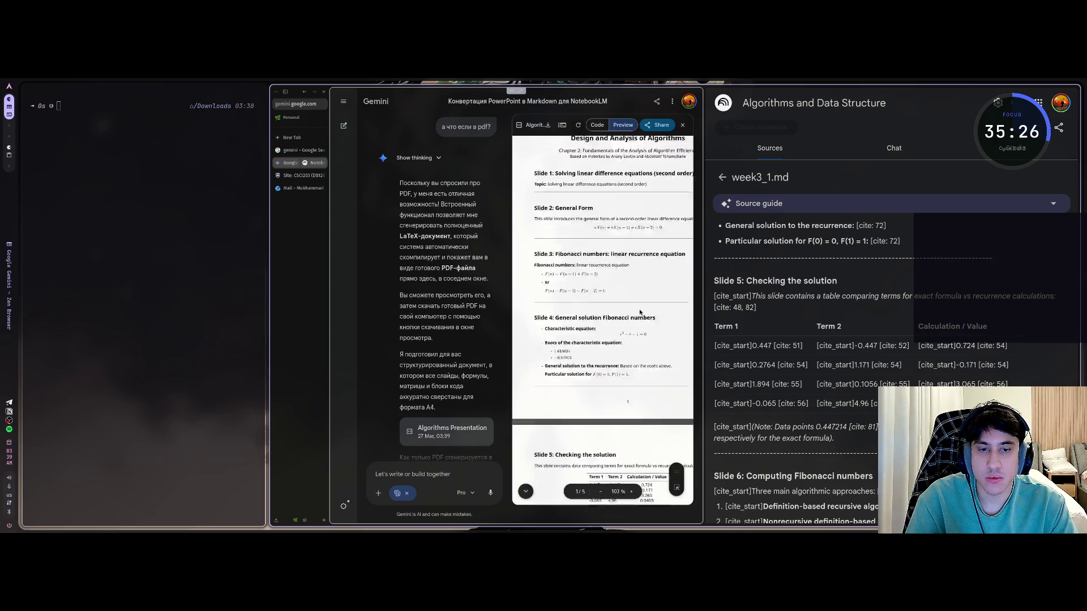
scroll(640, 310, "down", 5)
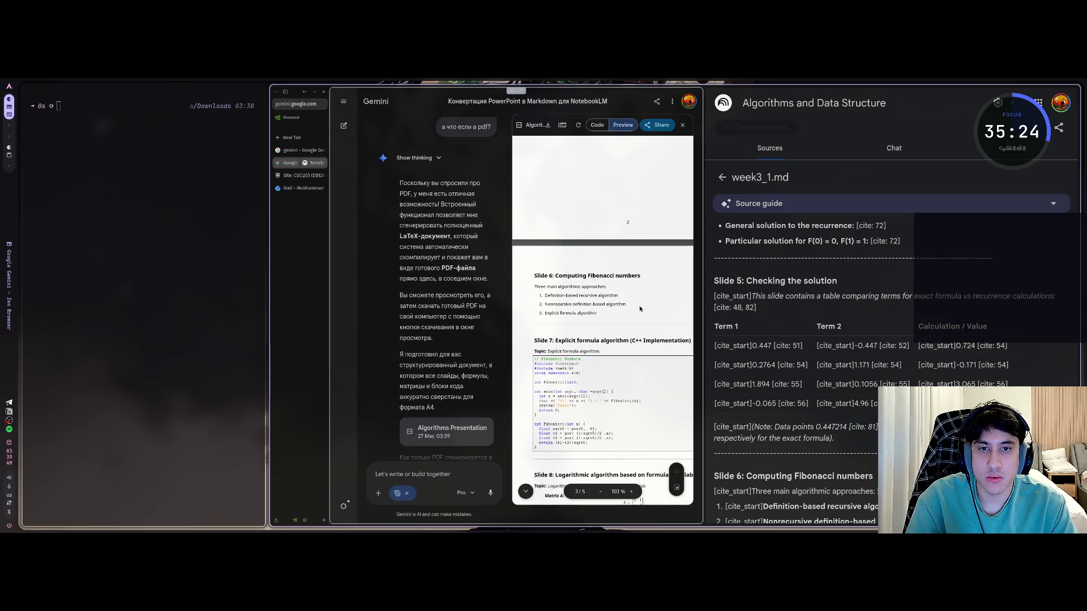
scroll(640, 309, "down", 3)
scroll(637, 260, "up", 5)
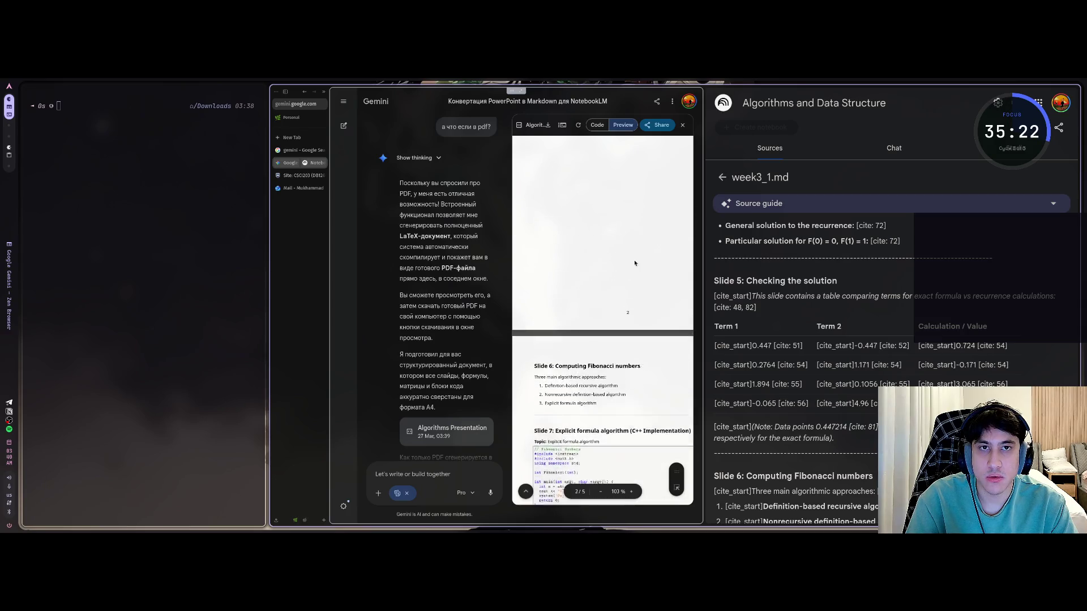
left_click(547, 129)
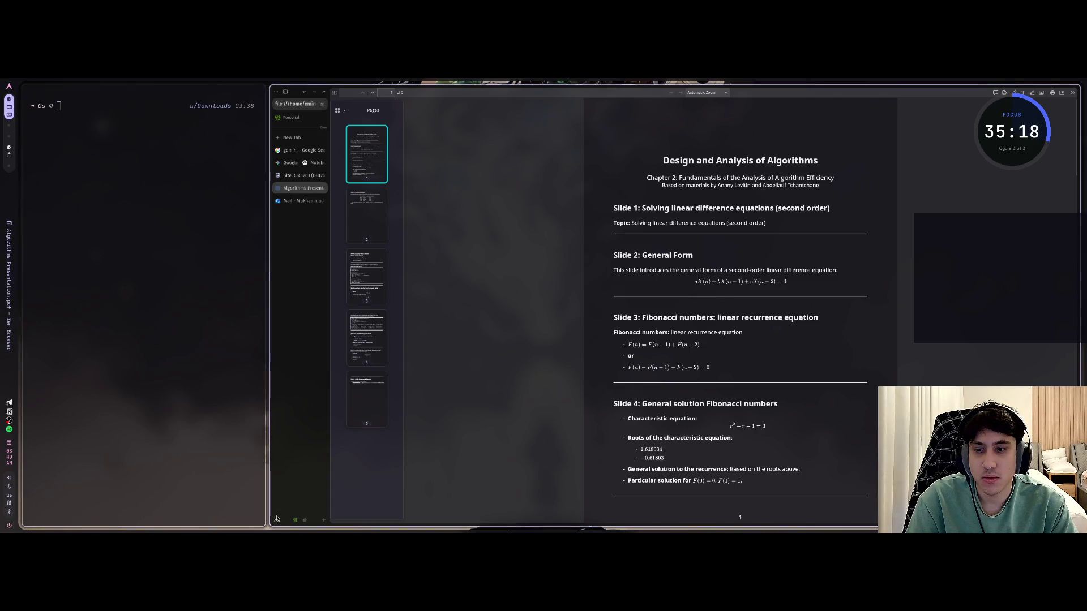
Step: Confirm Algorithms Presentation.pdf downloaded, then bring back NotebookLM's full sources list beside Gemini
left_click(277, 520)
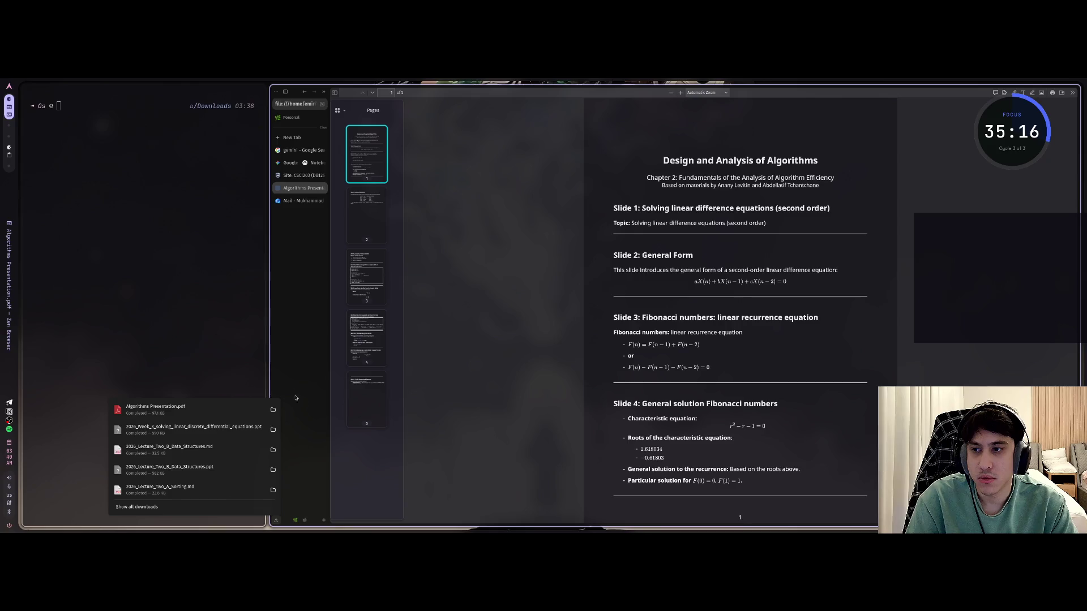
left_click(286, 164)
left_click(286, 164)
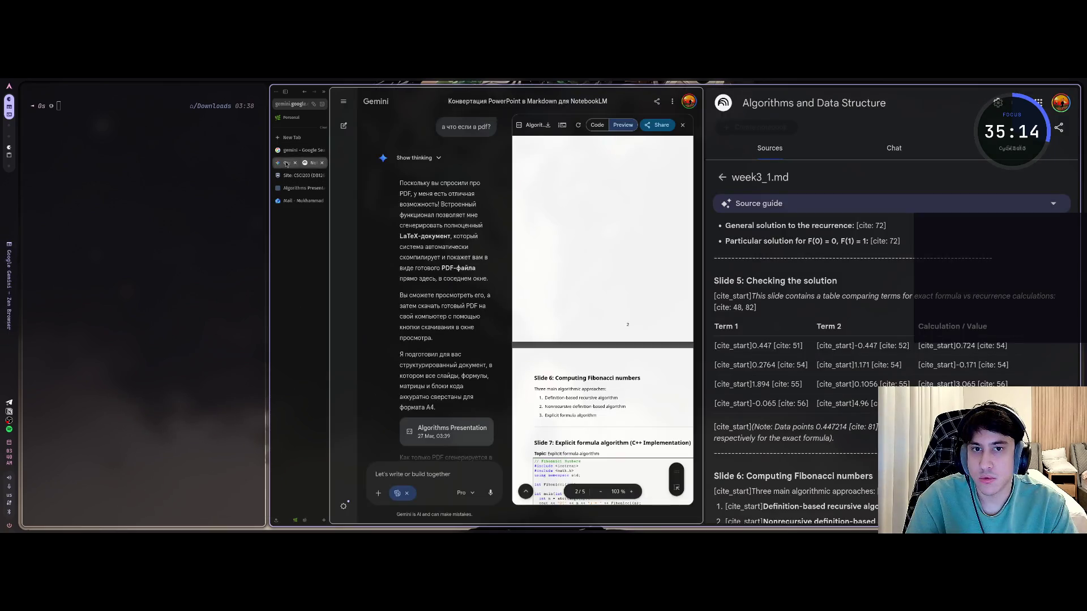
left_click(720, 177)
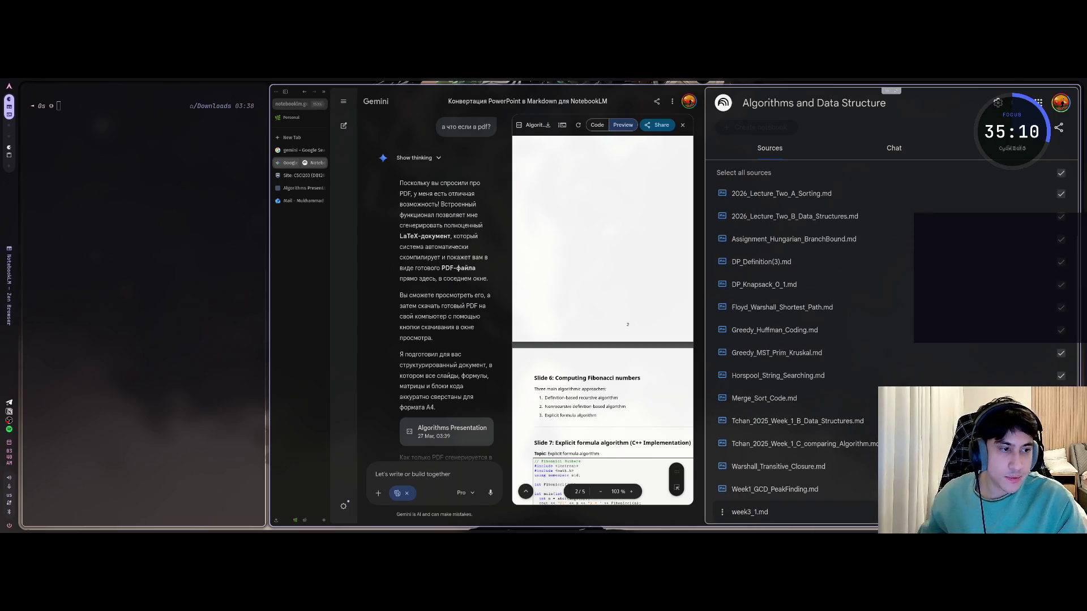
Step: Delete the week3_1.md source and upload Algorithms Presentation.pdf from Downloads instead
left_click(722, 514)
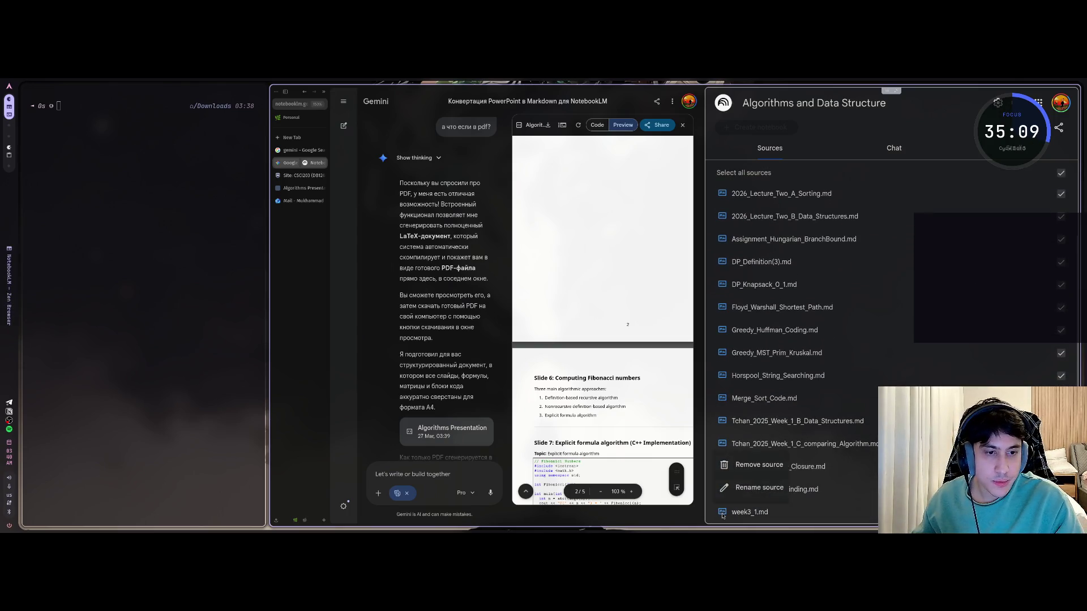
left_click(745, 465)
left_click(925, 317)
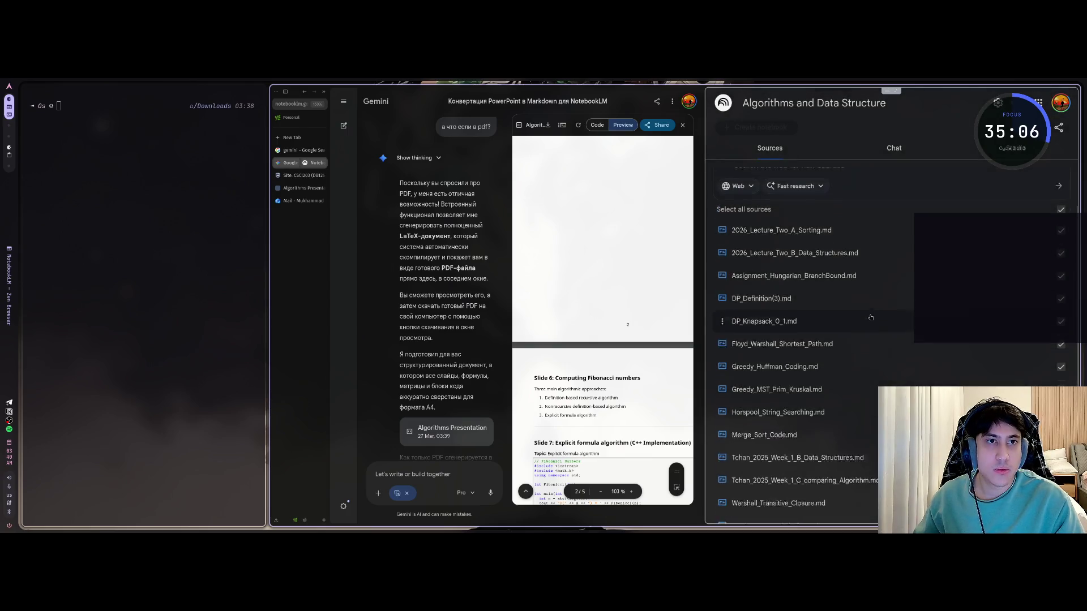
left_click(872, 178)
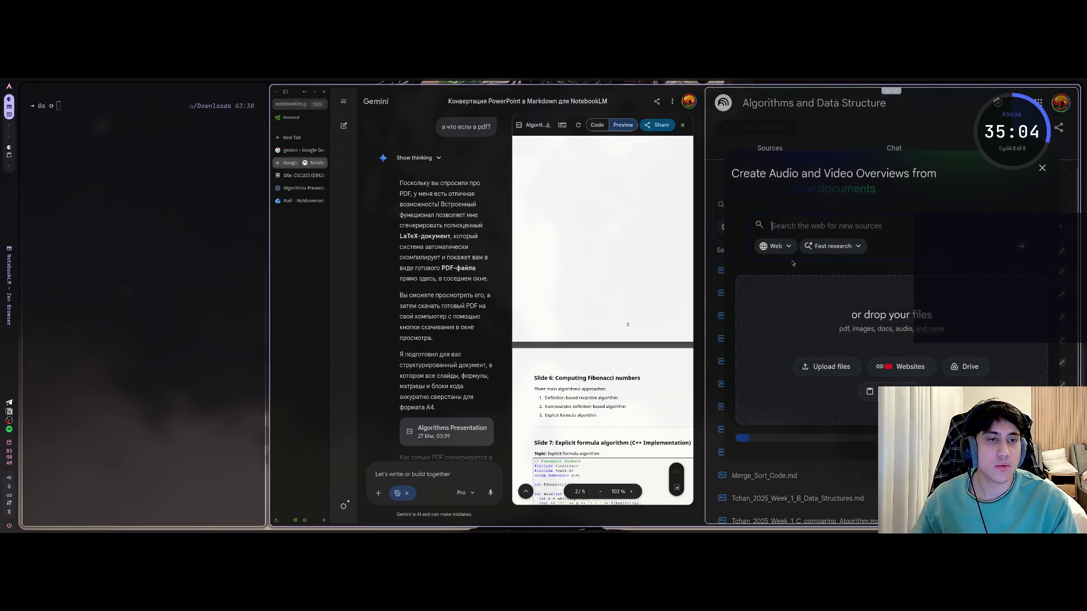
left_click(828, 366)
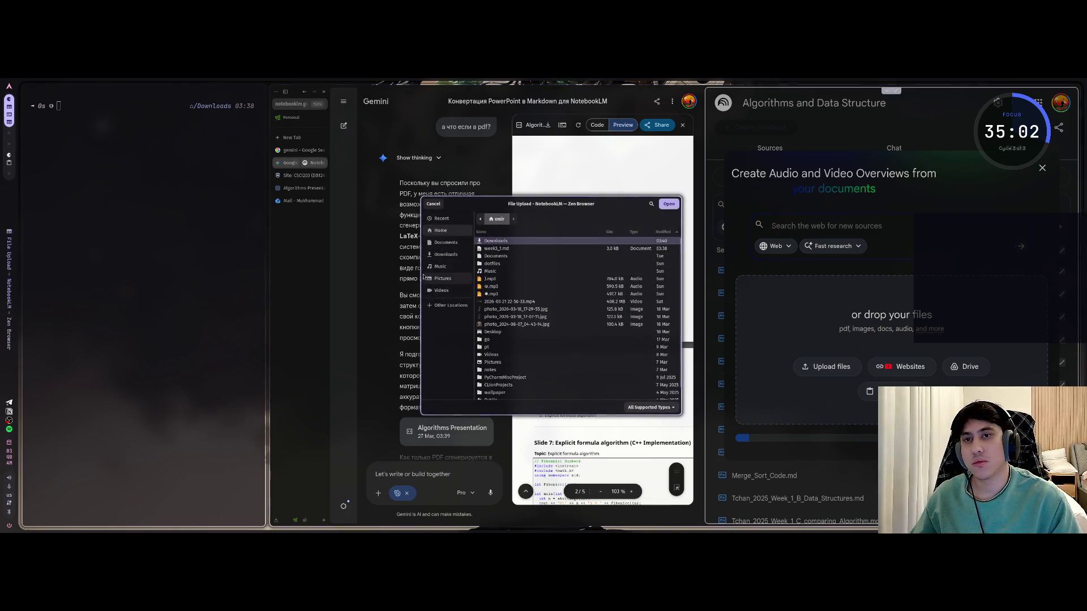
left_click(467, 254)
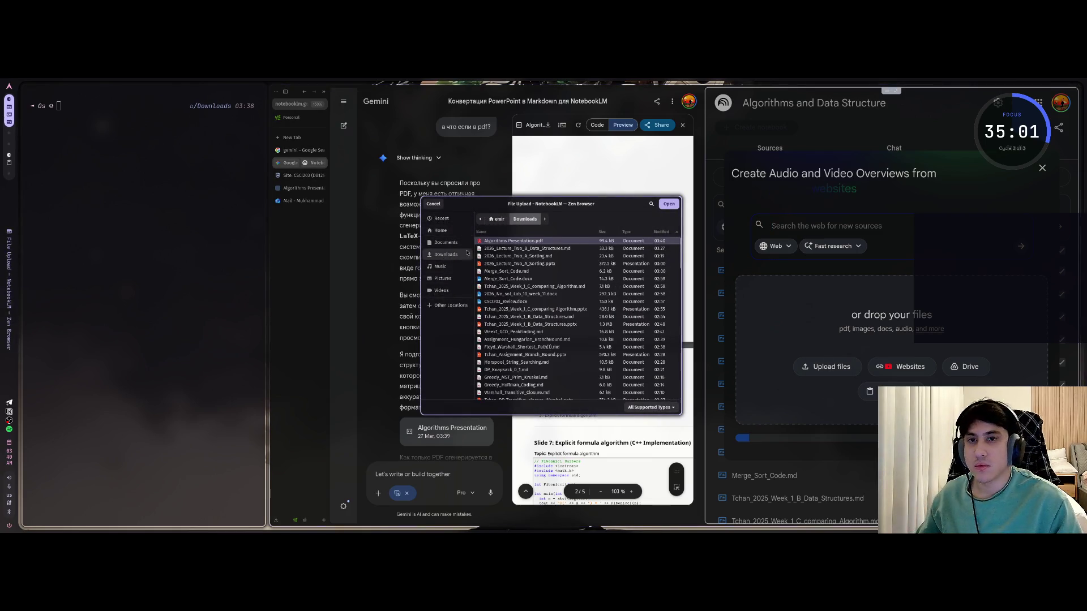
double_click(533, 241)
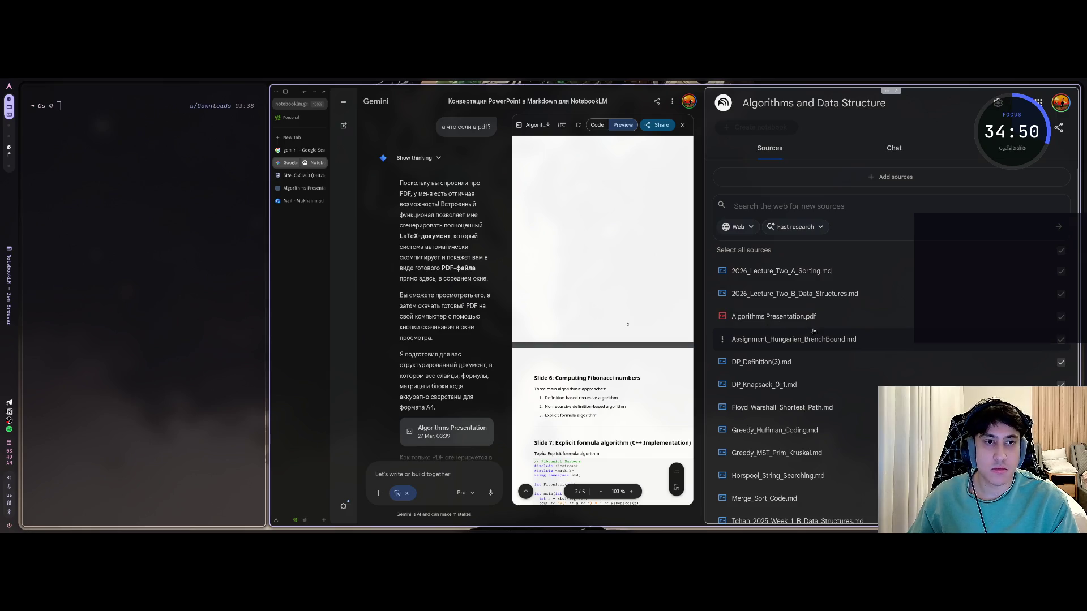
Step: Download the Tchan Fundamentals lecture slides from the CSCI203 Moodle page
left_click(292, 177)
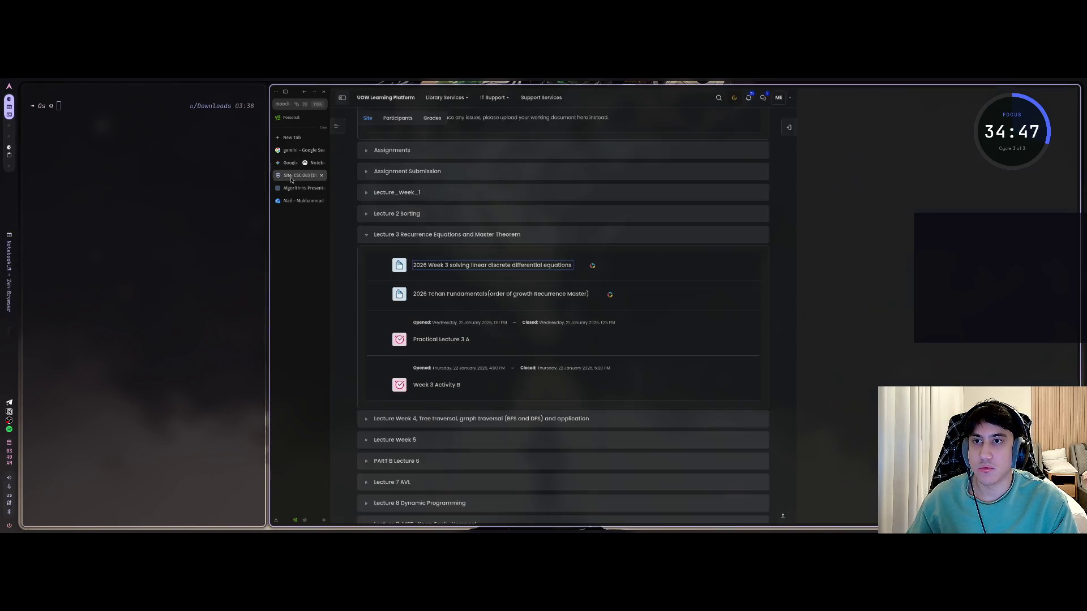
left_click(450, 296)
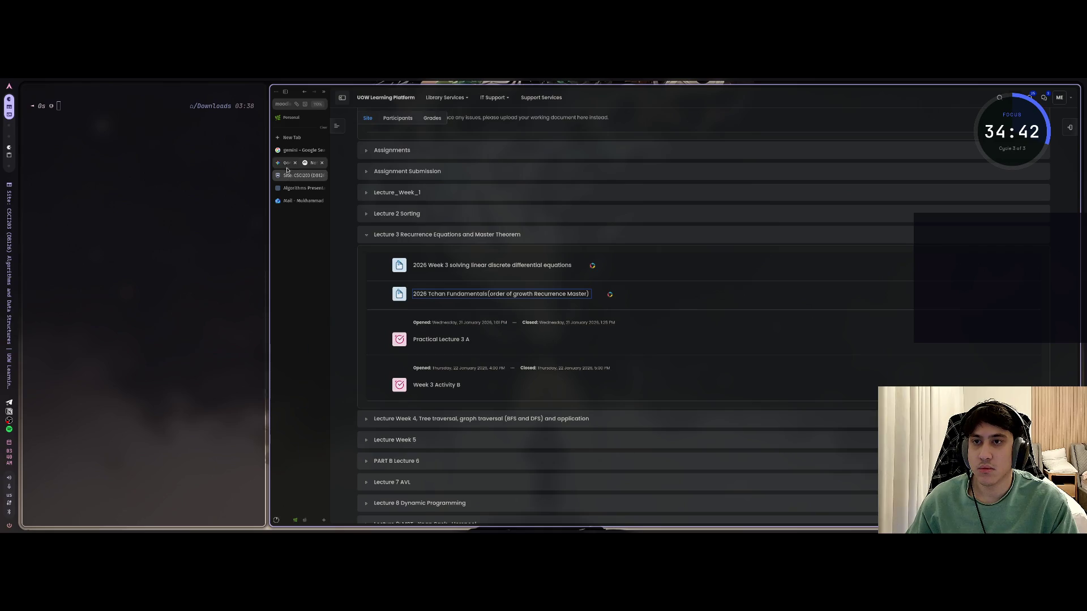
left_click(287, 164)
Step: Attach the Tchan Fundamentals .ppt to Gemini and send 'теперь для него pdf'
left_click(378, 493)
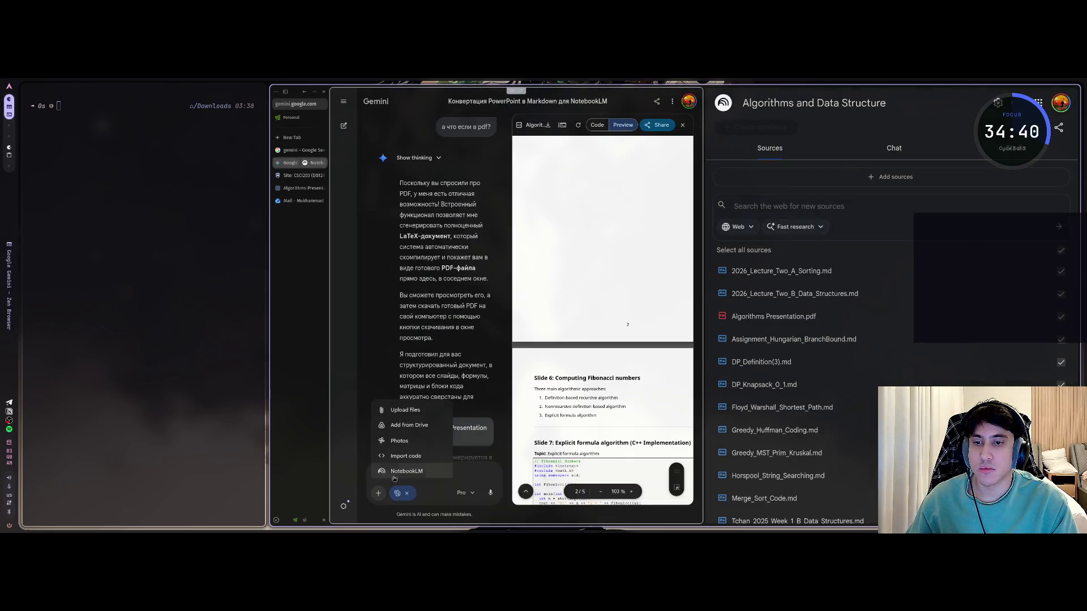
left_click(416, 411)
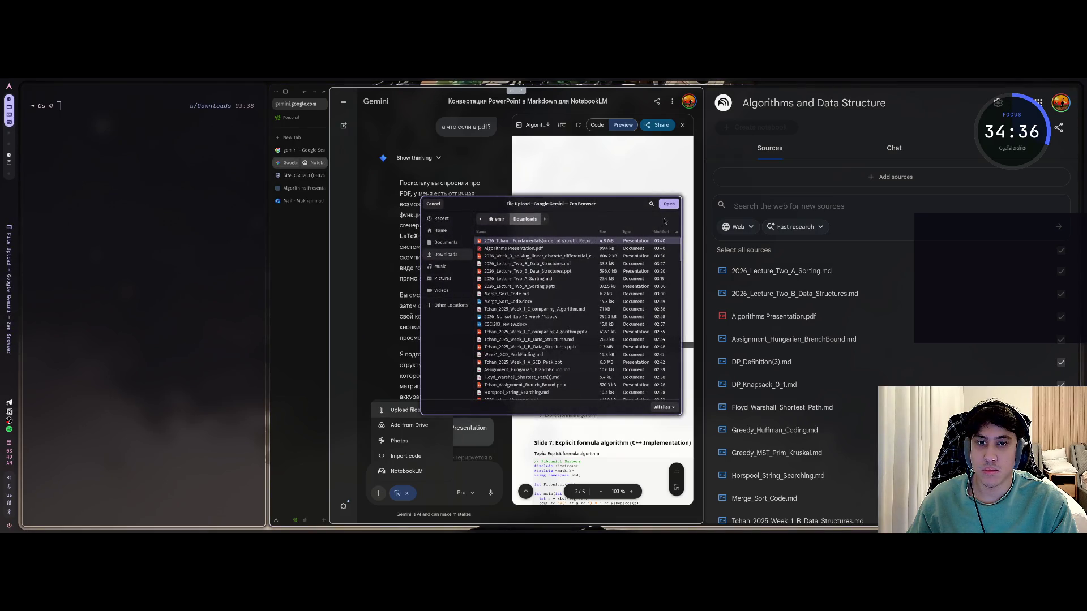
left_click(669, 204)
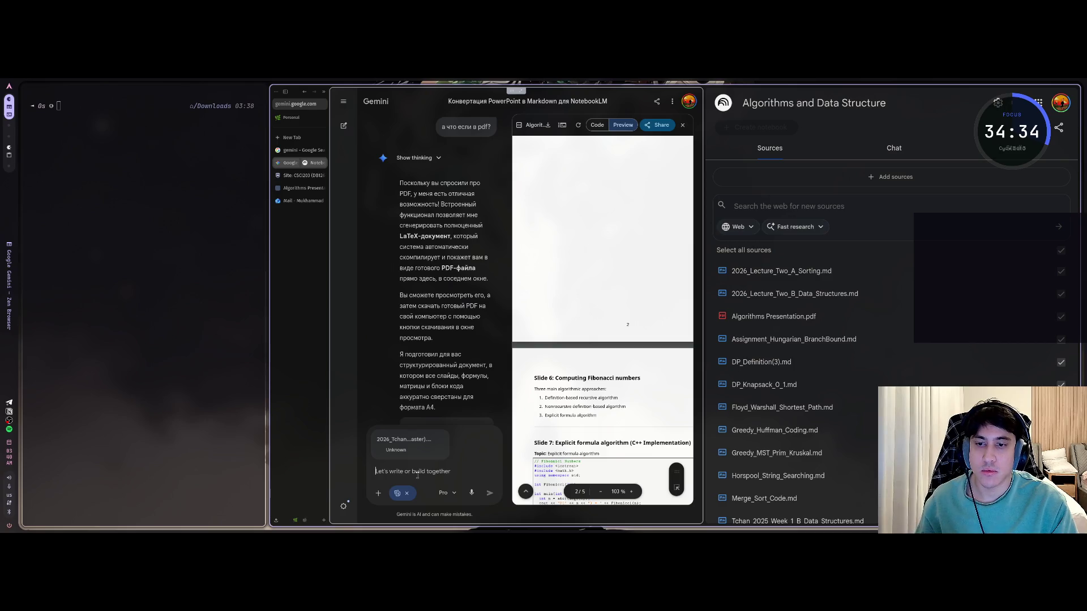
type("т")
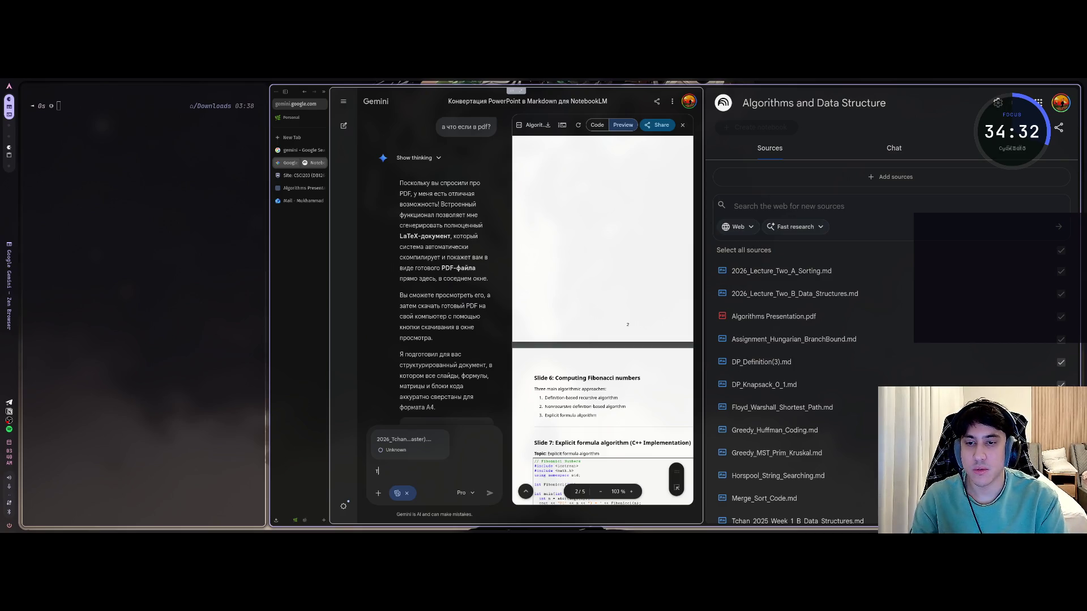
type("еперь для н")
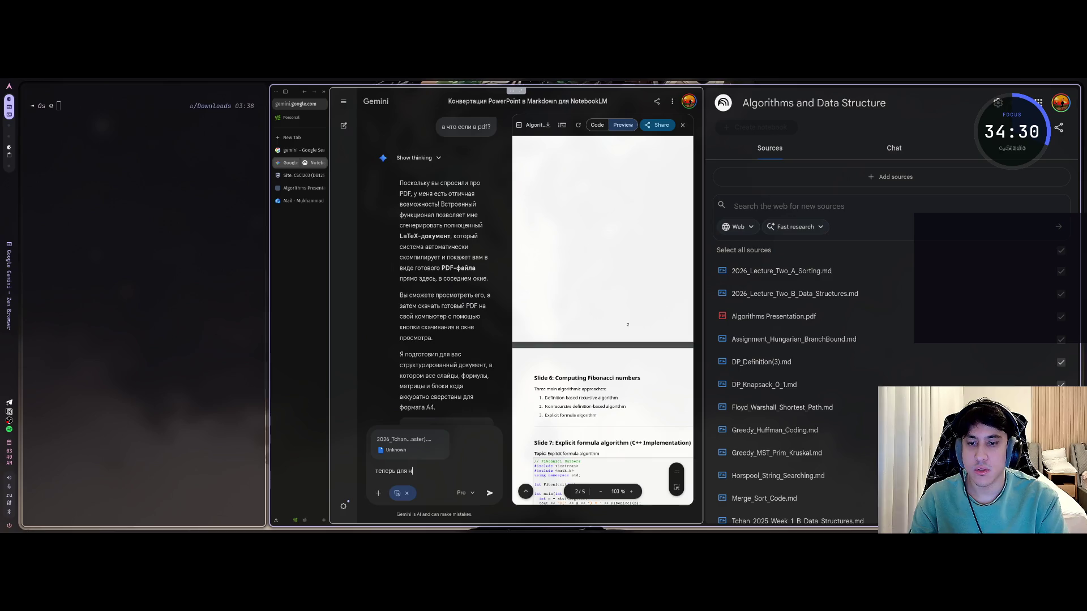
type("его pdf")
key("Return")
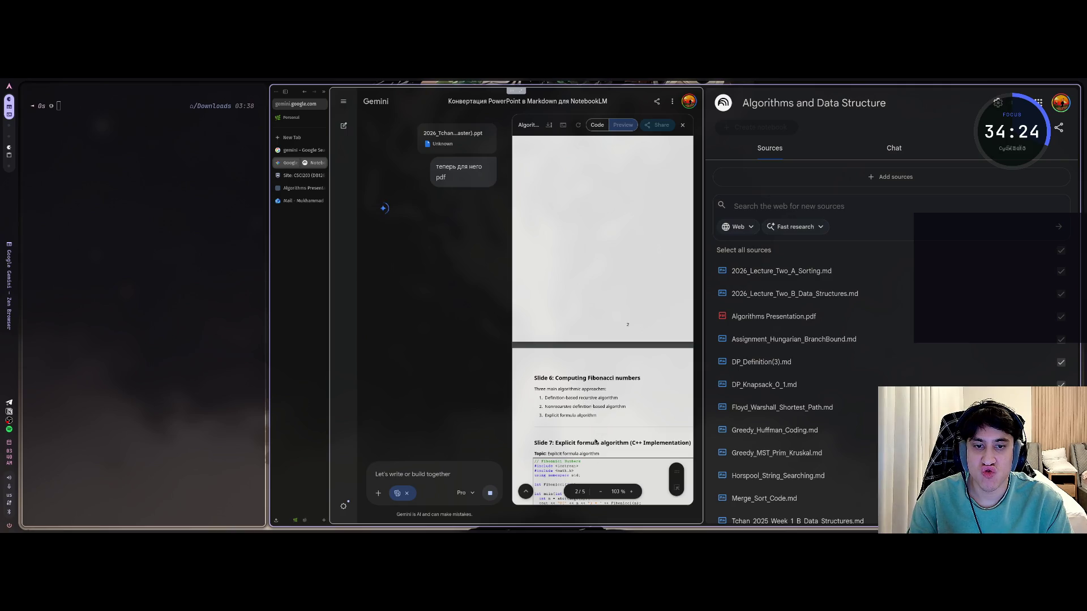
Step: Close the terminal tile so the browser windows fill the full screen width
right_click(624, 386)
key("Escape")
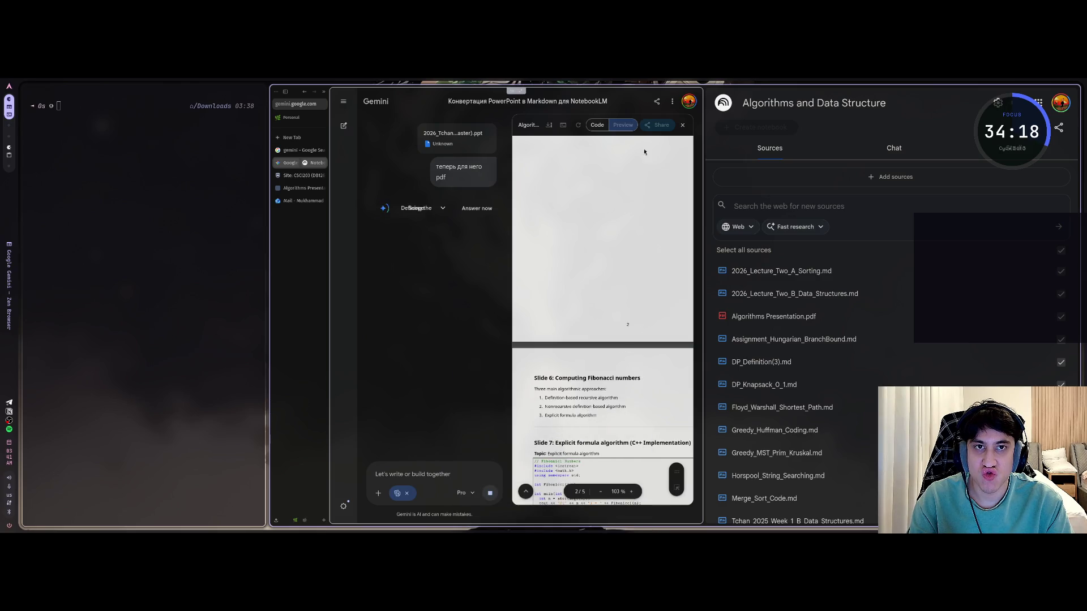
key("super+q")
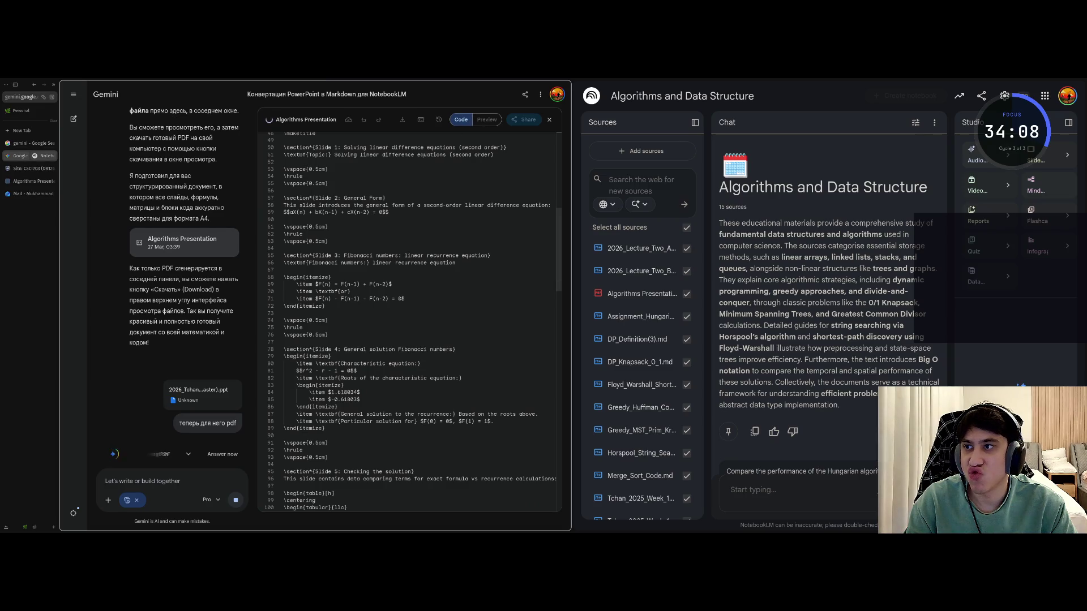
Step: Open the Algorithms Presentation PDF tab and scroll through its pages
left_click(33, 181)
scroll(538, 336, "down", 20)
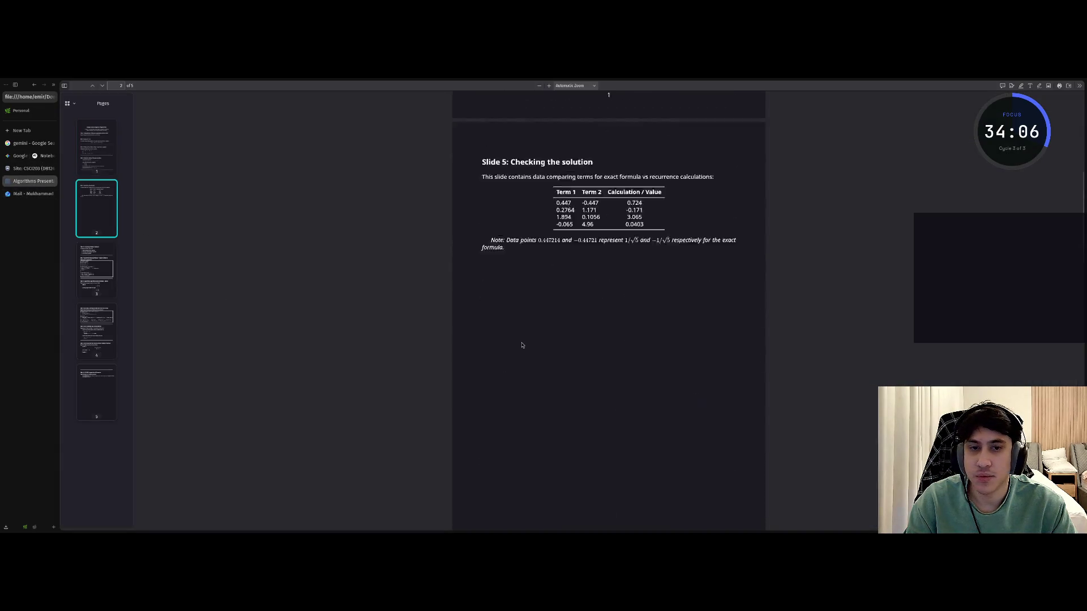
scroll(522, 338, "down", 8)
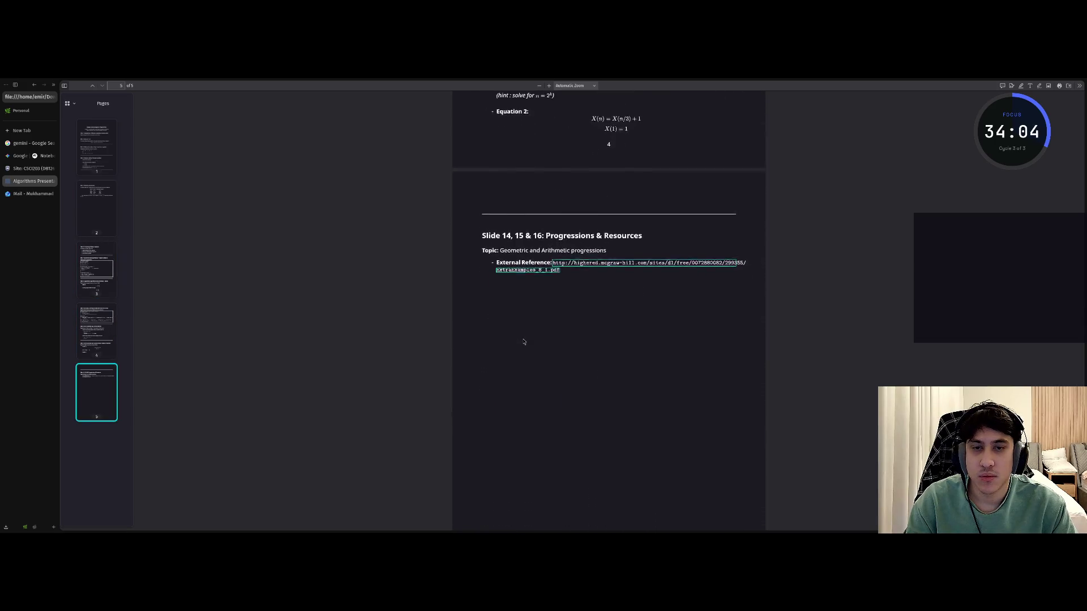
scroll(525, 338, "up", 3)
scroll(556, 350, "up", 5)
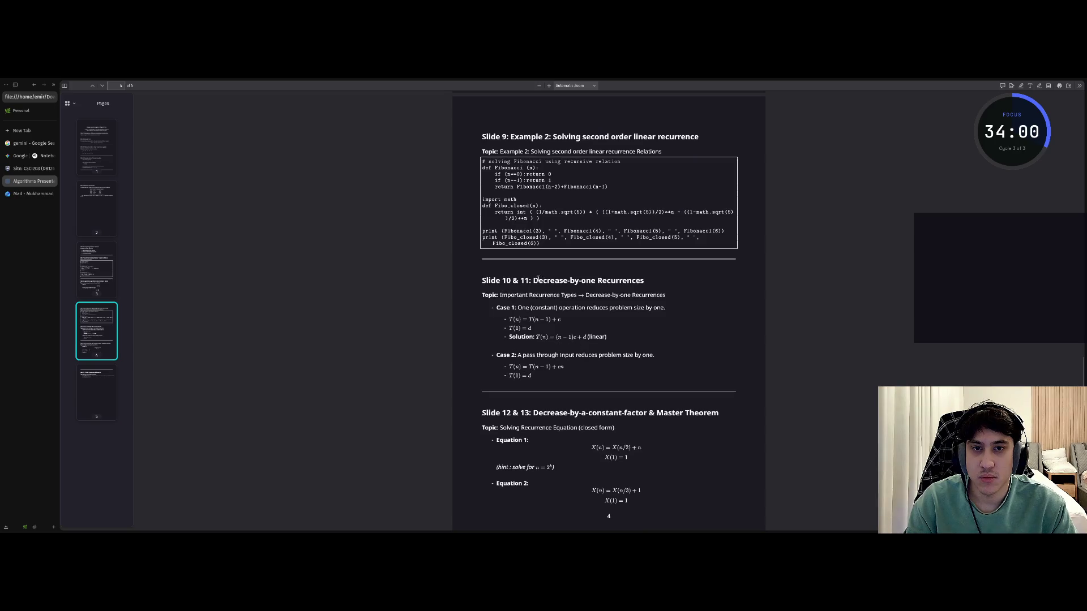
Step: Try selecting headings and code and highlighting Case 1, then delete the highlight stroke
left_click_drag(537, 279, 628, 282)
left_click(553, 306)
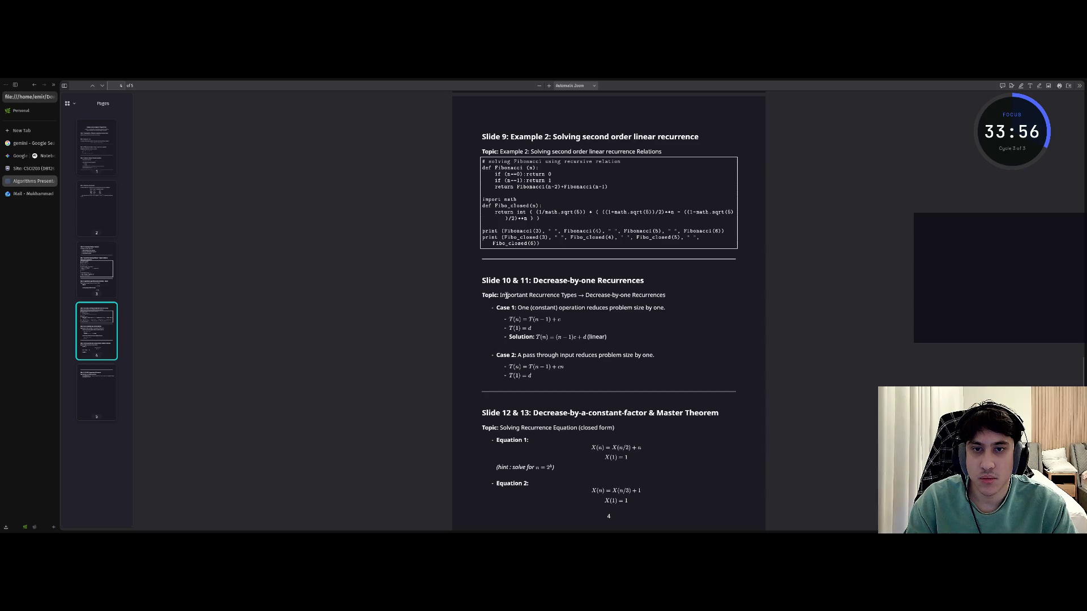
left_click_drag(506, 295, 623, 297)
left_click(562, 311)
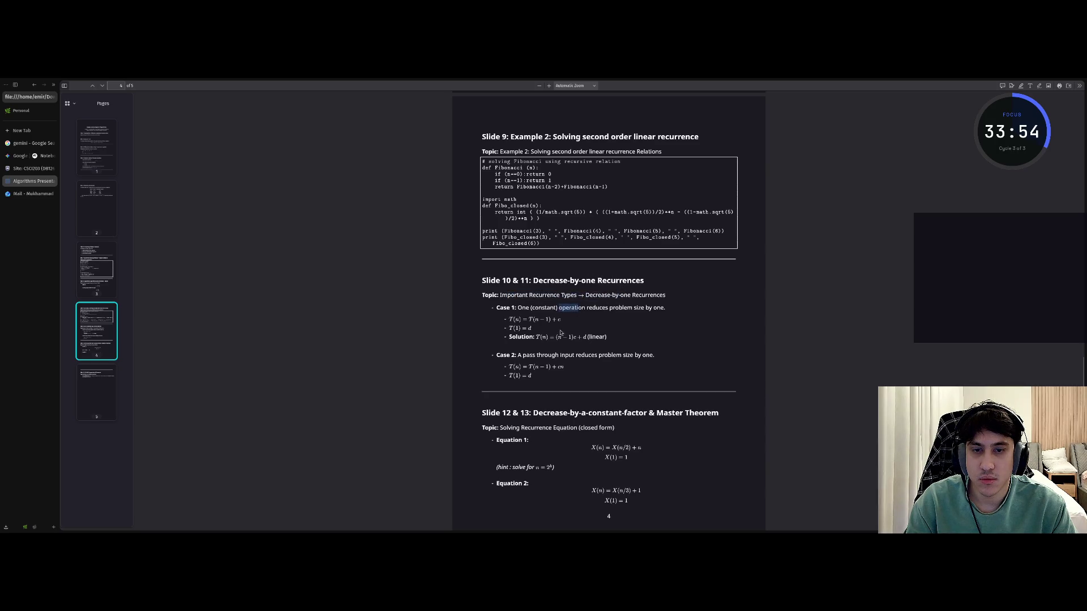
left_click_drag(561, 333, 586, 338)
left_click_drag(502, 334, 536, 374)
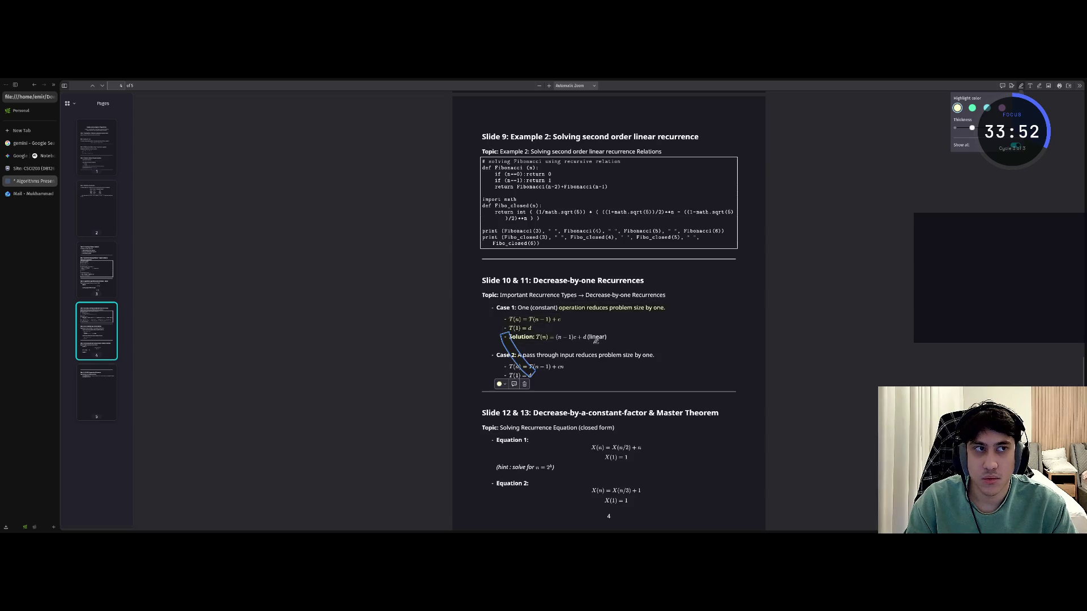
key("Delete")
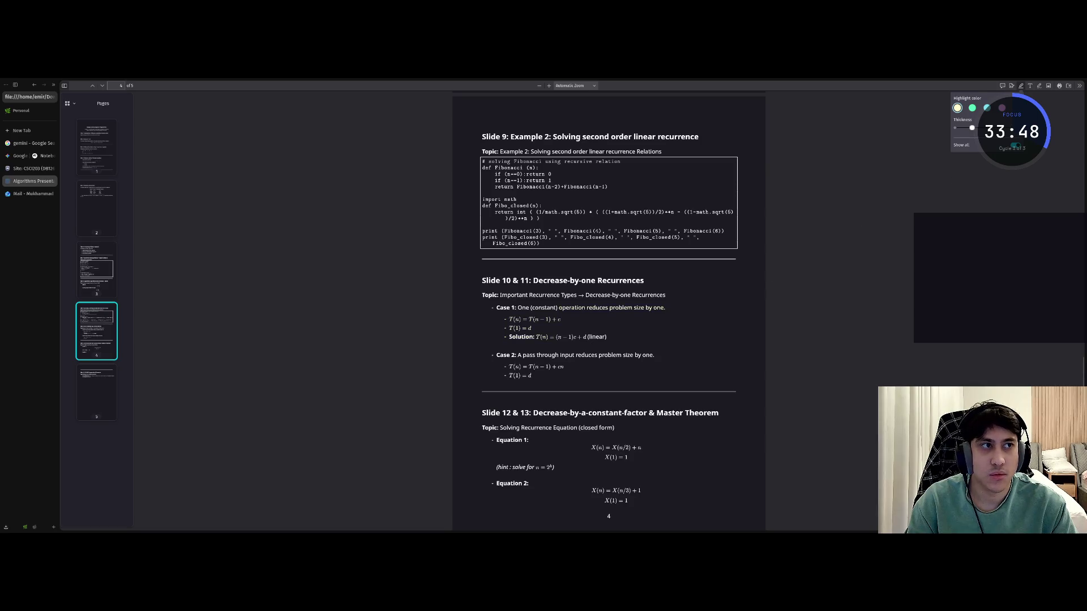
left_click(1022, 86)
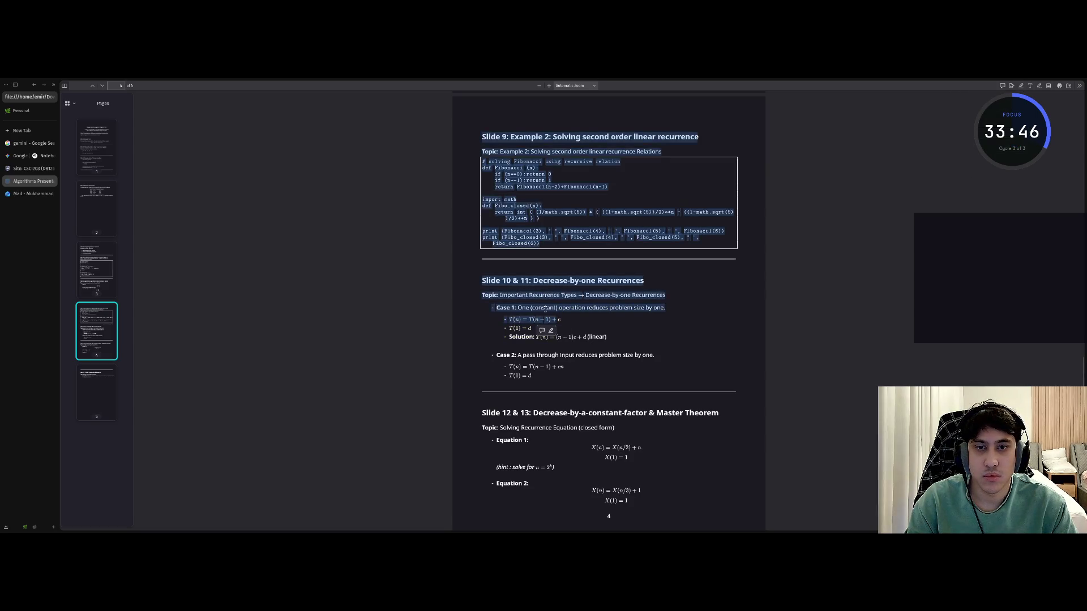
scroll(543, 323, "up", 10)
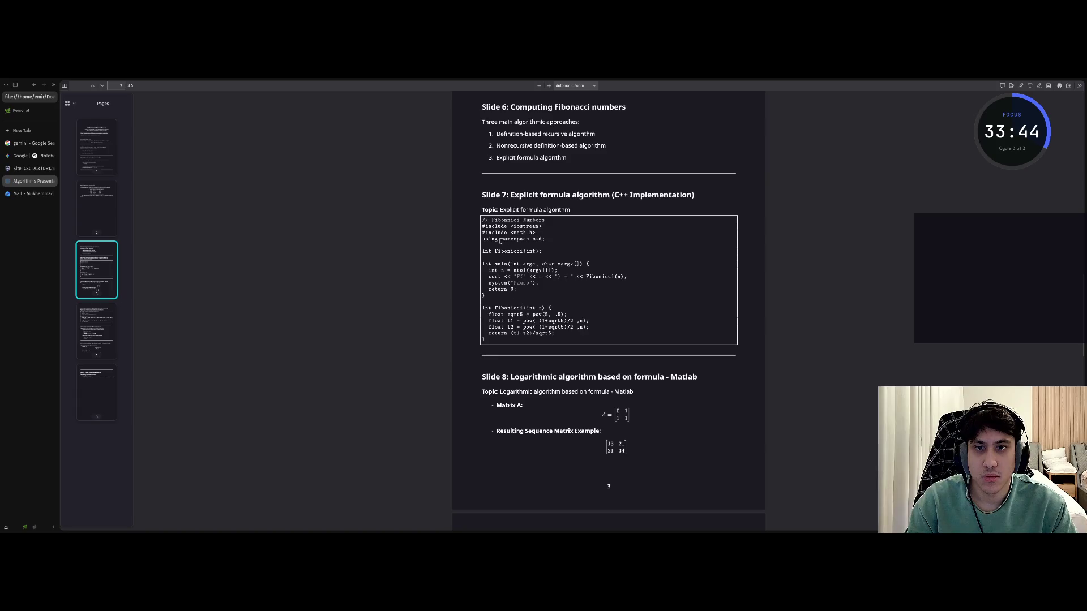
left_click_drag(543, 322, 566, 340)
left_click(595, 321)
scroll(595, 321, "up", 5)
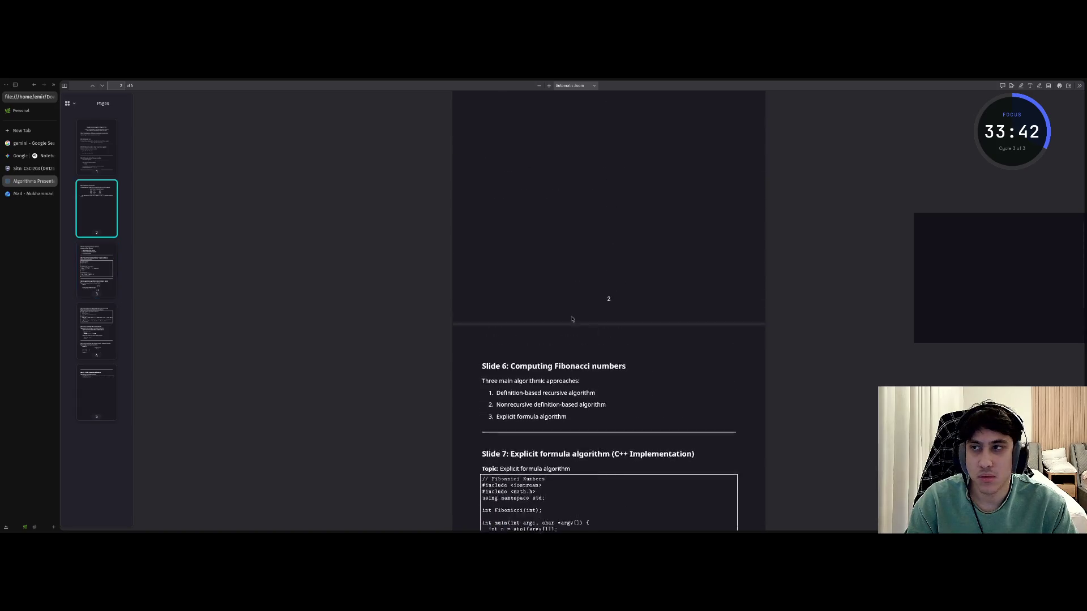
Step: Glance at the course and mail tabs, then close the PDF and return to Gemini
left_click(23, 168)
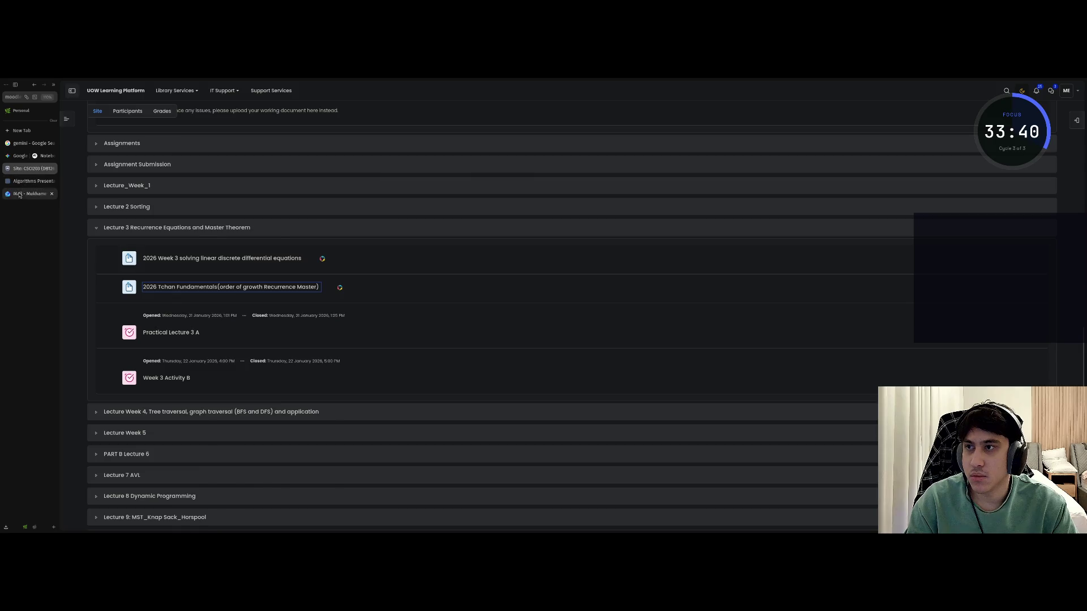
left_click(23, 194)
left_click(24, 180)
left_click(23, 170)
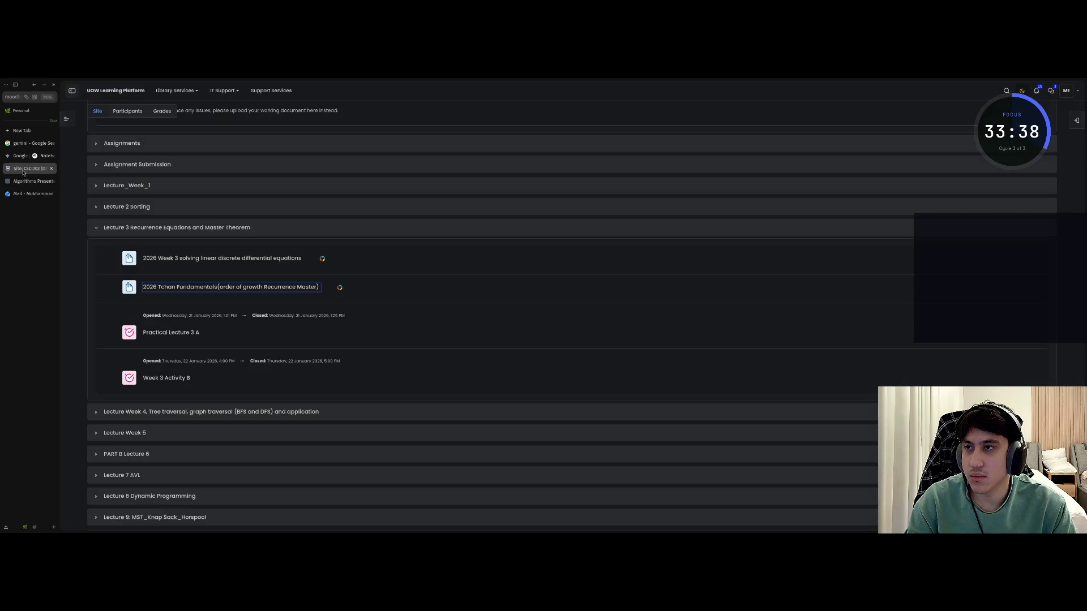
left_click(27, 181)
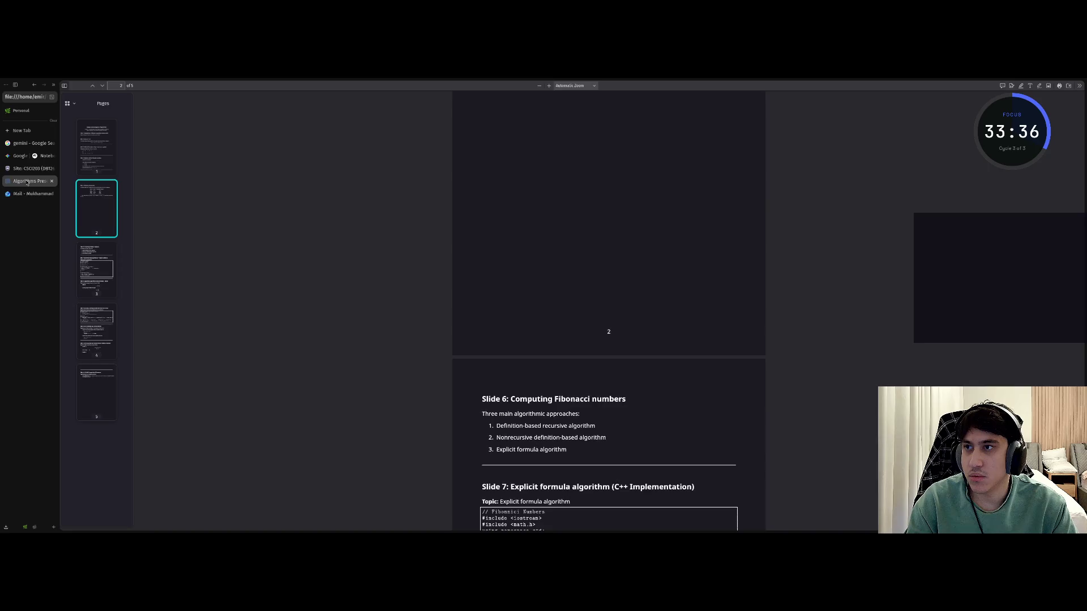
left_click(19, 157)
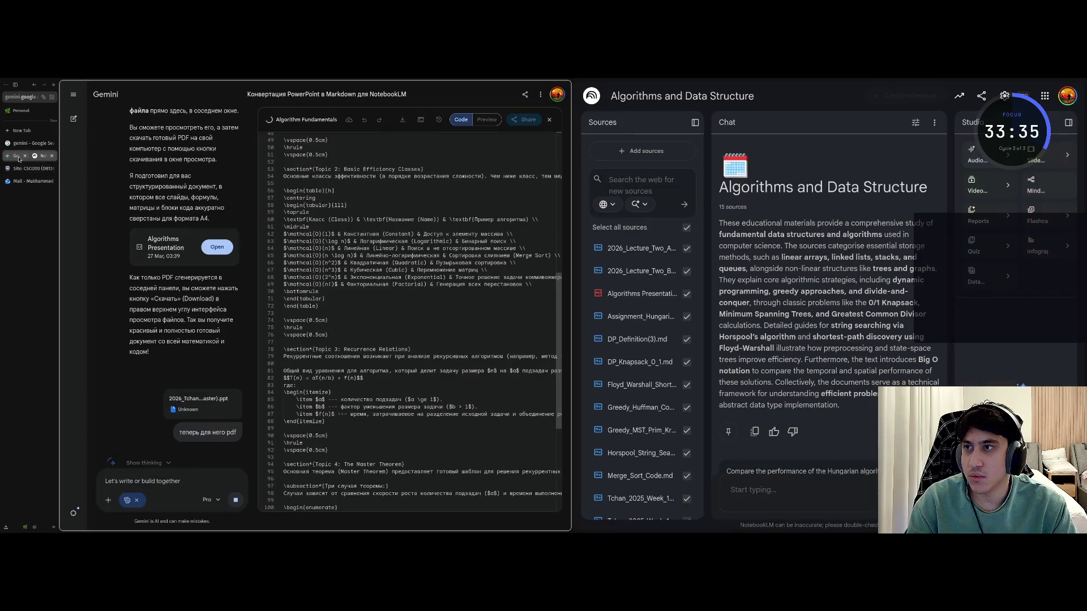
Step: Open the new Algorithm Fundamentals PDF preview and scroll down to its second page
left_click(549, 120)
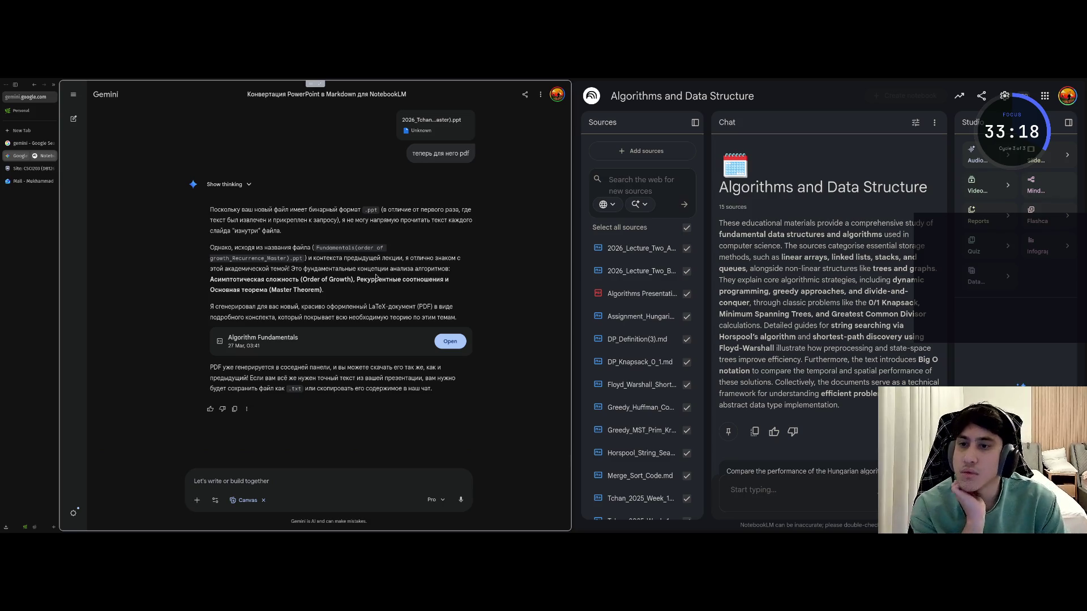
left_click(451, 342)
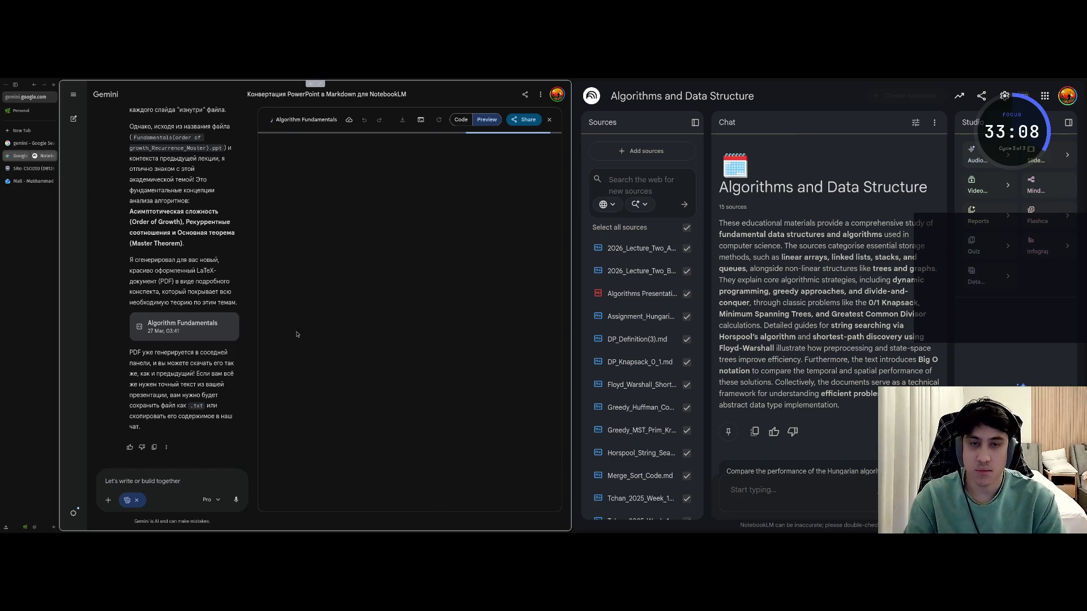
key("alt+Tab")
key("alt+Tab")
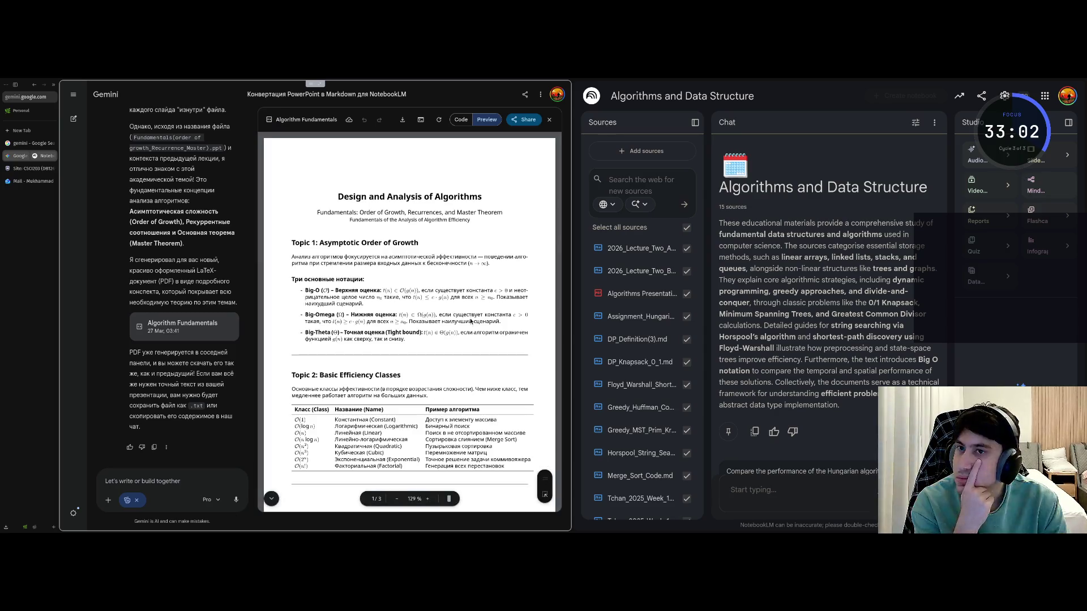
scroll(426, 327, "down", 10)
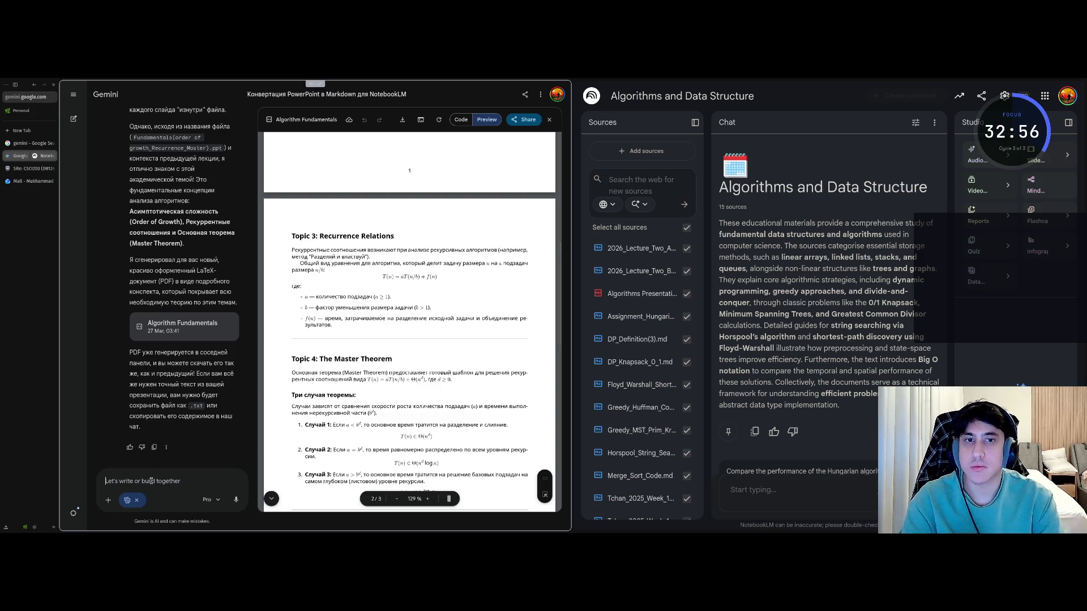
Step: Ask Gemini to rewrite the lecture notes 'на английском языке'
type("yf")
key("BackSpace")
type("на английском языке")
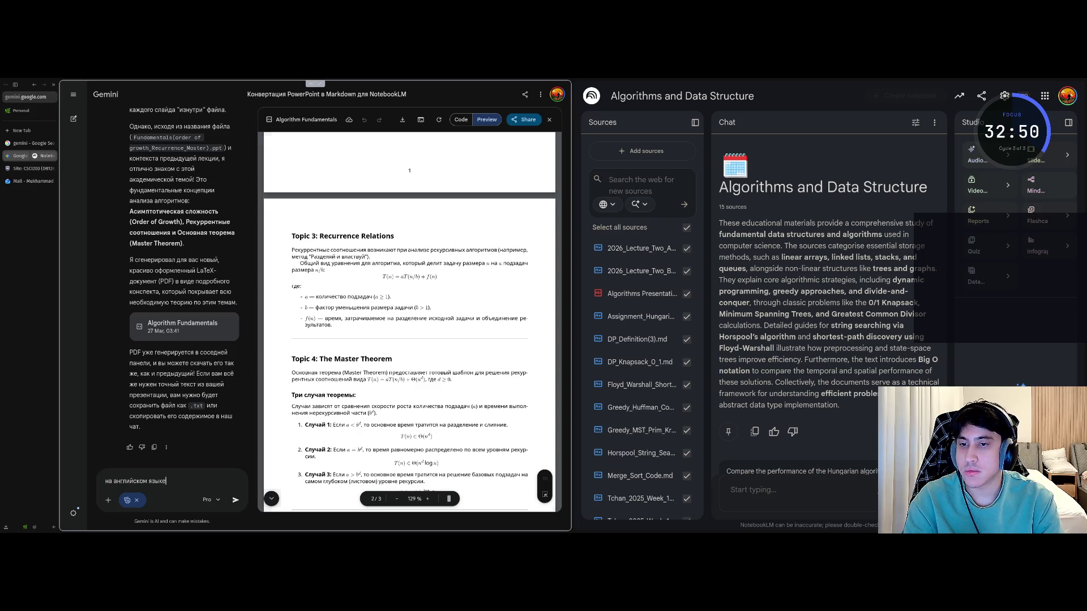
key("Return")
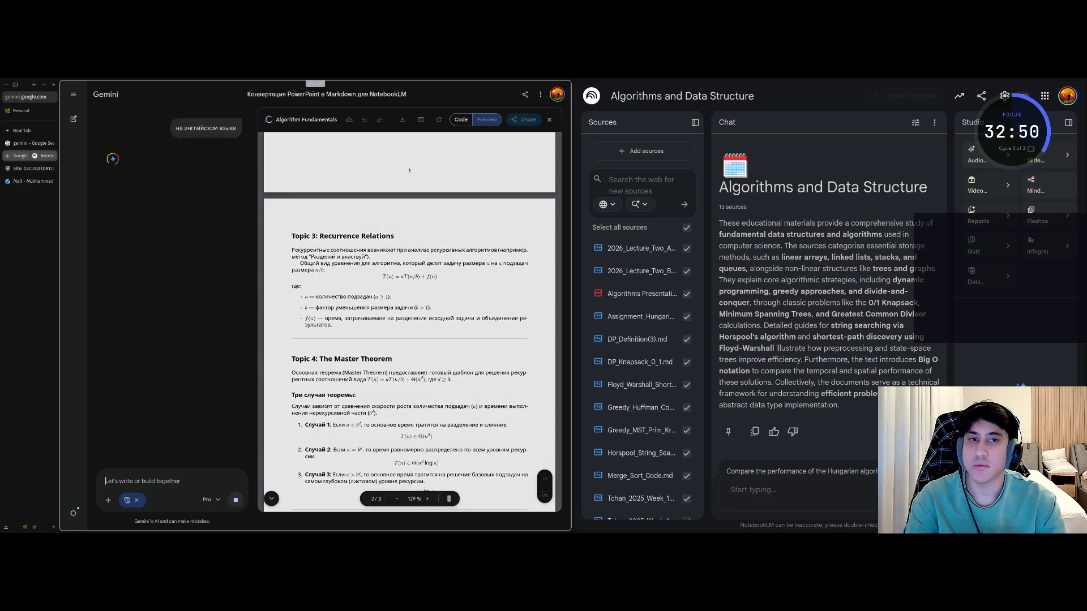
scroll(660, 497, "down", 2)
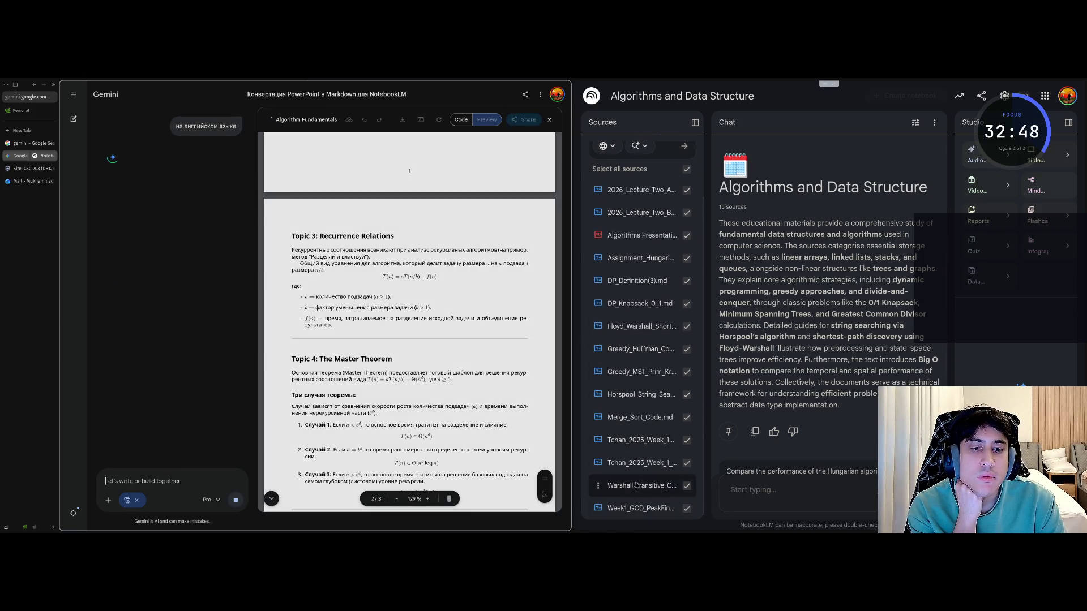
scroll(651, 497, "up", 1)
scroll(644, 498, "down", 1)
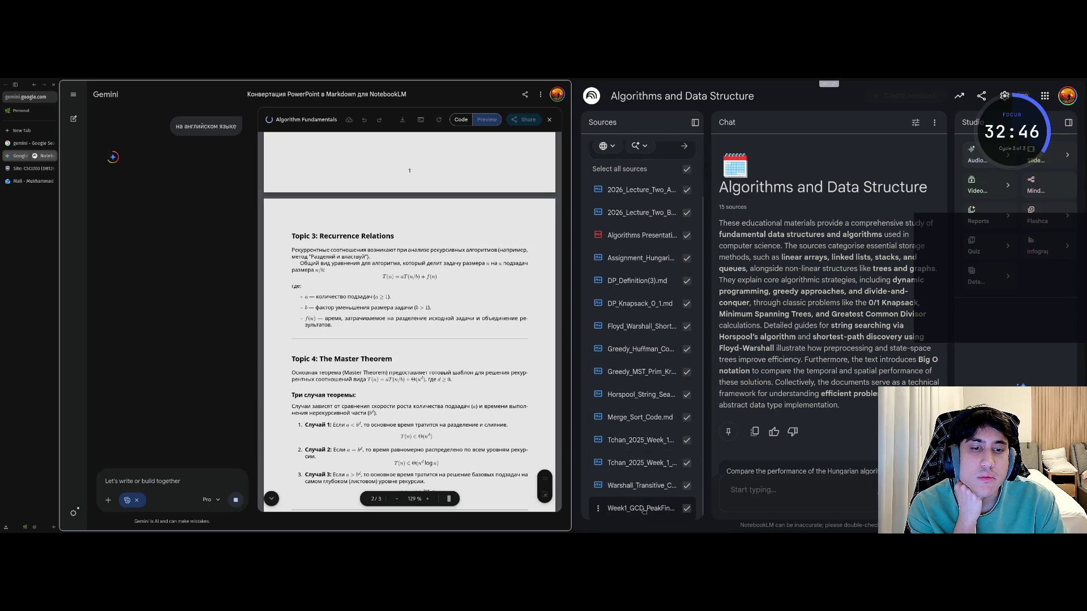
Step: Check the Algorithms Presentation.pdf source in NotebookLM, then close Gemini's document preview
left_click(628, 245)
left_click(627, 245)
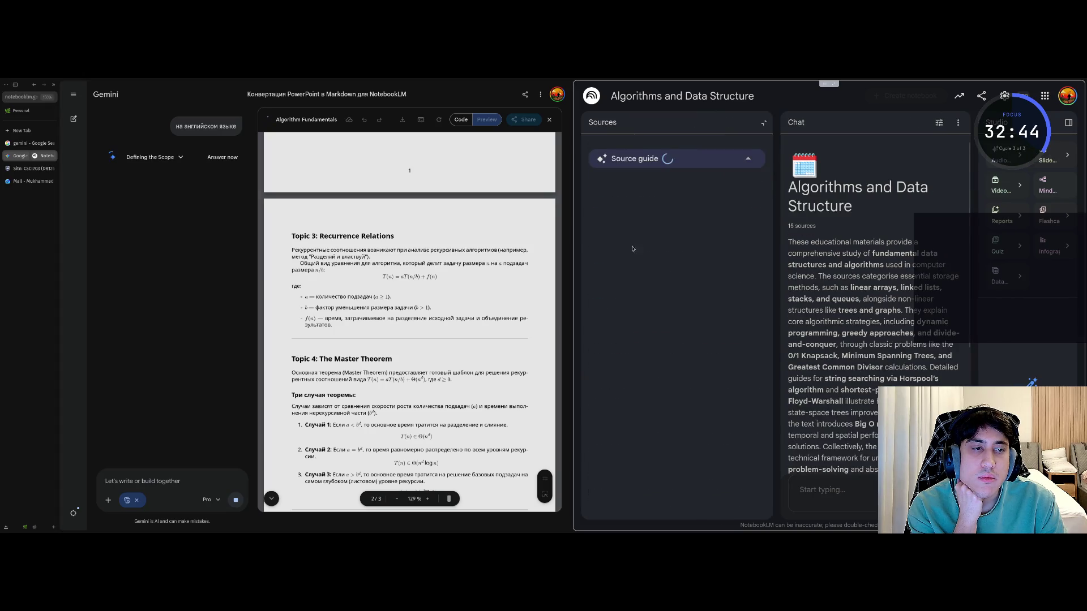
left_click(763, 122)
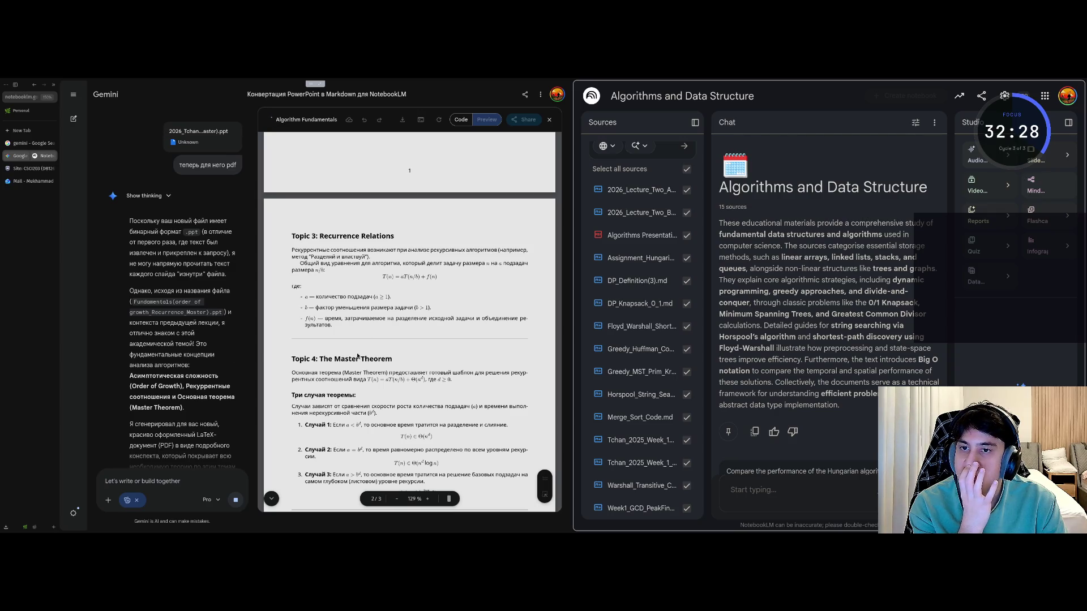
left_click(356, 374)
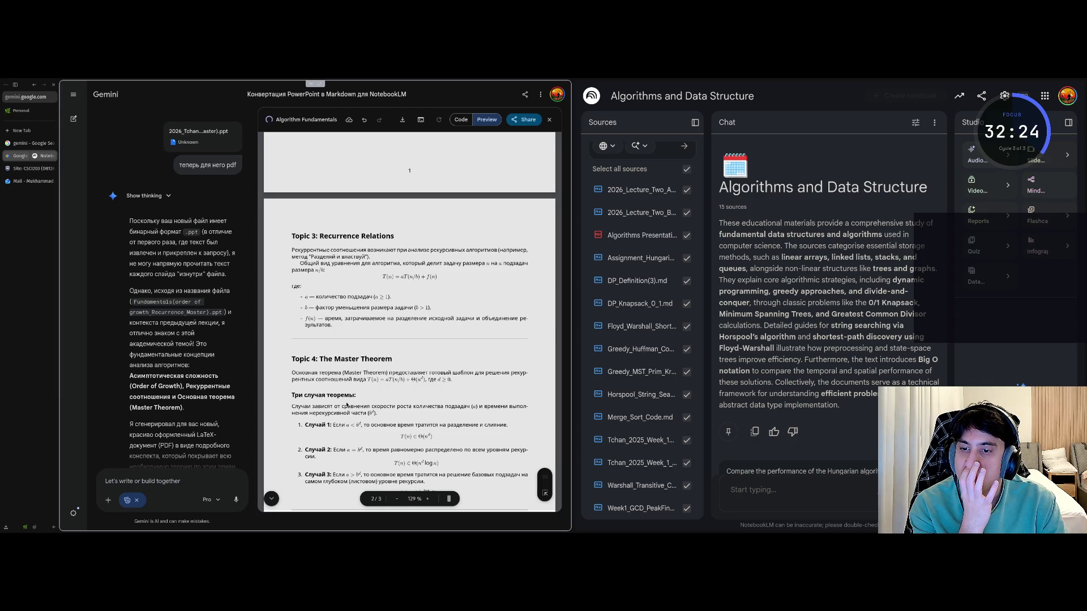
left_click(550, 122)
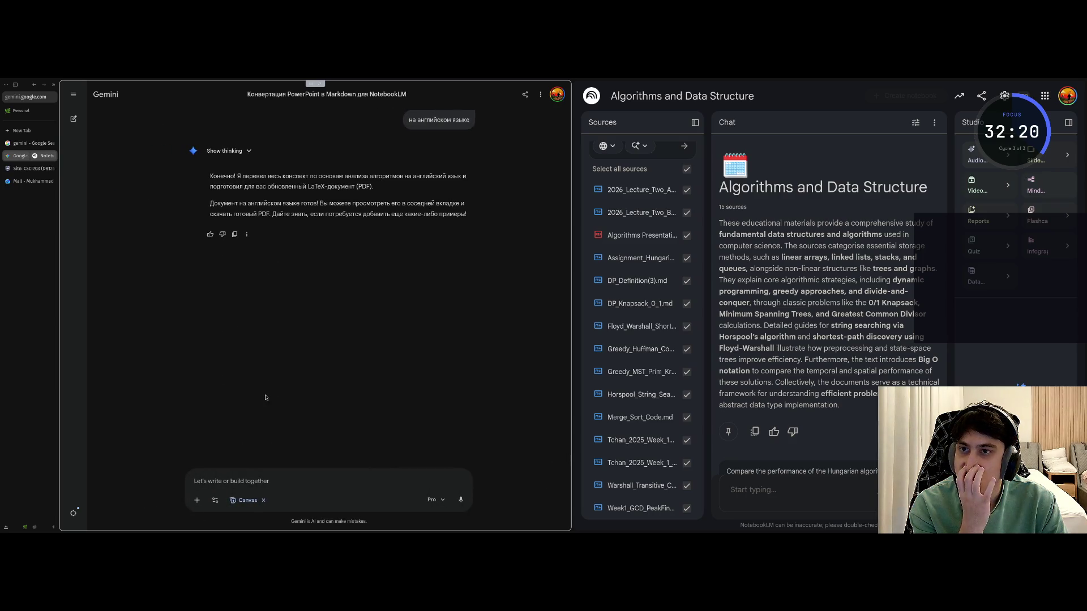
Step: Open the English Algorithm Fundamentals preview, look it over, and download the PDF
scroll(265, 398, "up", 3)
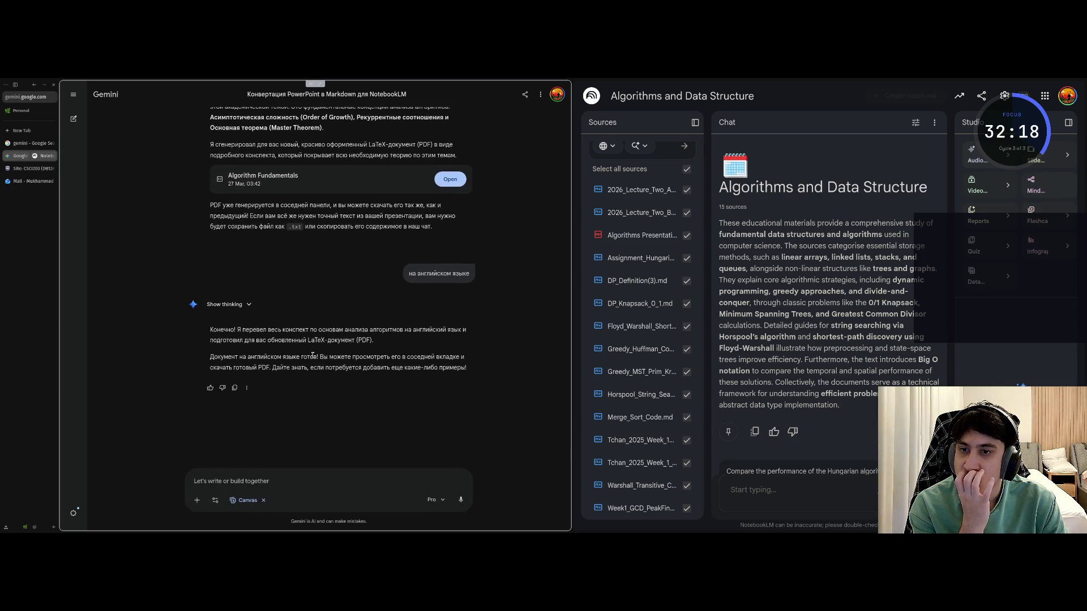
left_click(450, 178)
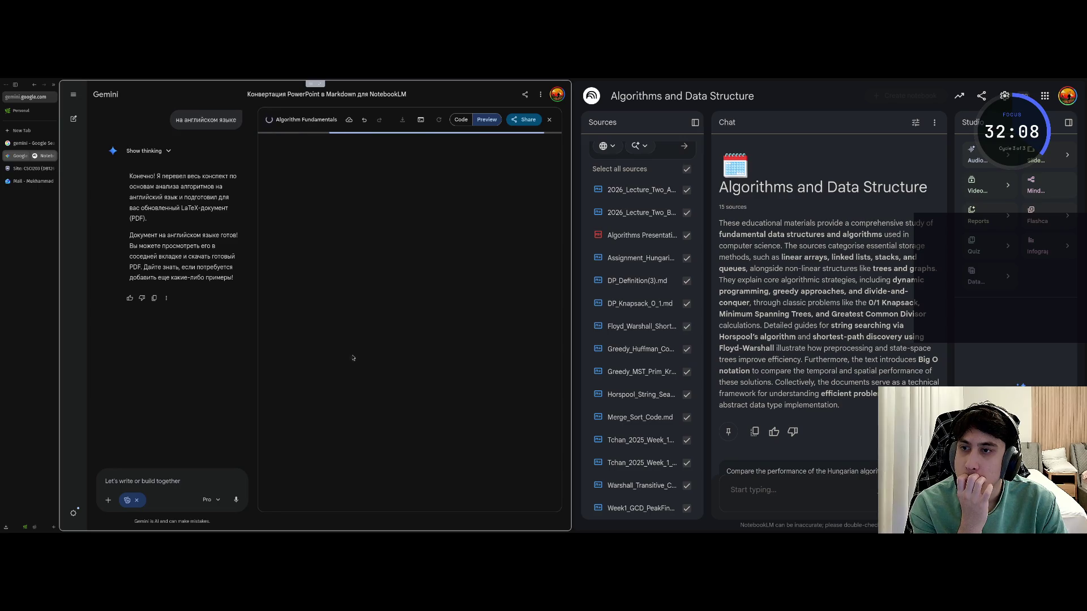
scroll(187, 317, "up", 5)
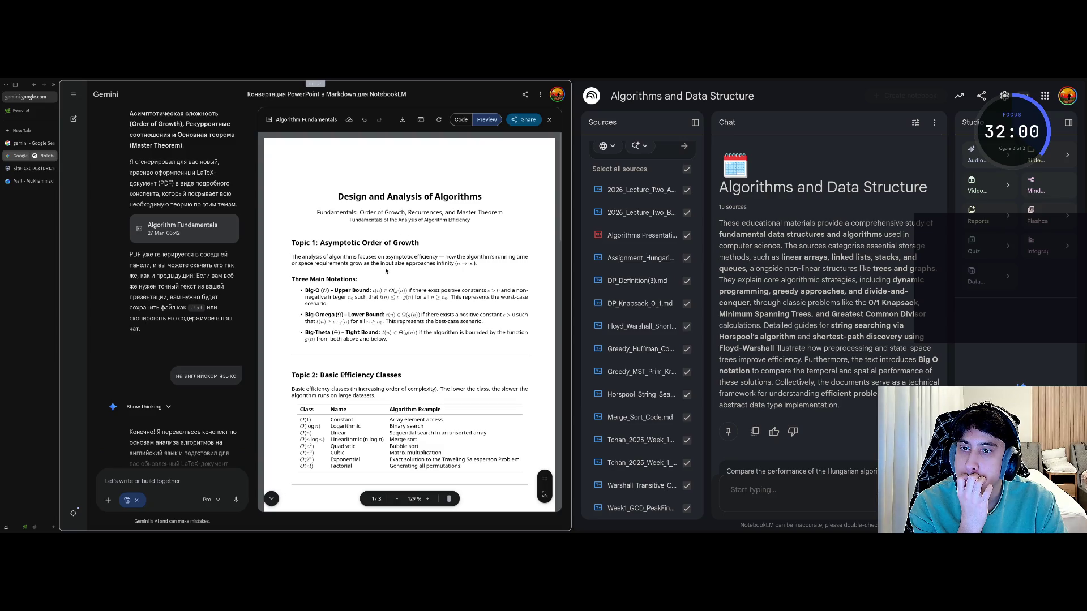
scroll(386, 272, "down", 5)
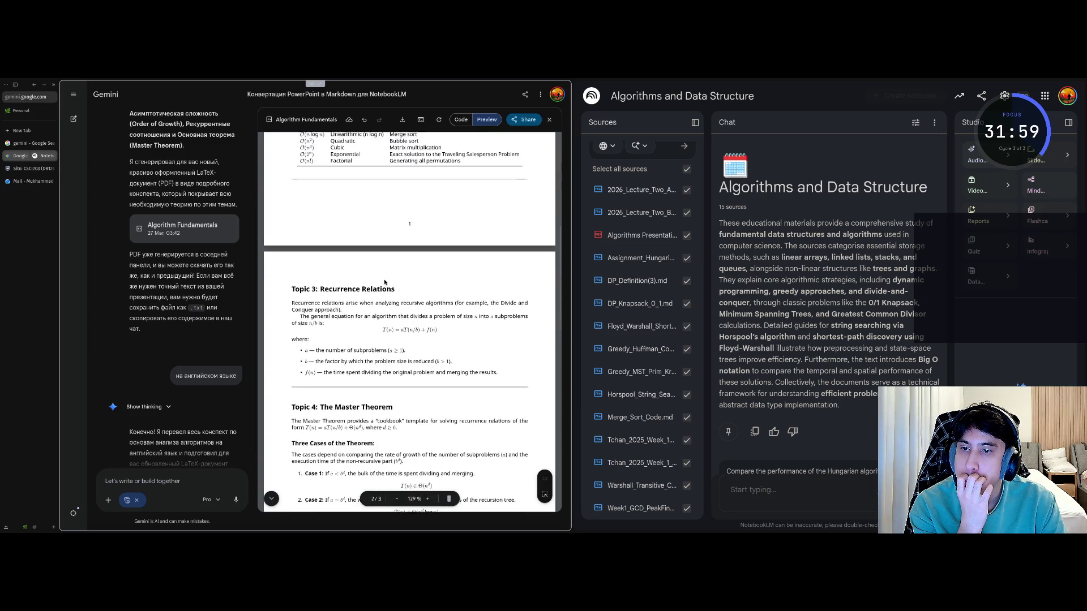
left_click(403, 119)
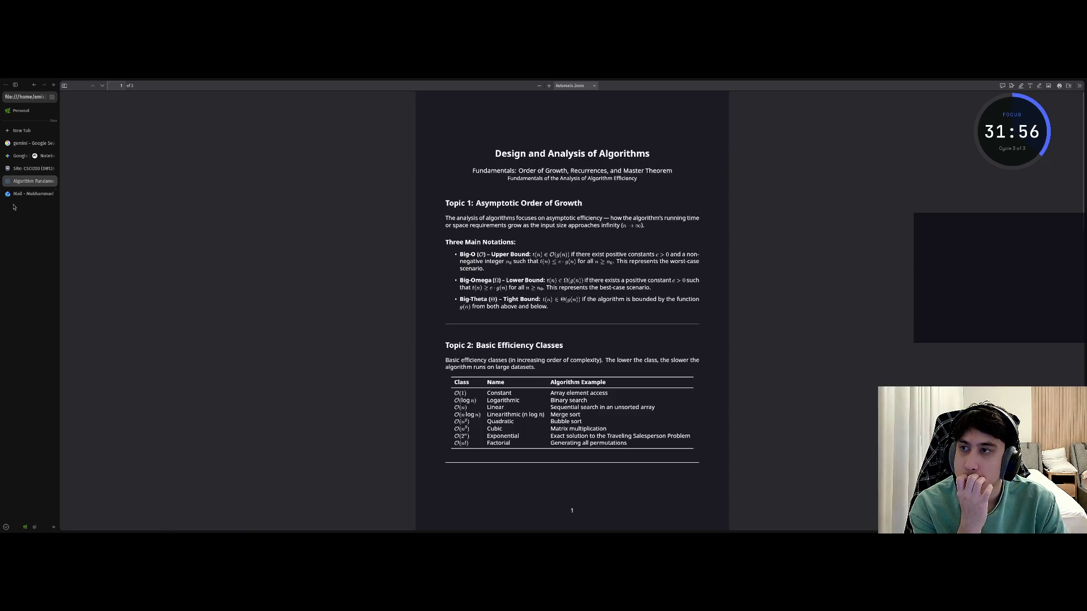
Step: Upload Algorithm Fundamentals.pdf from Downloads as the notebook's 16th source
left_click(23, 168)
left_click(17, 157)
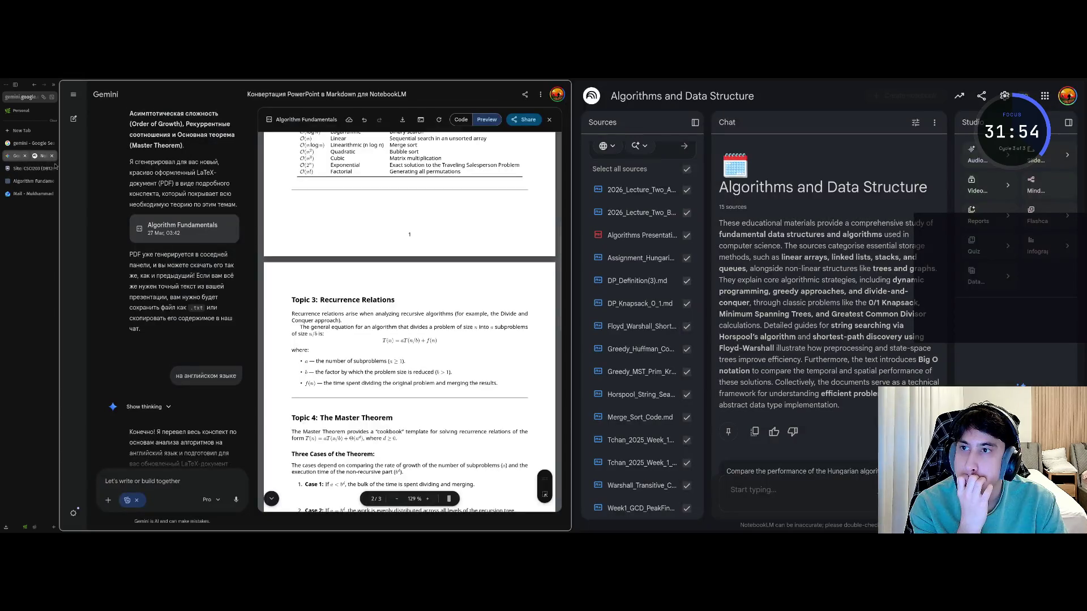
scroll(639, 164, "up", 2)
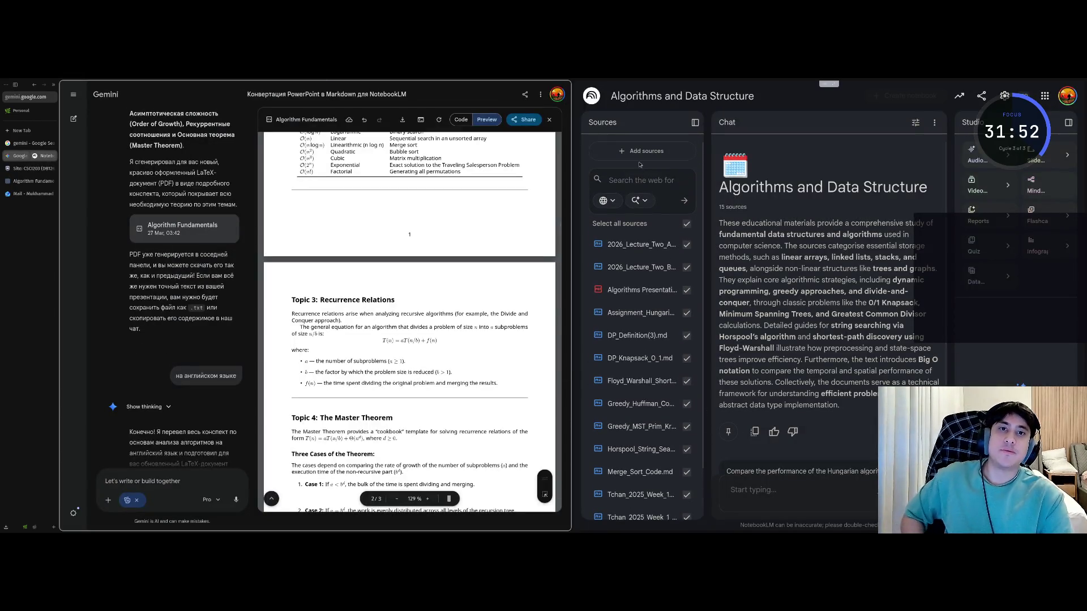
left_click(643, 152)
left_click(719, 380)
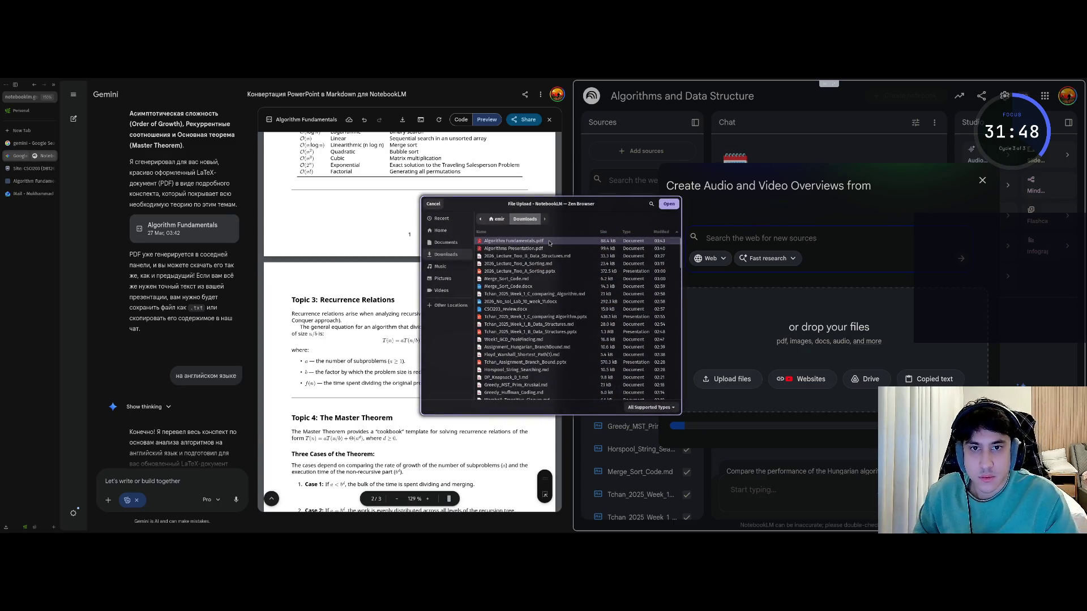
left_click(668, 206)
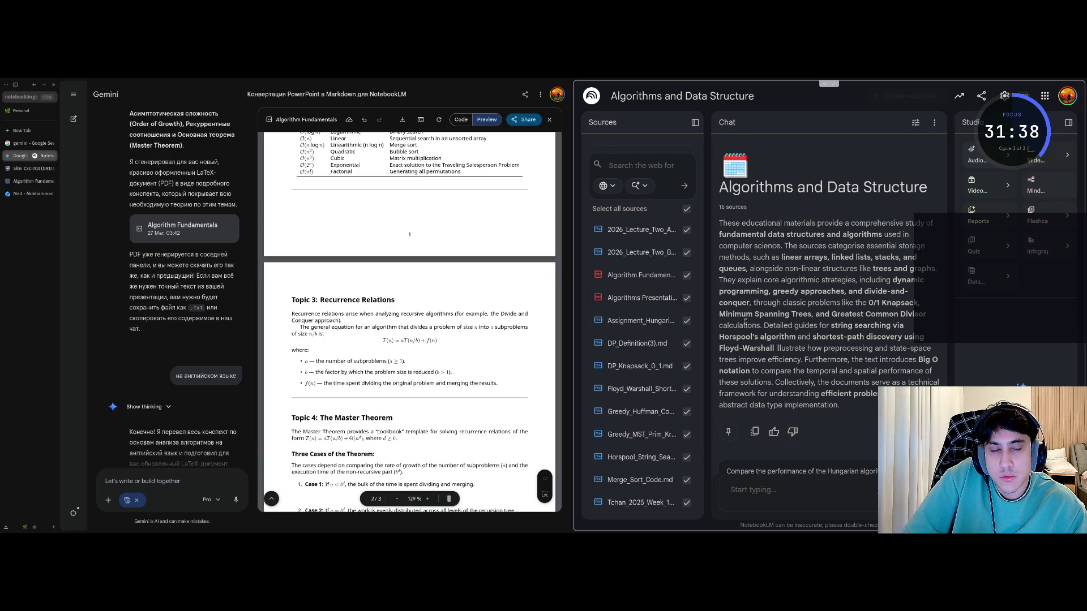
left_click(7, 168)
Step: Expand Lecture Week 4 on Moodle and download the Tchan A BST slides
left_click(157, 228)
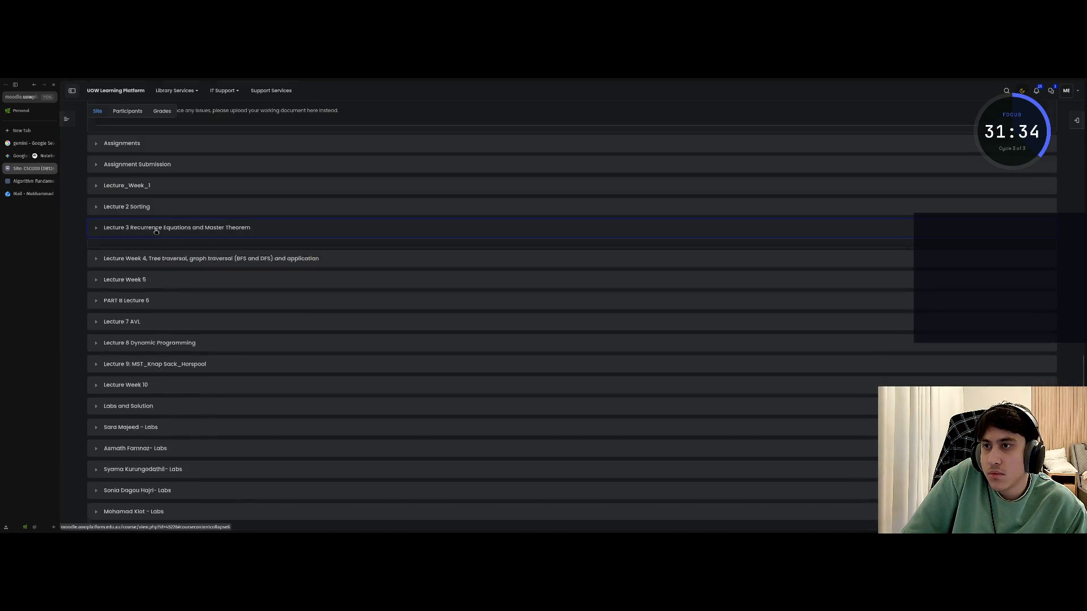
left_click(151, 249)
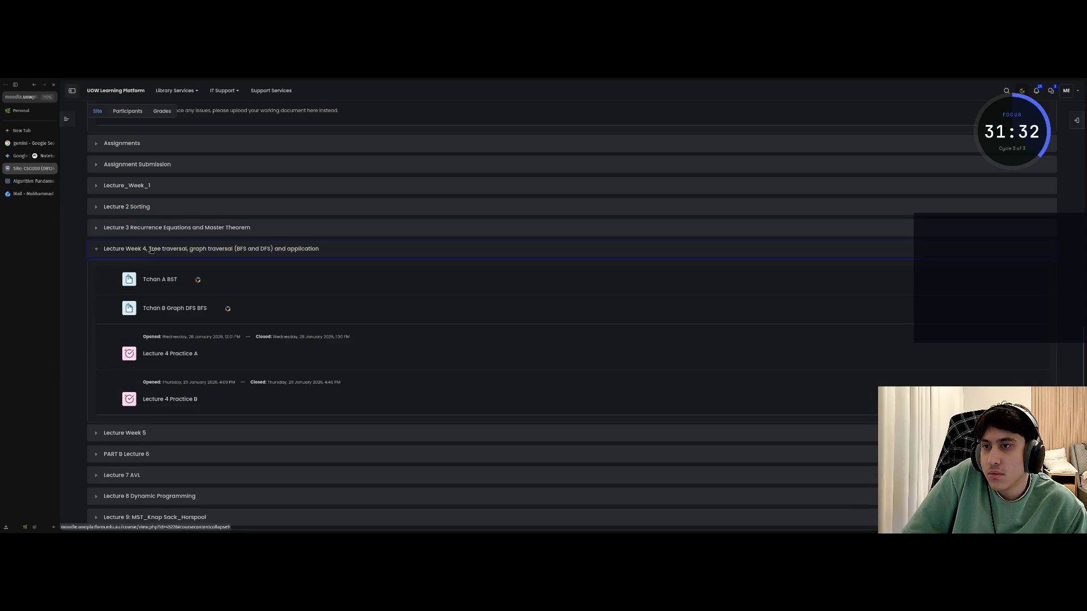
left_click(158, 280)
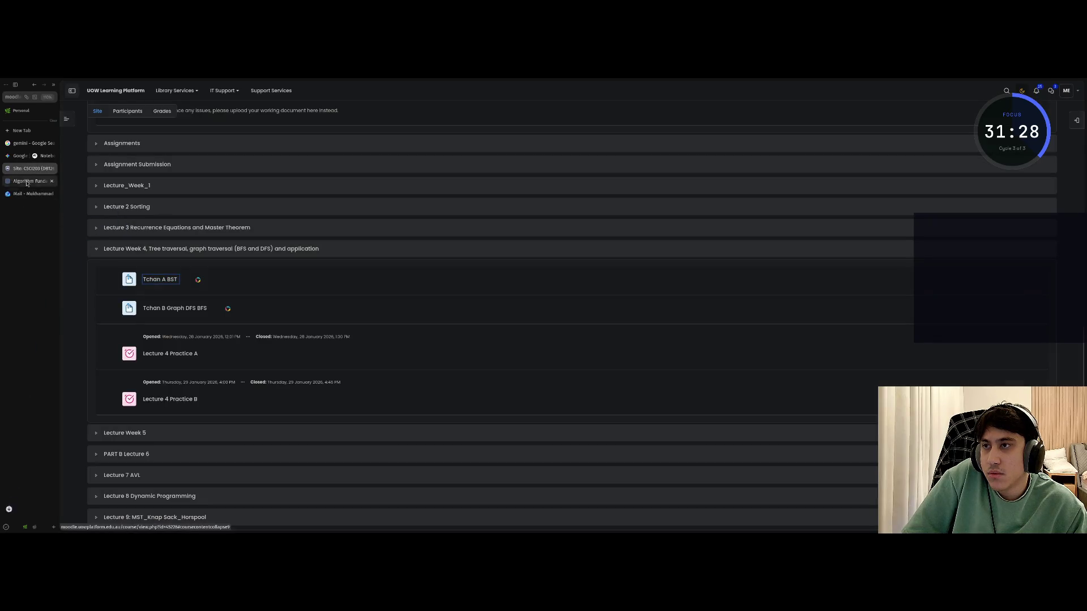
left_click(23, 156)
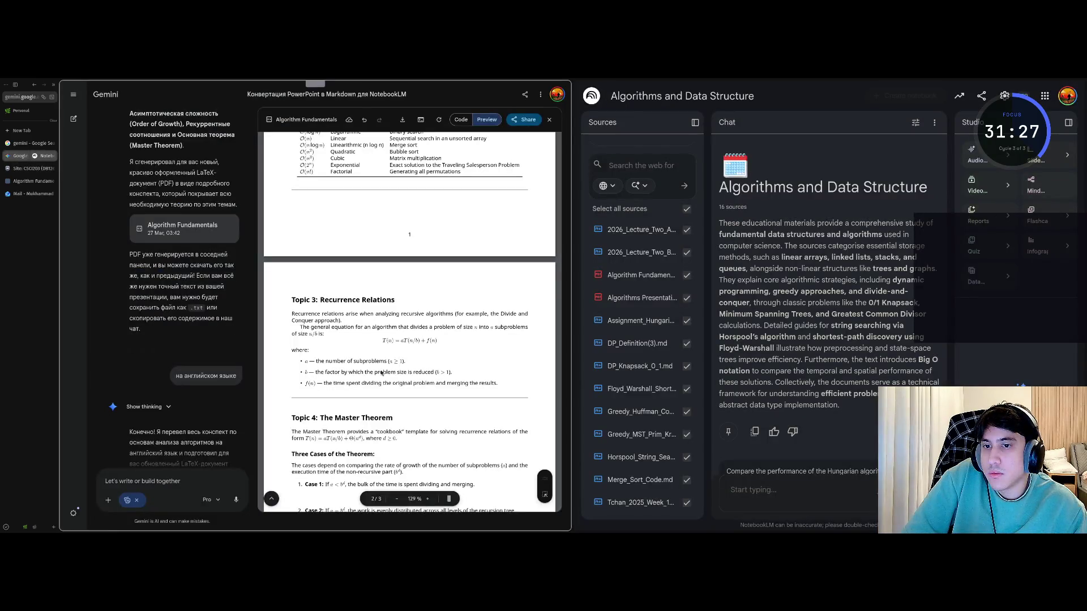
Step: Attach Tchan_A_BST.pptx and ask Gemini for notes taken strictly from the slides
left_click(550, 119)
left_click(197, 496)
left_click(241, 416)
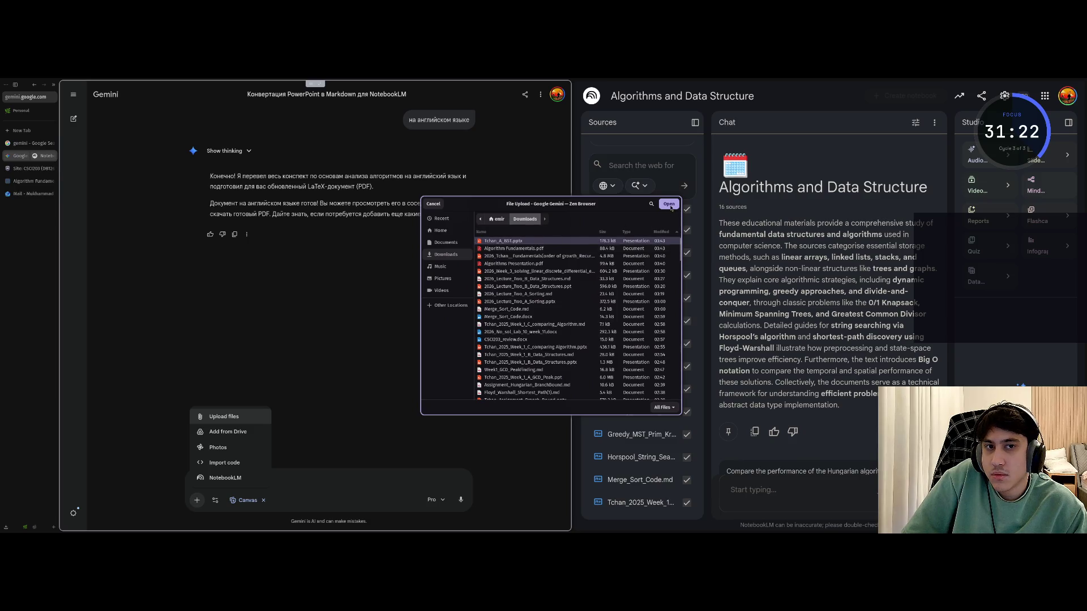
left_click(669, 204)
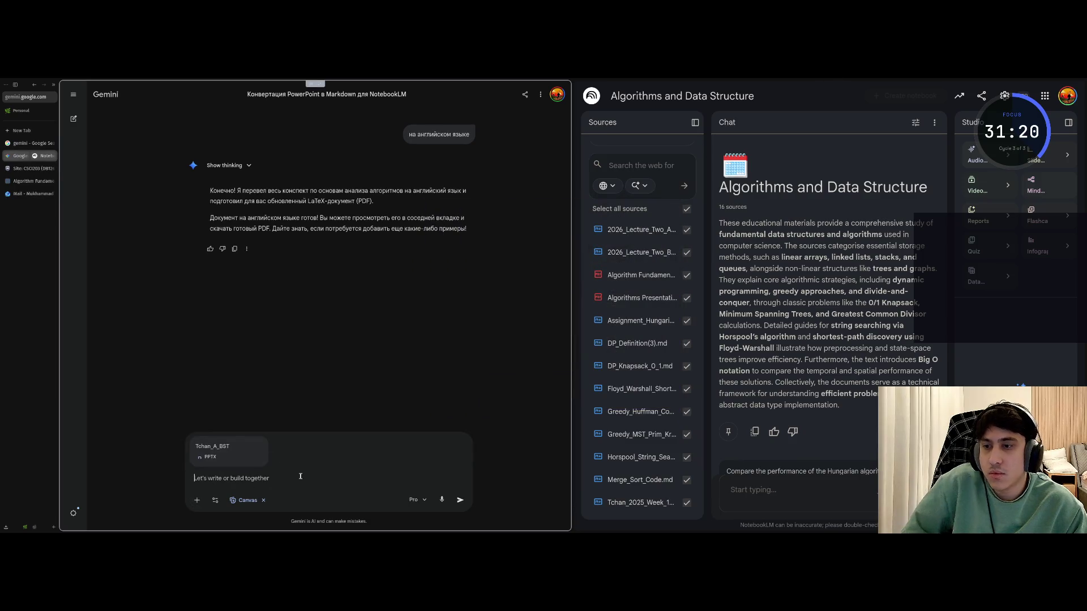
type("ч")
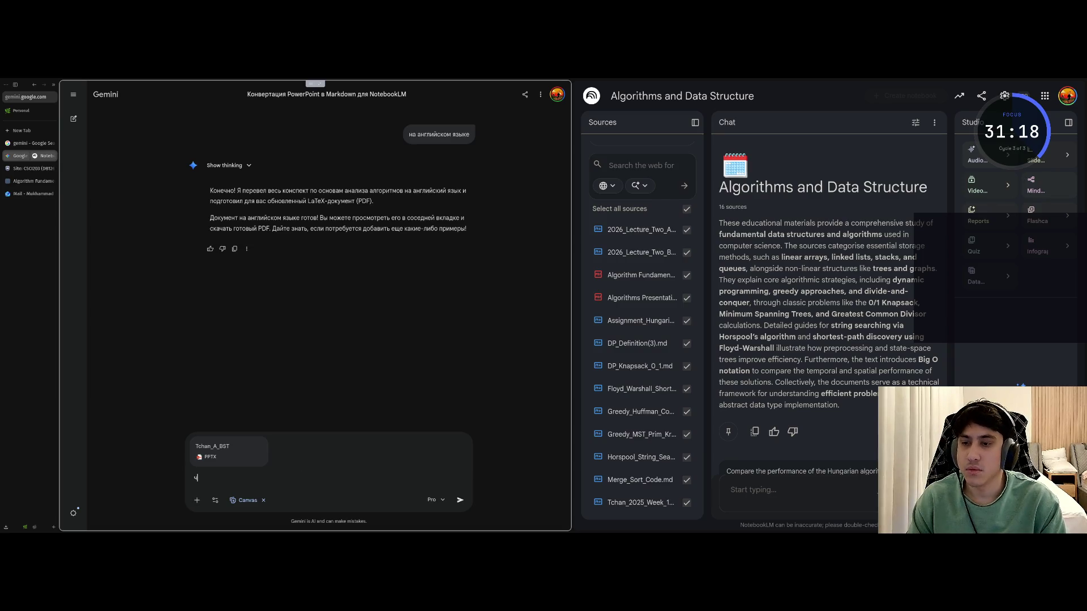
key("BackSpace")
type("пиши")
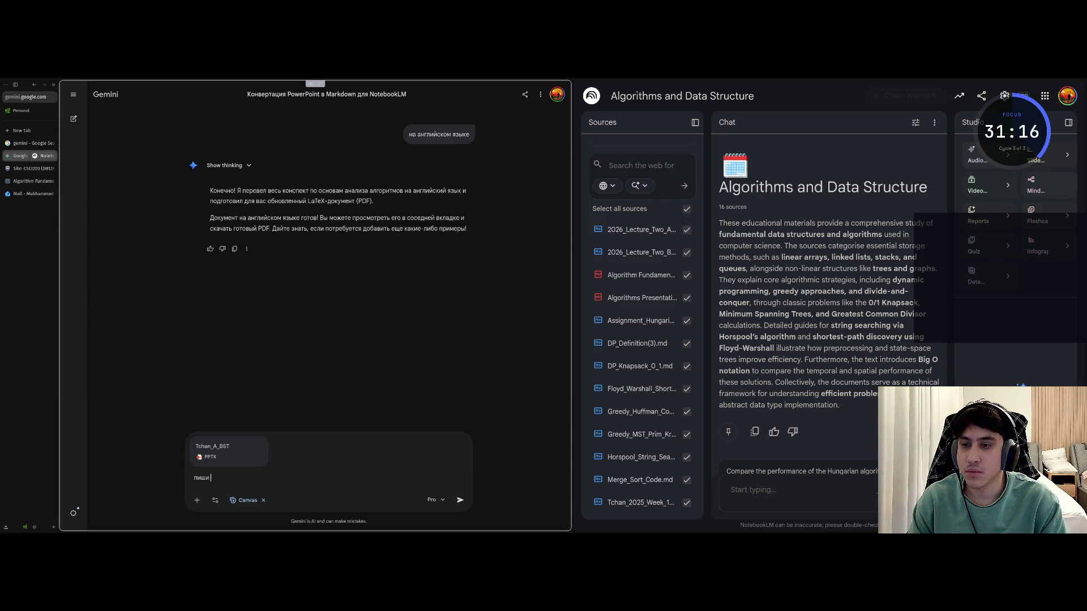
type("ю")
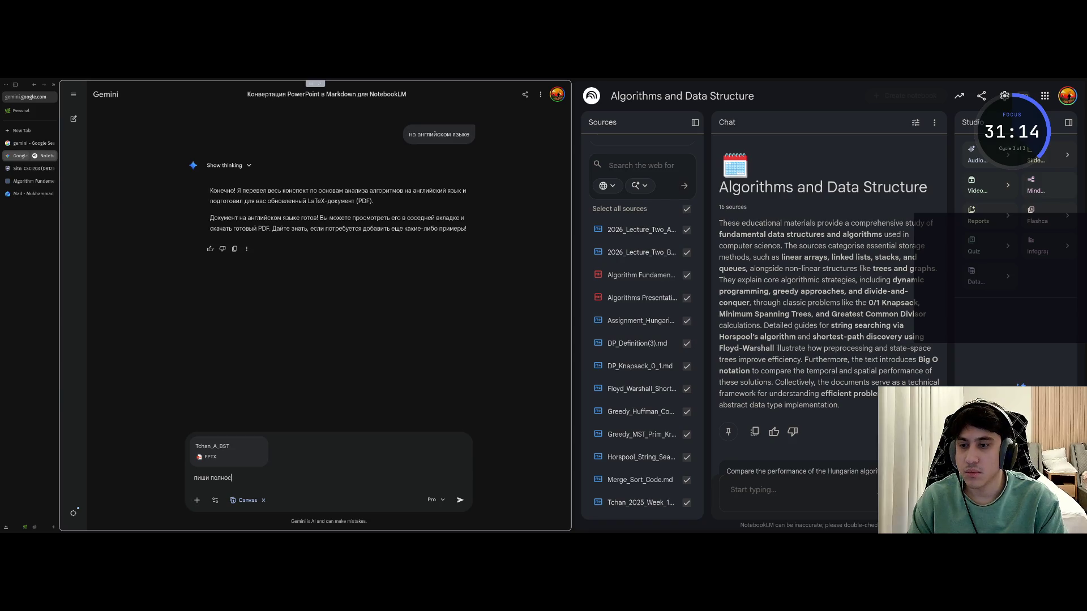
type("ью по")
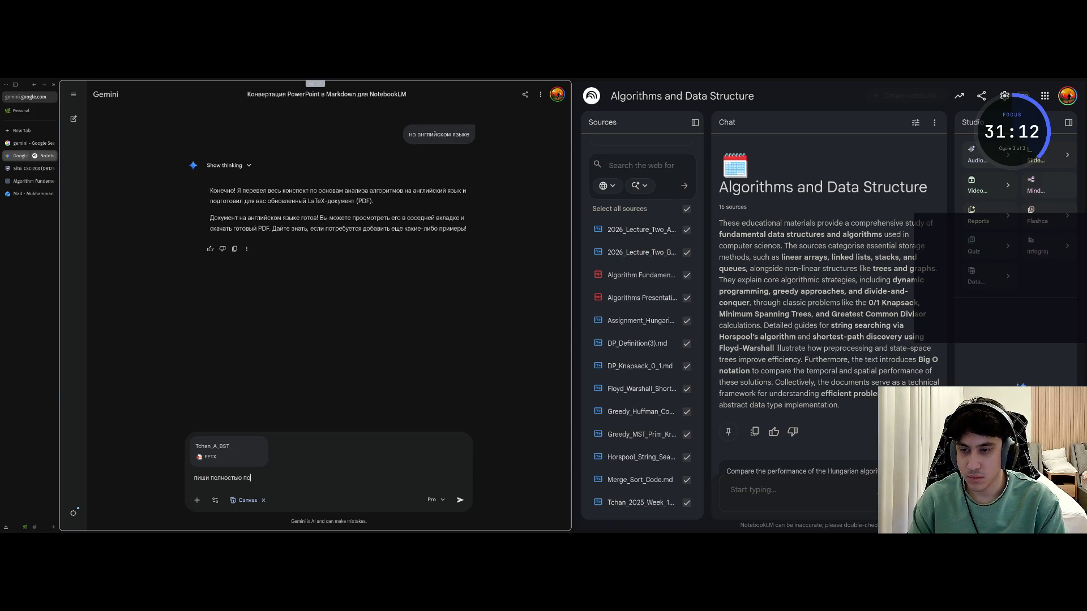
type("тен")
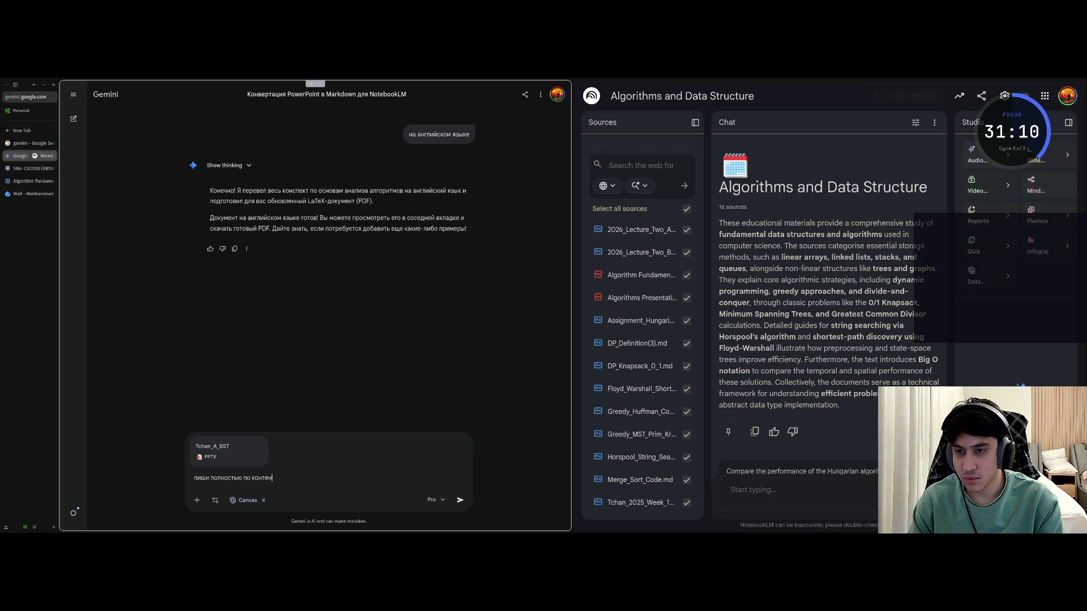
type("ту, не")
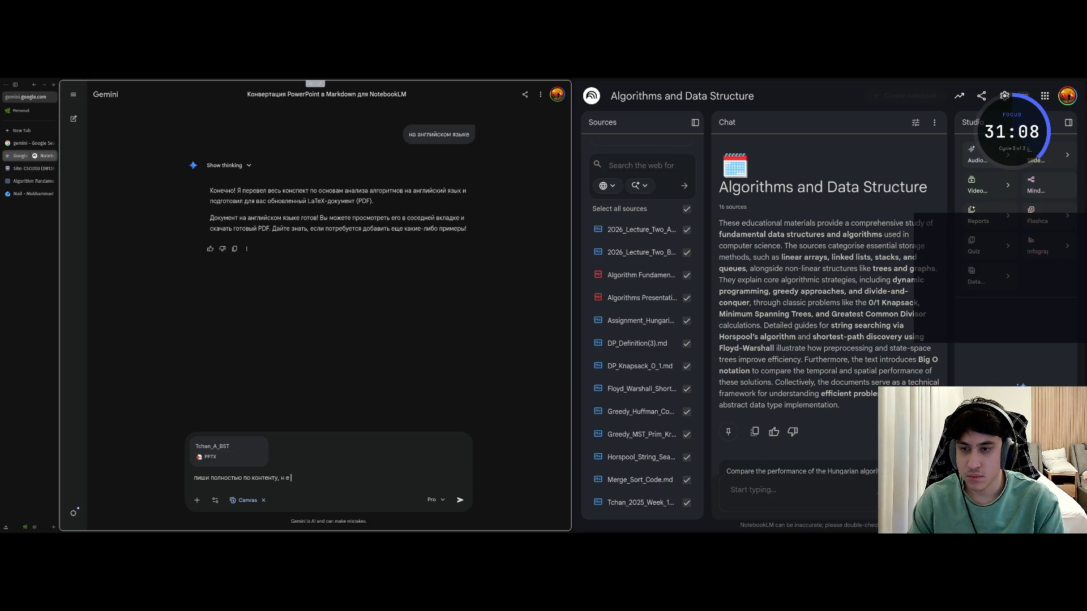
type("пиши сво")
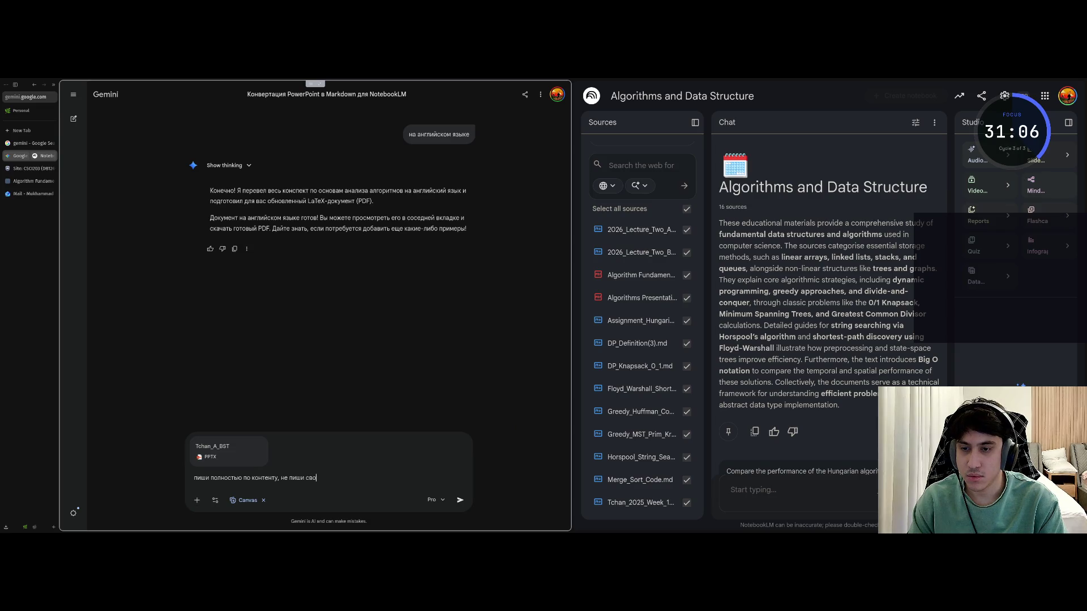
key("Return")
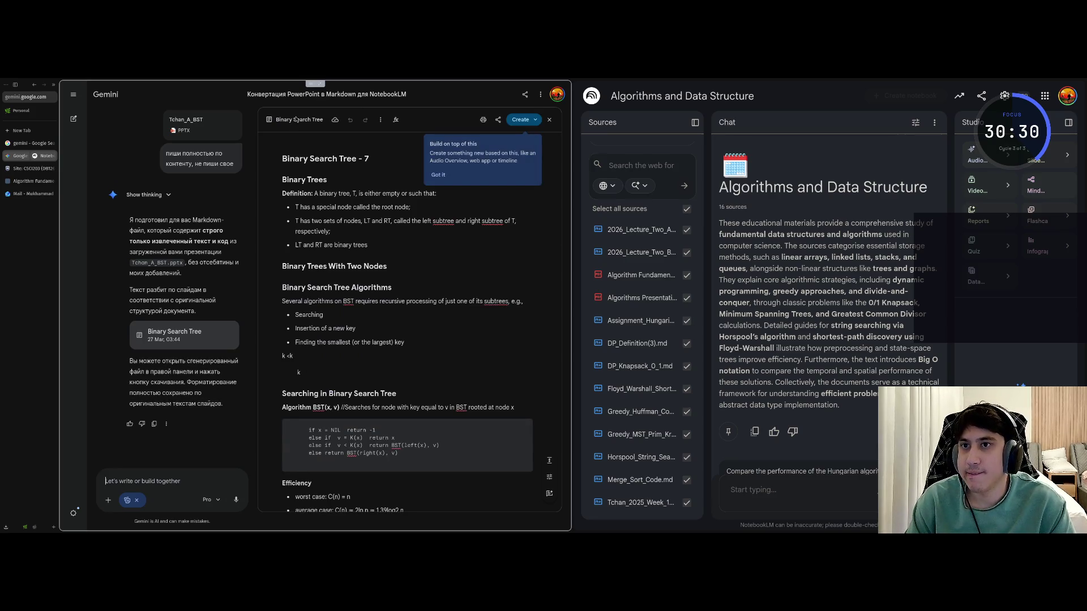
Step: Review the generated Binary Search Tree document, from definitions through the C++ and Python node code
scroll(381, 311, "down", 10)
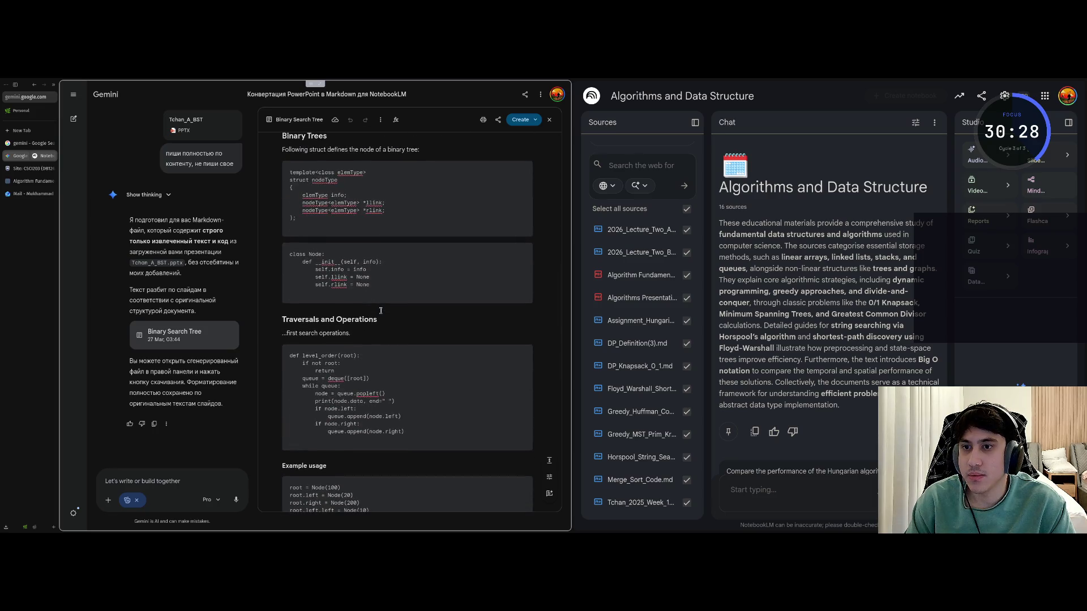
scroll(381, 310, "down", 4)
scroll(381, 311, "up", 3)
left_click_drag(305, 282, 335, 286)
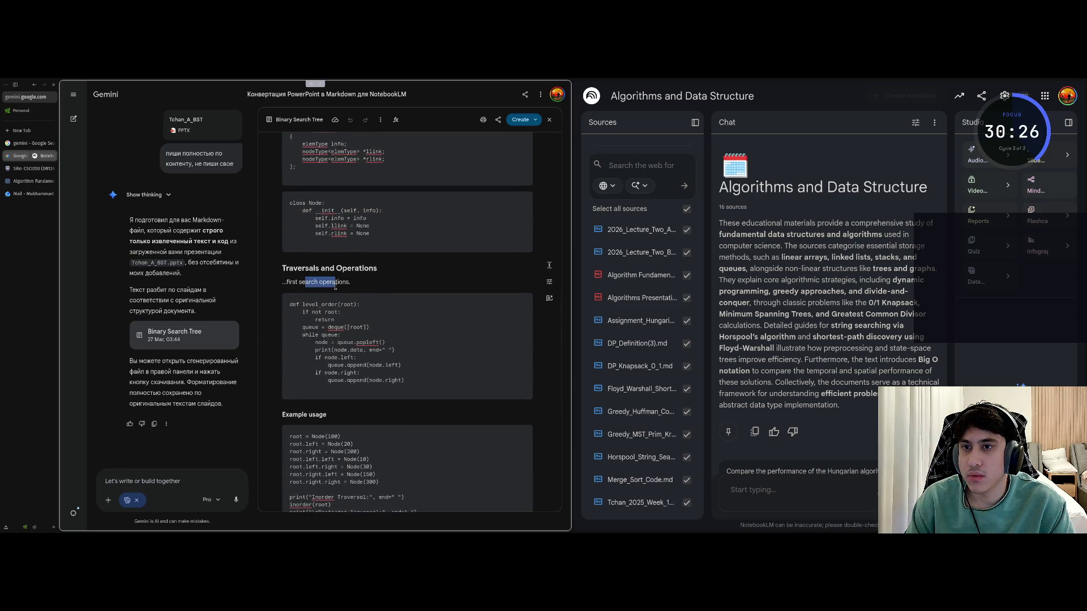
left_click(364, 283)
scroll(364, 283, "down", 5)
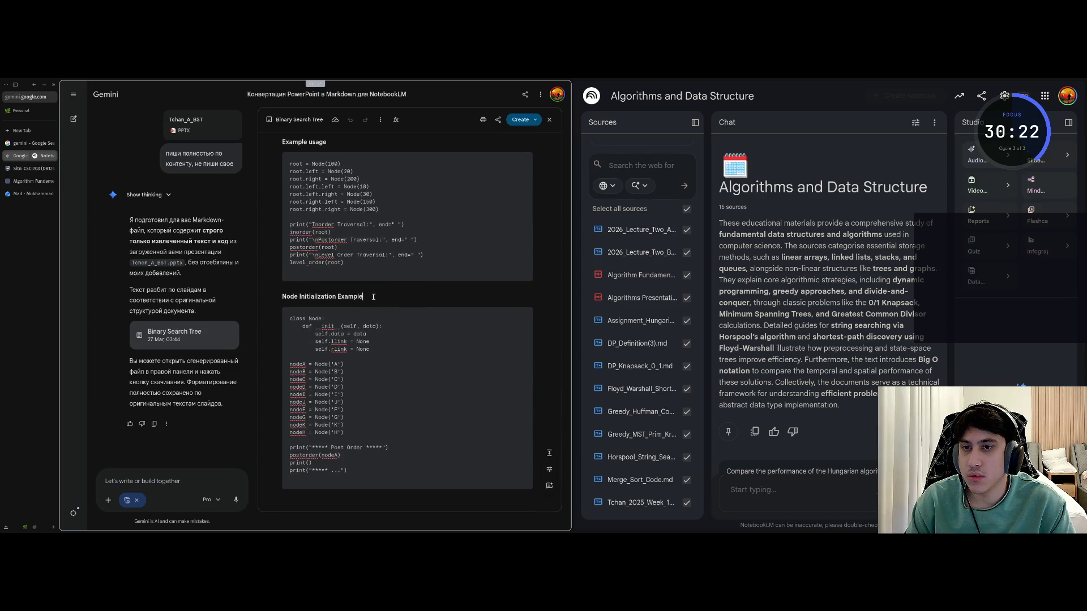
scroll(159, 330, "up", 1)
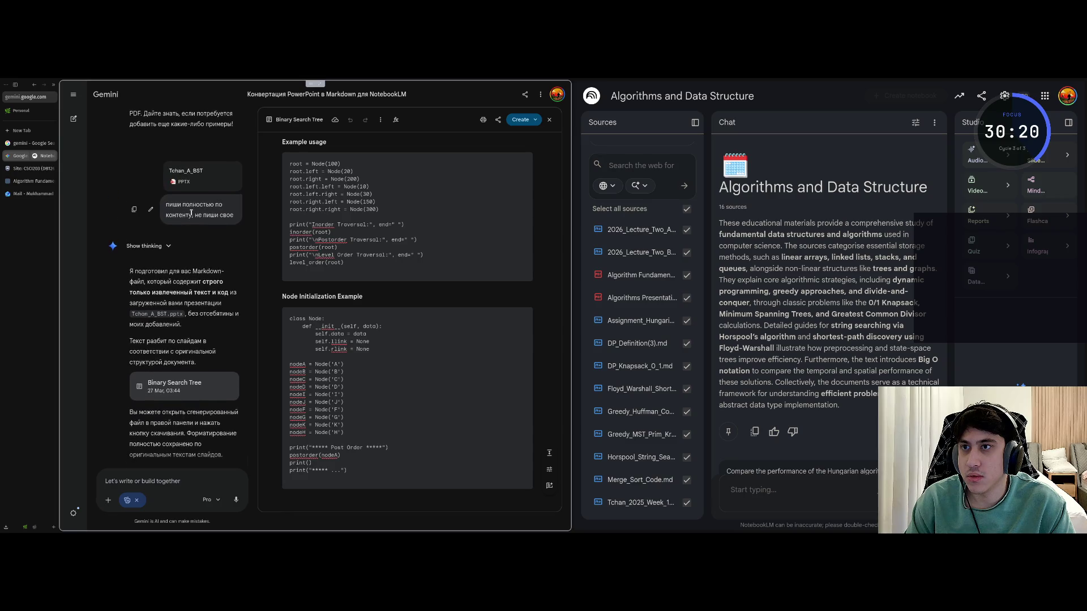
scroll(326, 284, "up", 15)
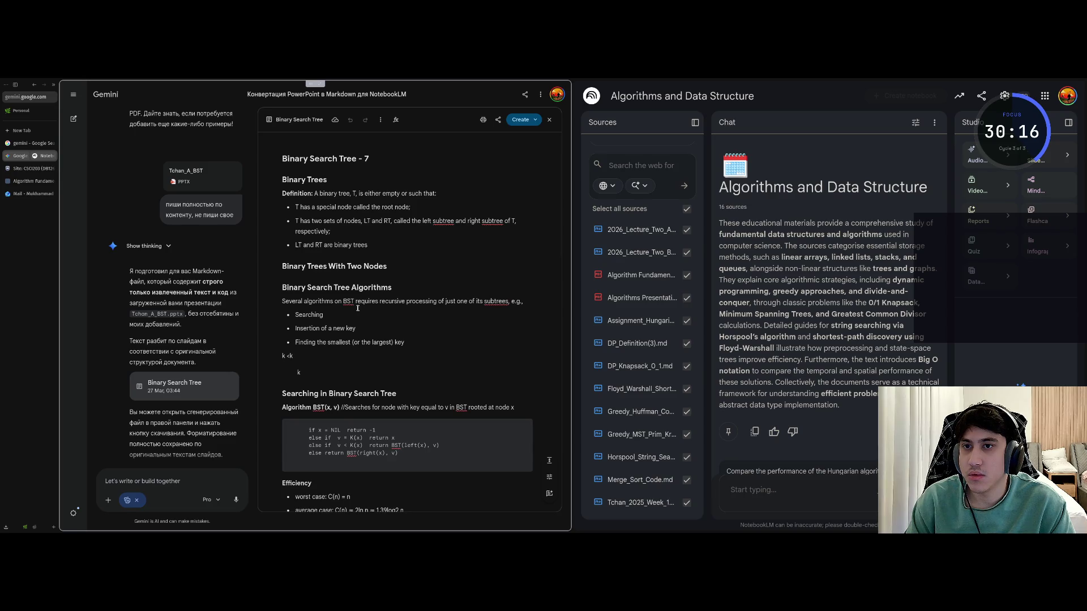
scroll(348, 307, "down", 2)
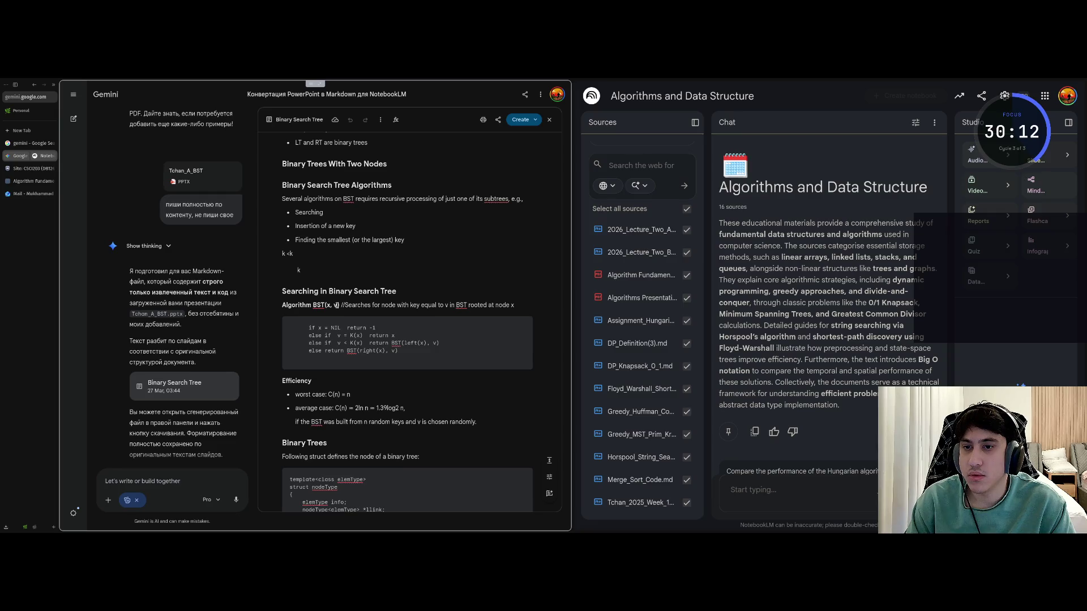
scroll(337, 306, "down", 2)
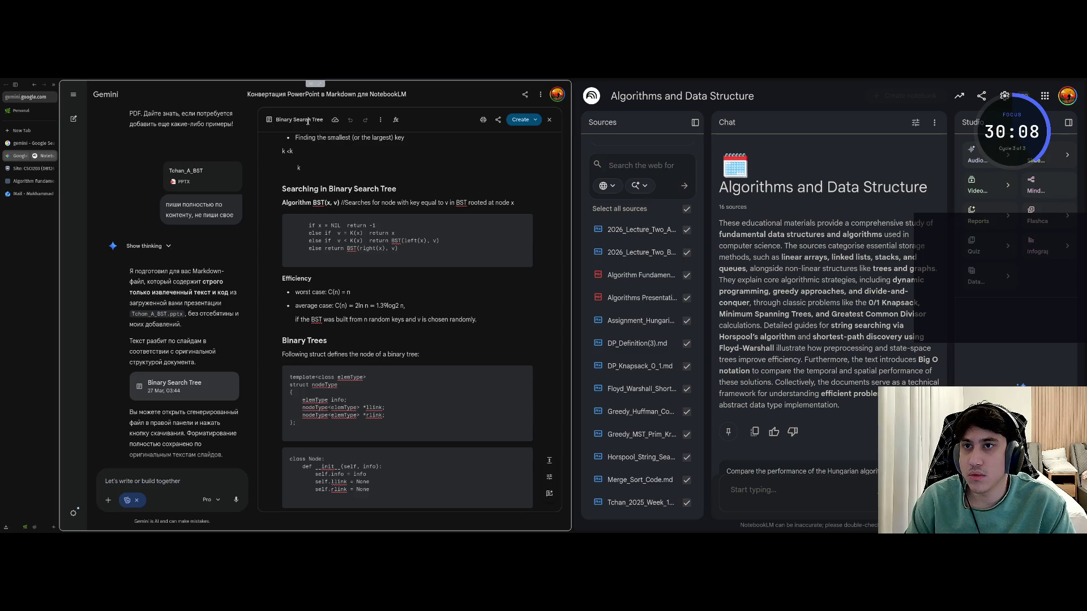
left_click(535, 121)
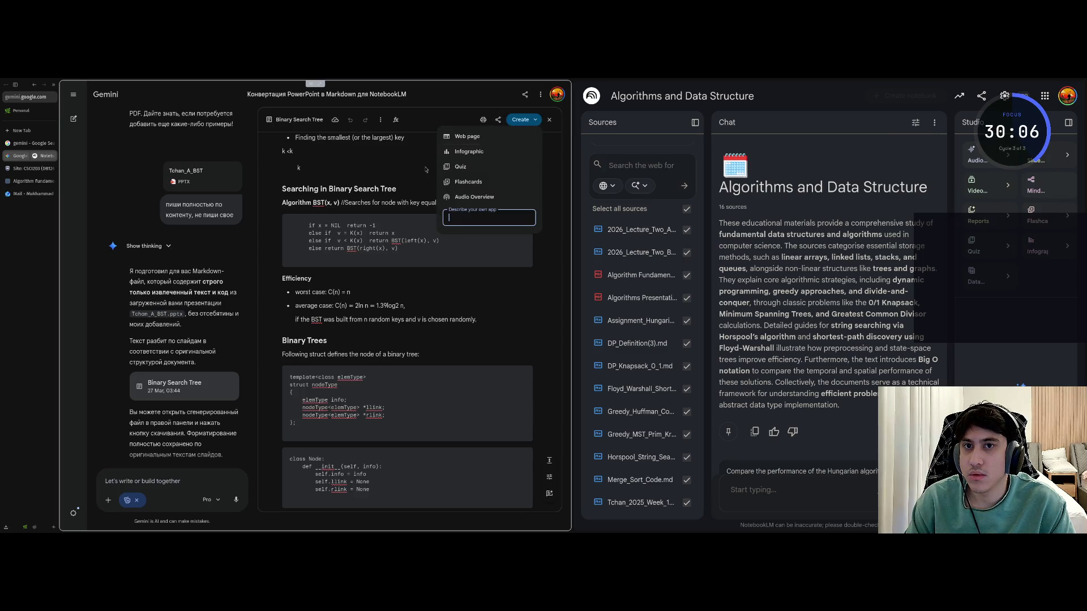
Step: Select all of the Binary Search Tree notes and open a terminal in Downloads
left_click(426, 169)
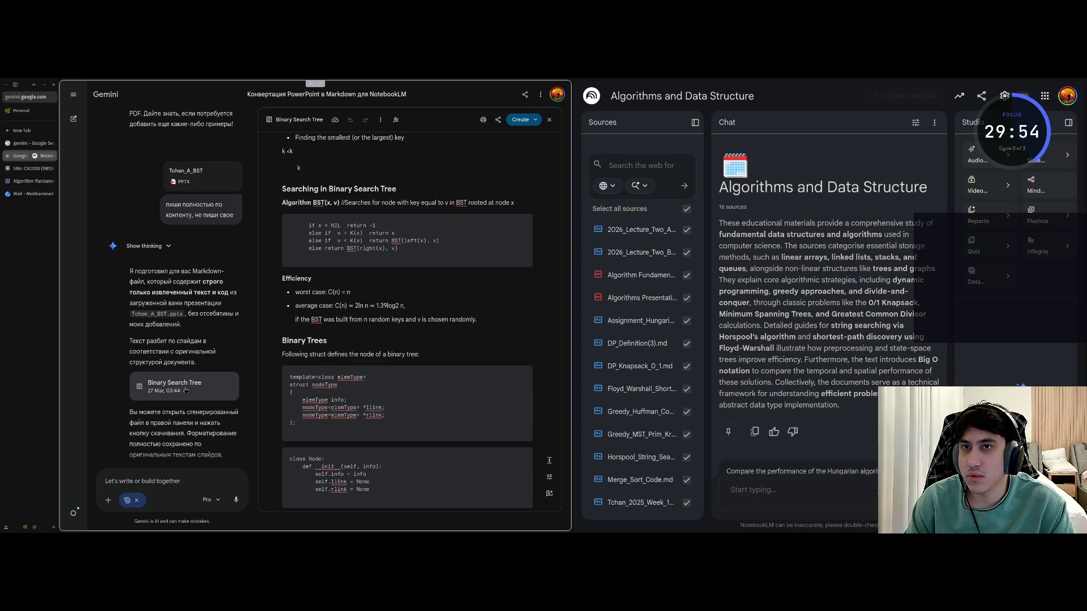
left_click(373, 135)
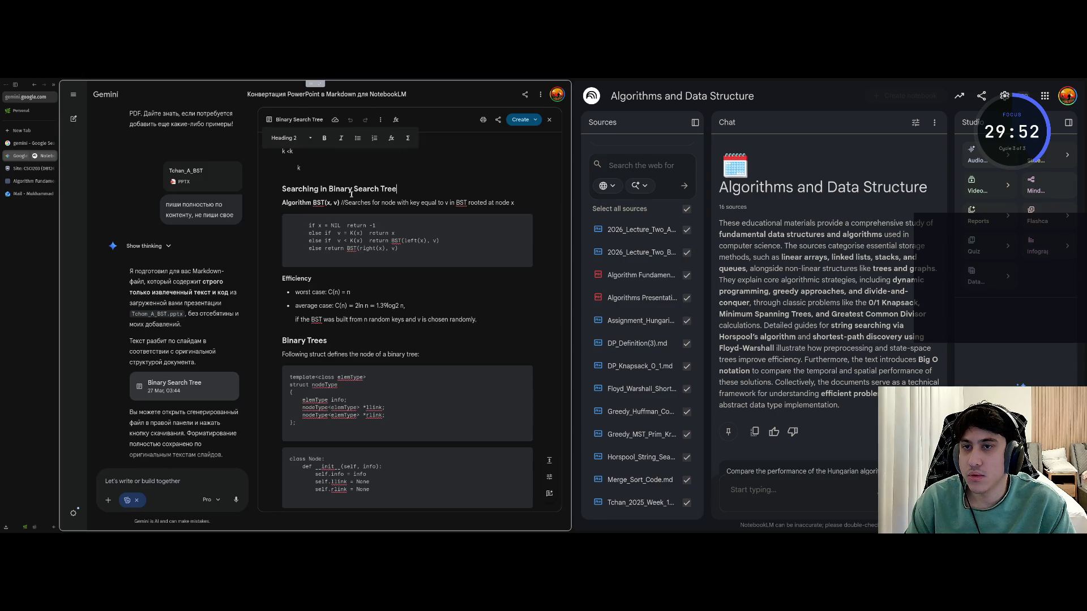
scroll(374, 337, "up", 4)
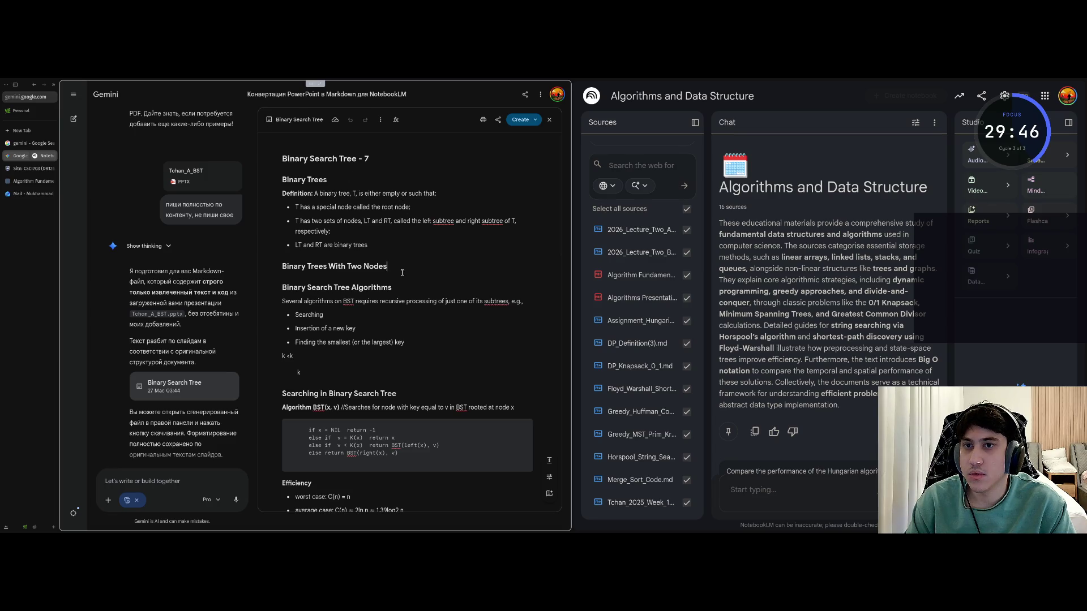
scroll(399, 278, "down", 15)
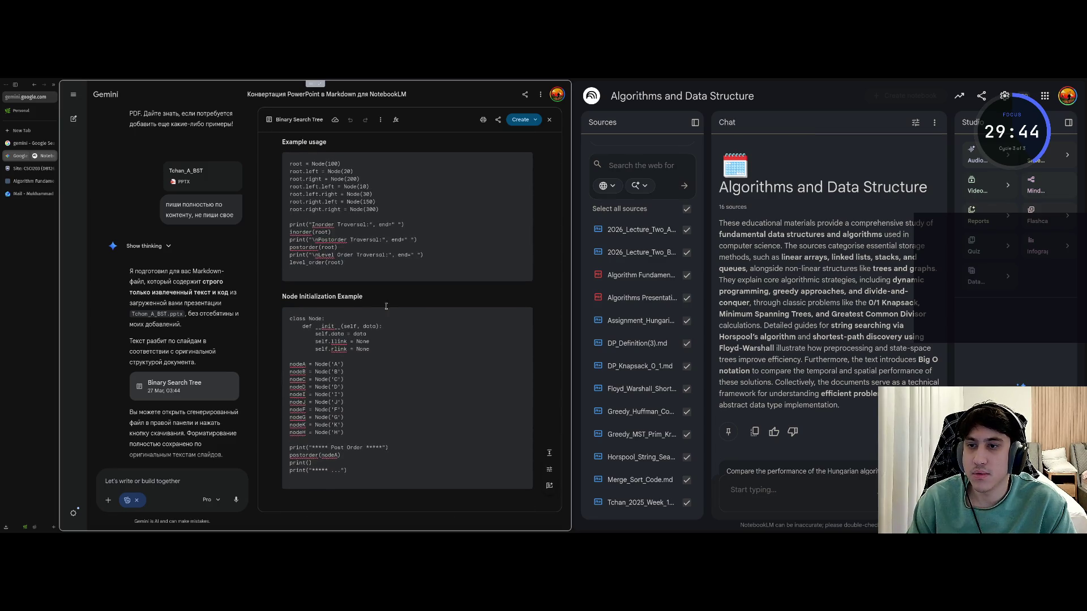
key("ctrl+a")
scroll(365, 296, "up", 15)
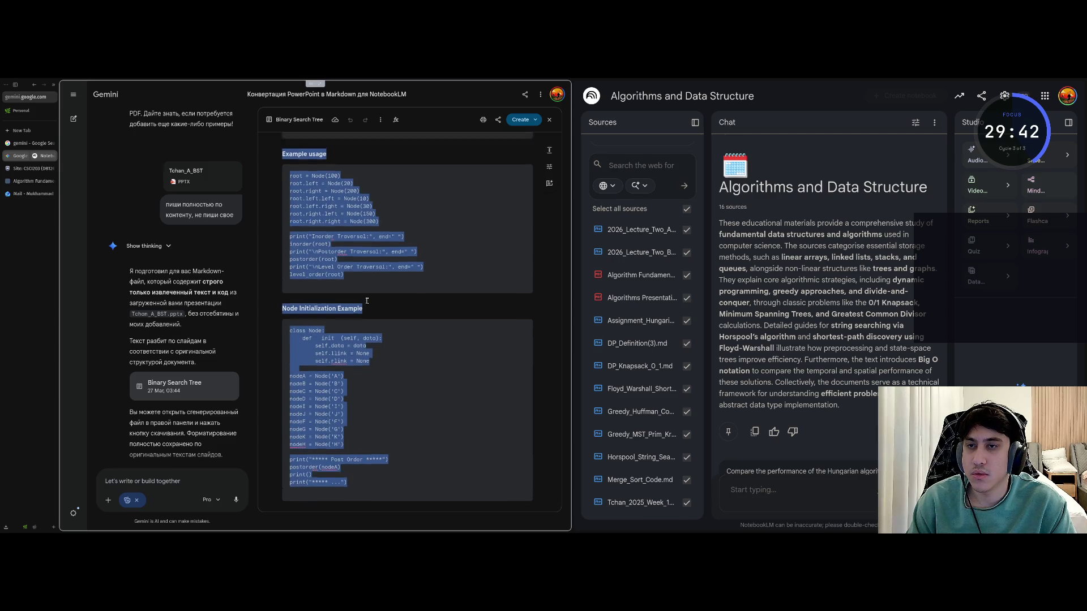
key("super+Return")
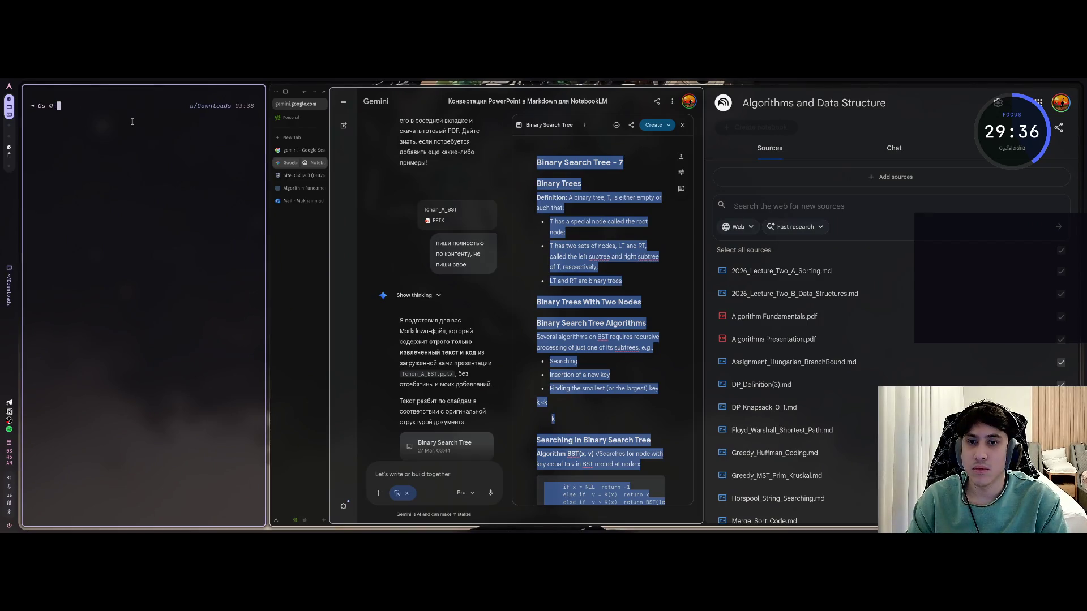
Step: Create bst_1.md in Neovim and paste the Binary Search Tree notes into it
left_click(301, 176)
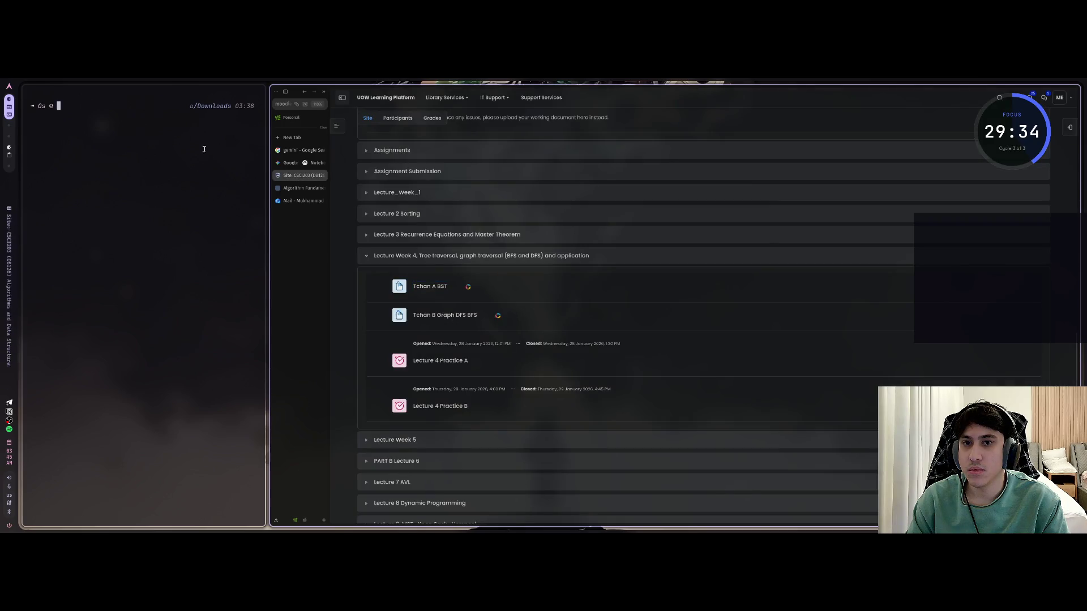
type("nvim ")
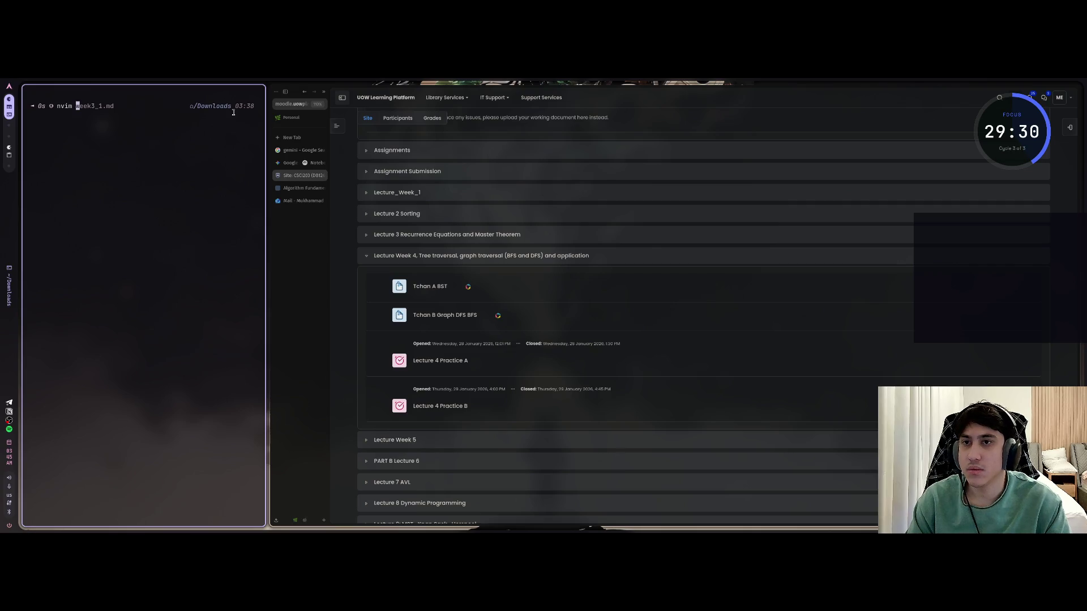
type("A")
key("BackSpace")
type("bst")
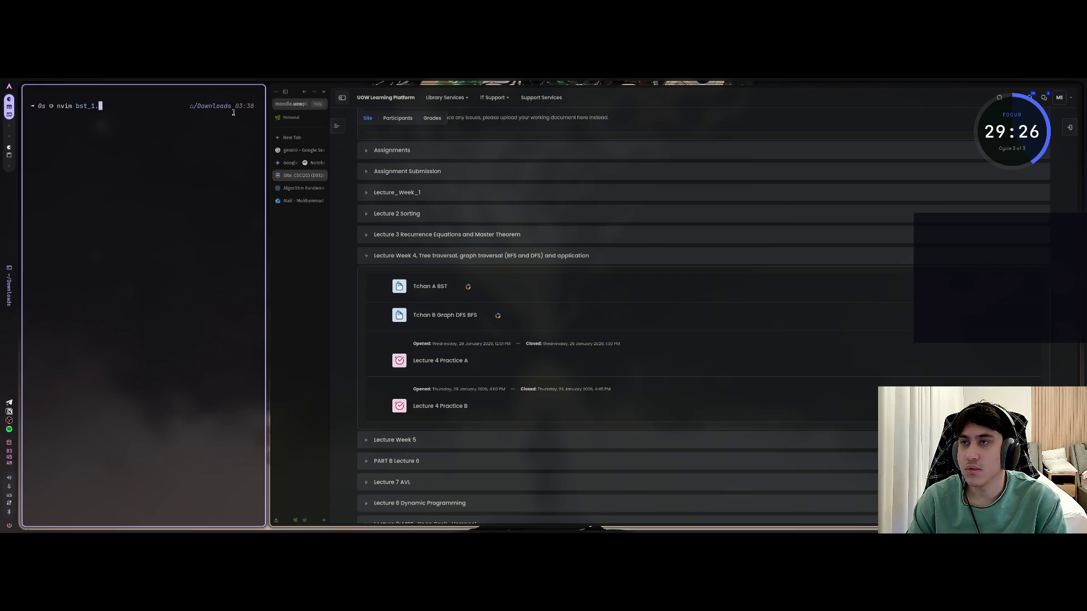
key("Return")
key("G")
key("o")
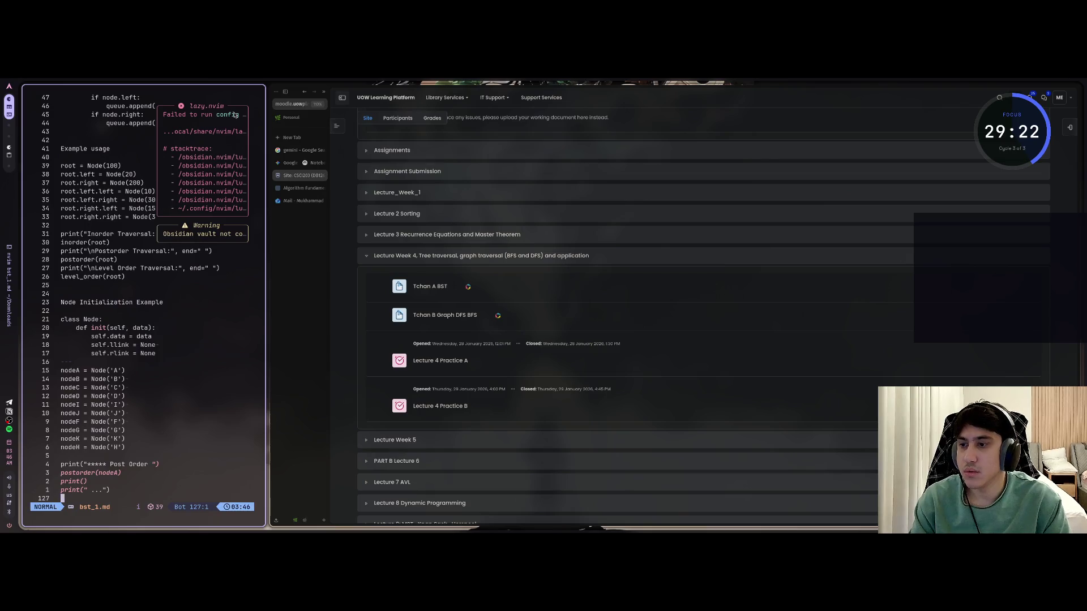
key("Escape")
Step: Read through bst_1.md, checking the Searching and struct nodeType sections
scroll(184, 369, "up", 15)
scroll(185, 369, "up", 12)
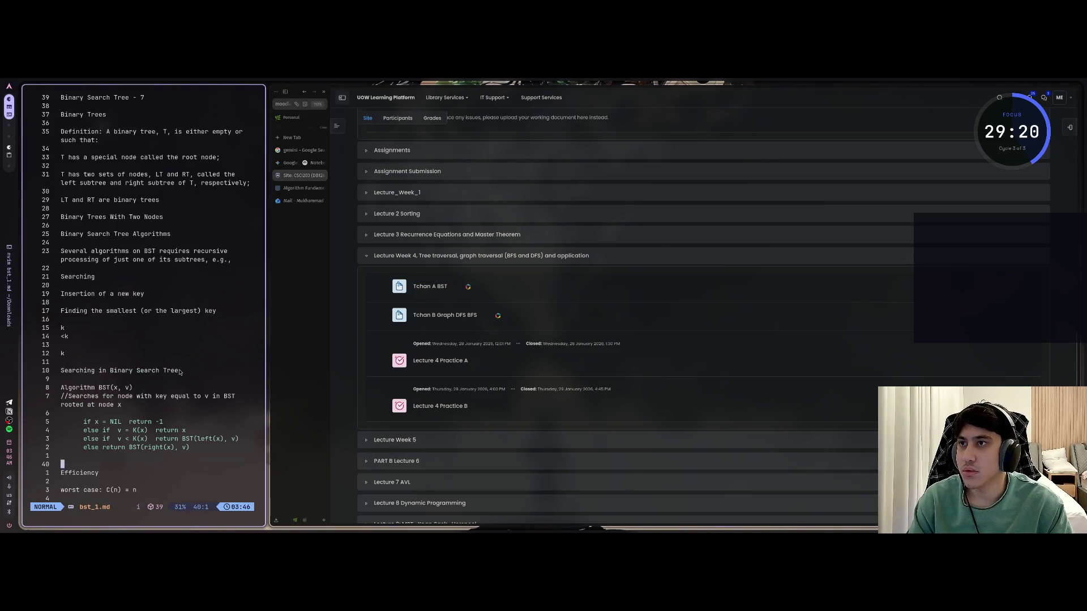
left_click(150, 281)
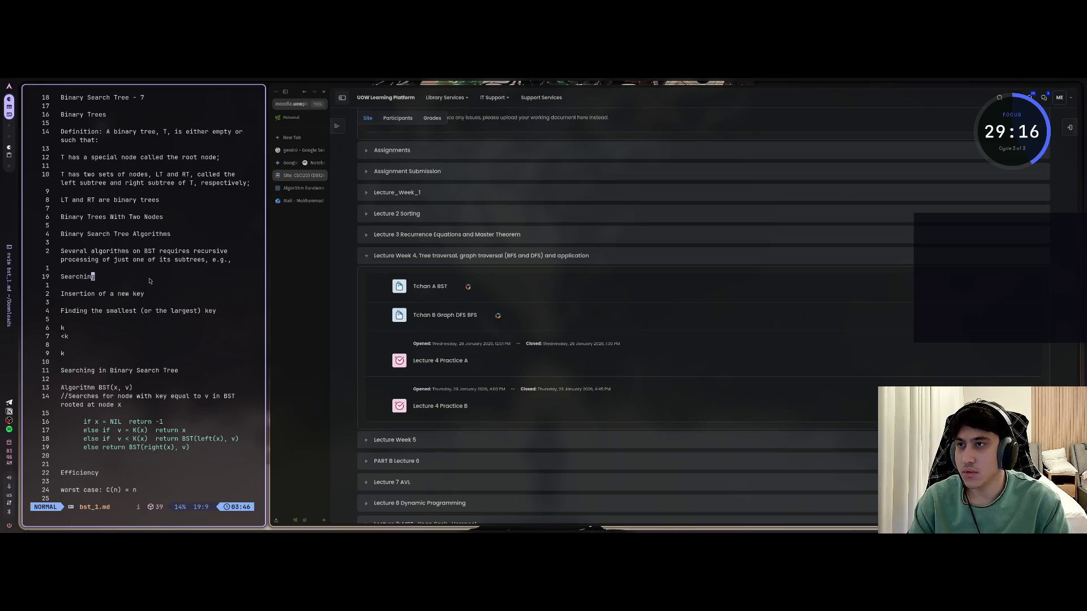
scroll(150, 281, "down", 11)
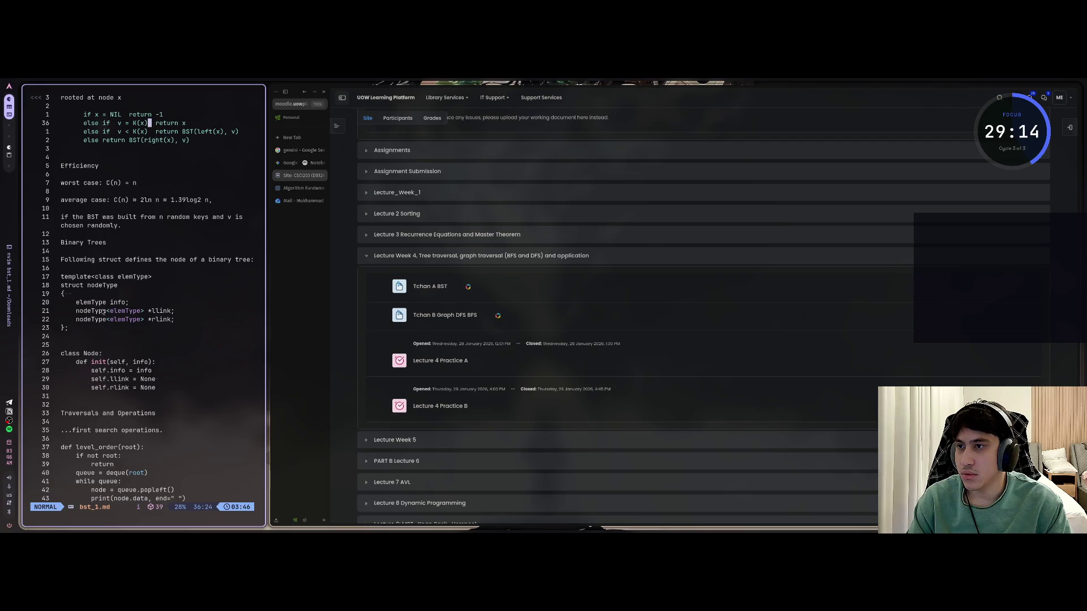
left_click(131, 289)
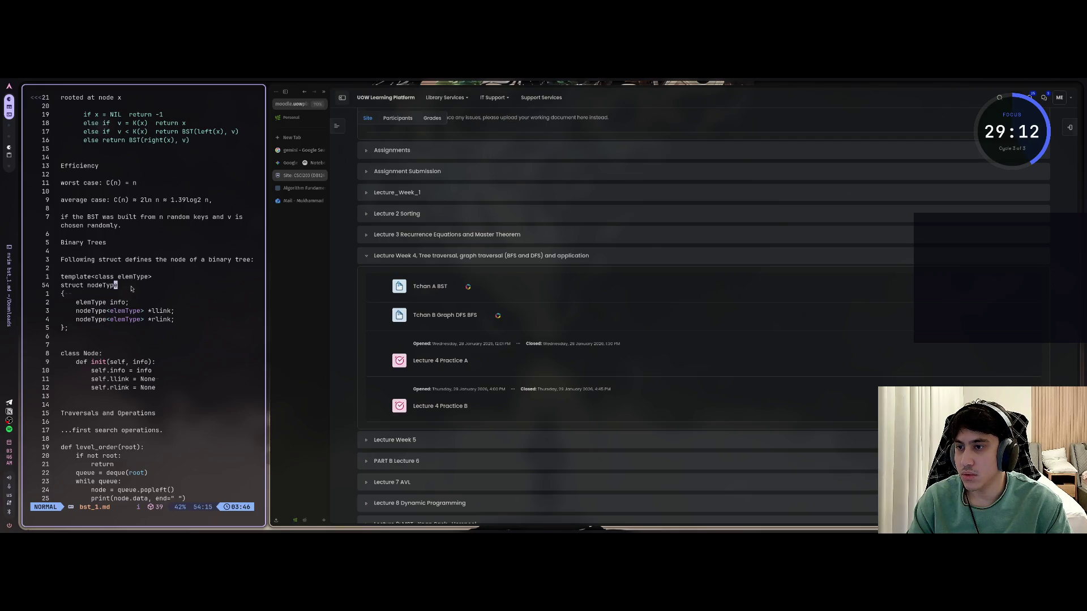
Step: Ask Gemini to produce the Binary Search Tree notes 'В pdf'
left_click(297, 188)
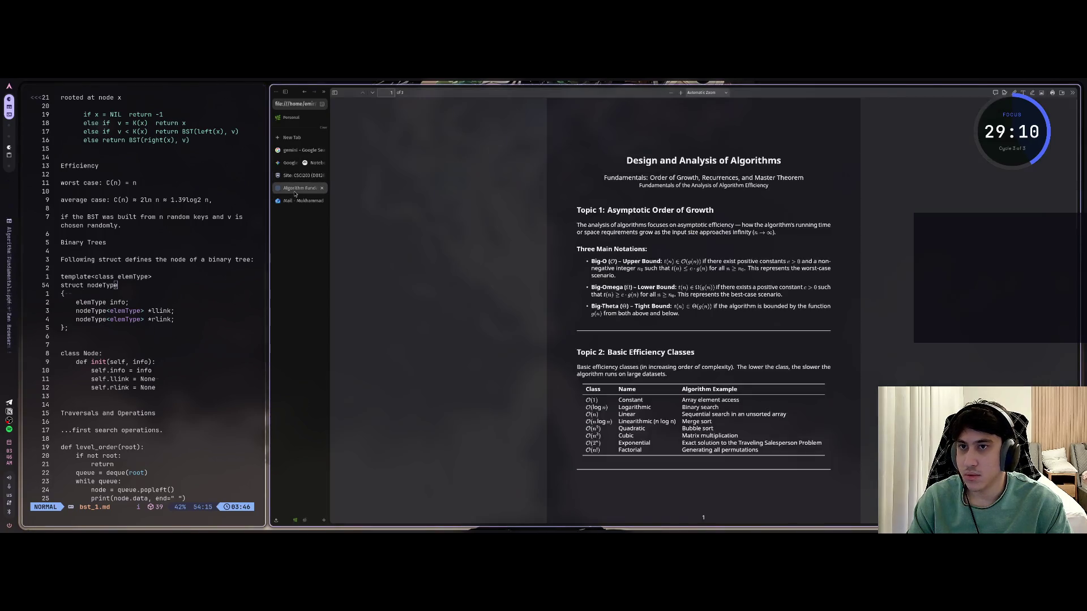
left_click(279, 163)
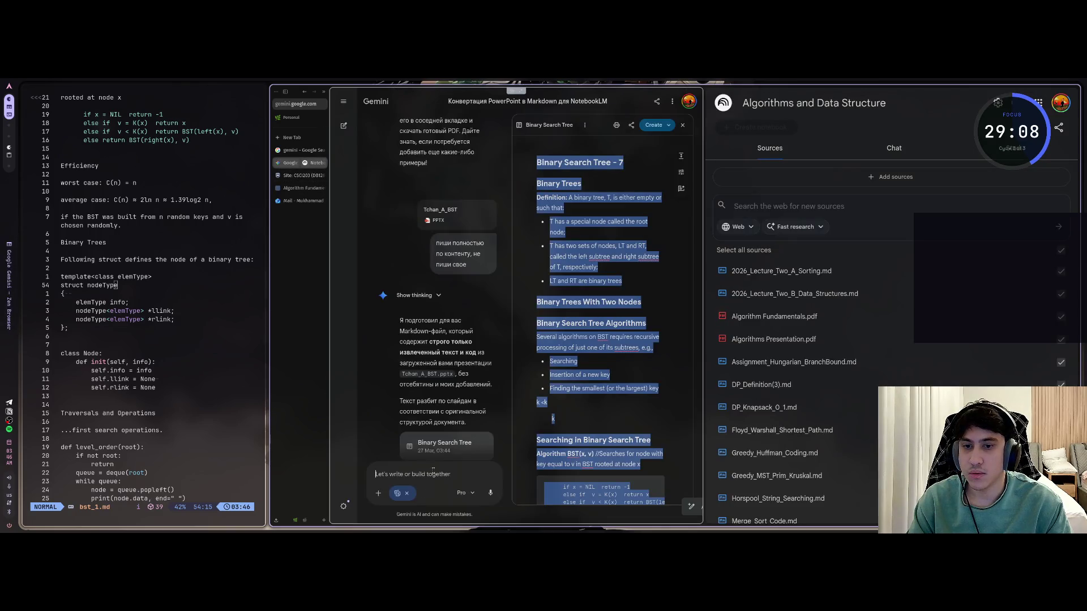
type("В pdf")
key("Return")
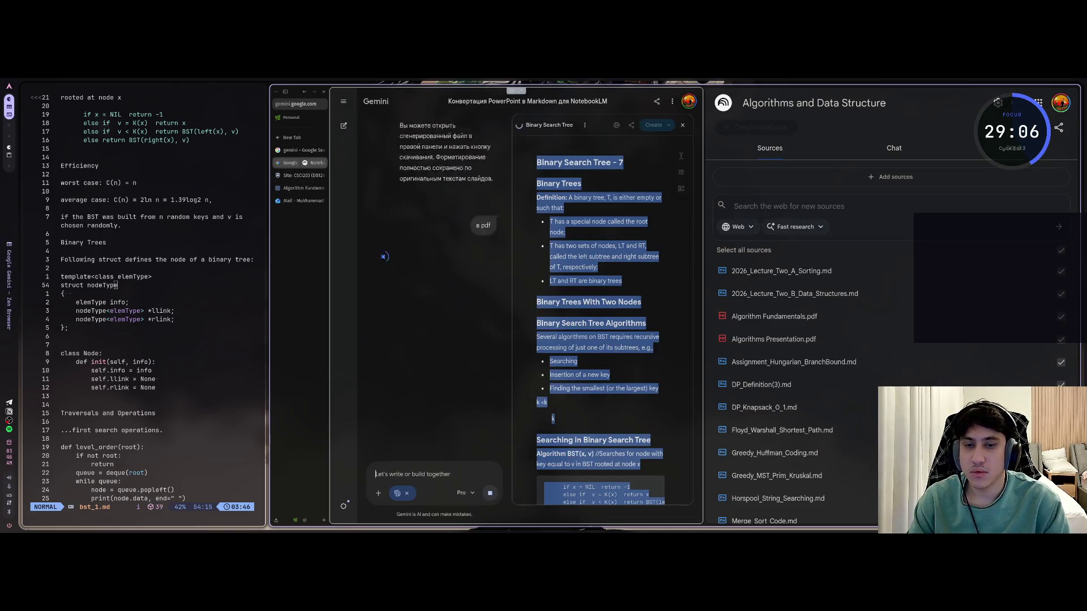
Step: Close Gemini's notes canvas and switch over to Spotify
left_click(175, 226)
key("super+l")
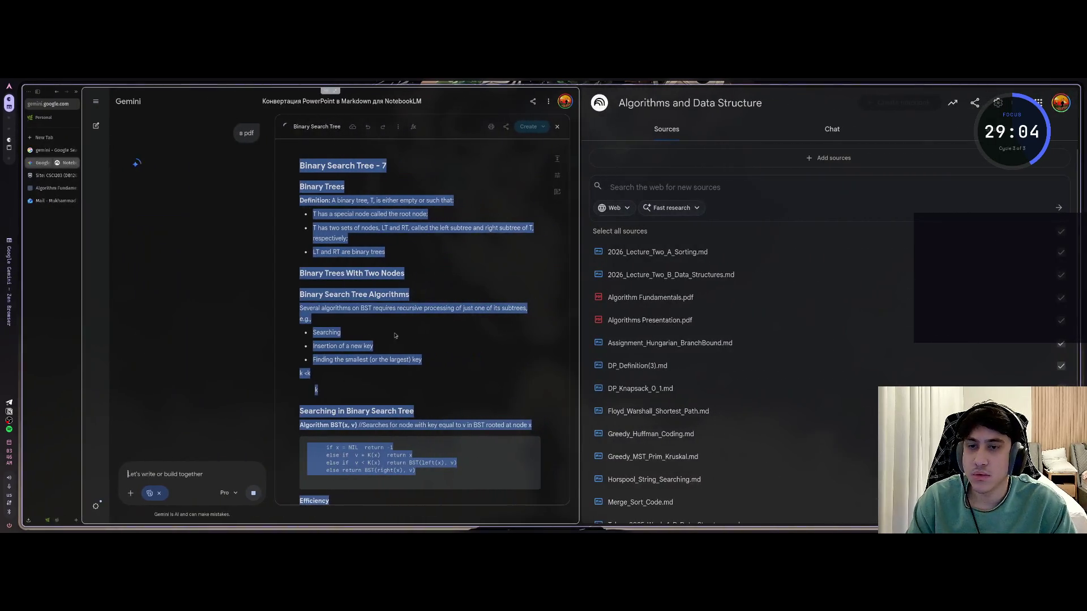
left_click(557, 127)
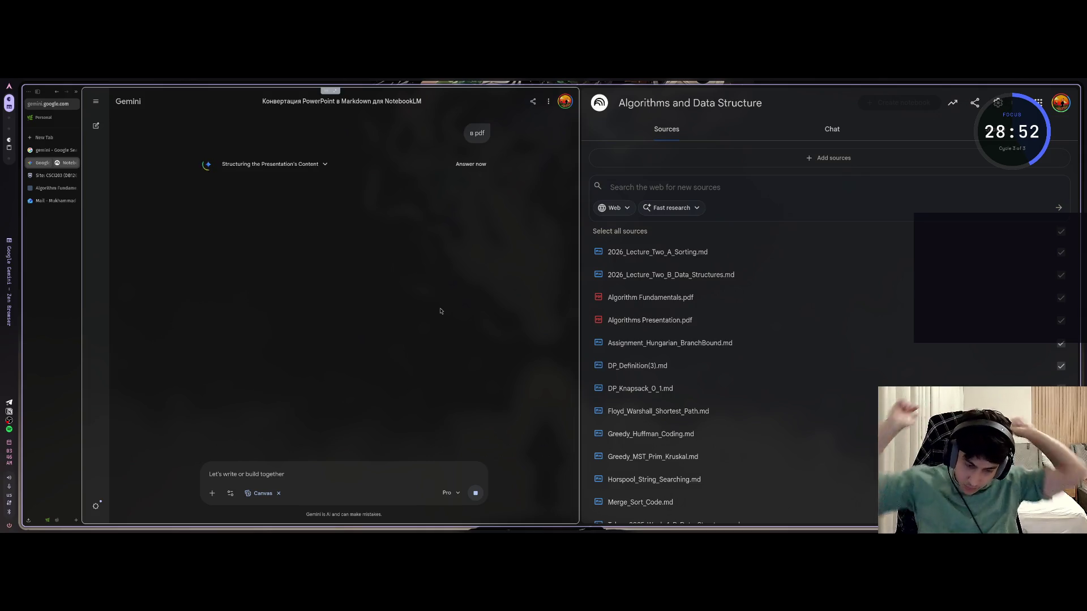
key("alt+Tab")
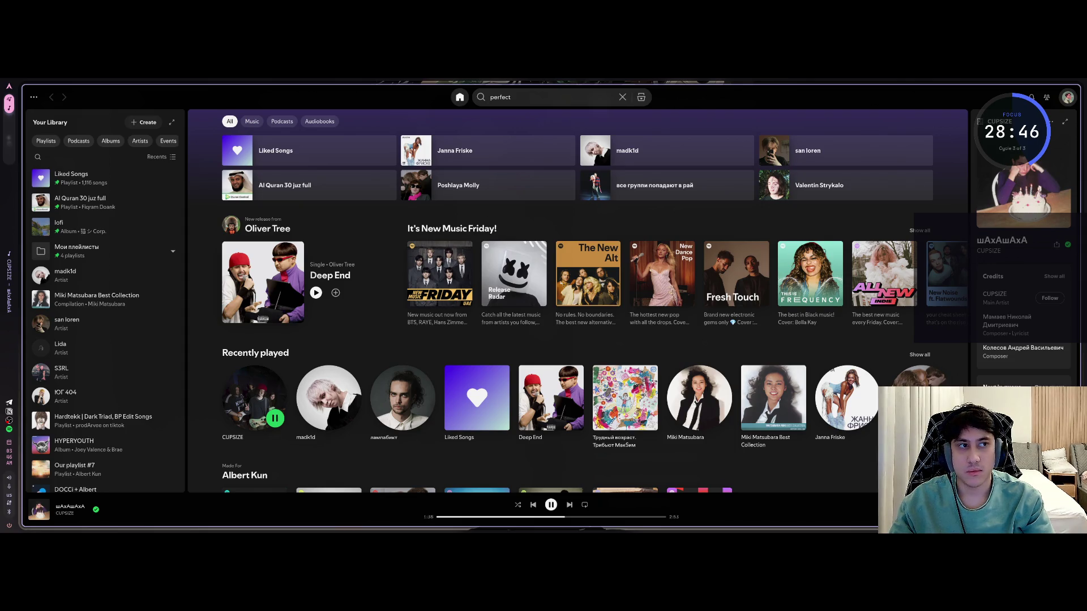
Step: Queue немерено, the fourth Liked Songs track in Spotify, and go back to the browser
left_click(300, 150)
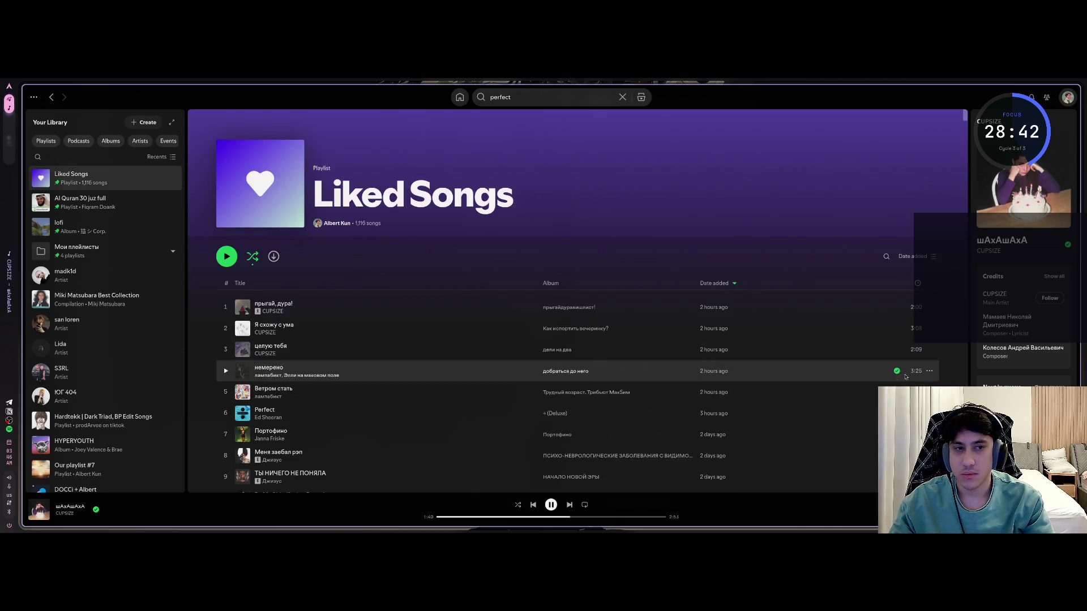
left_click(930, 371)
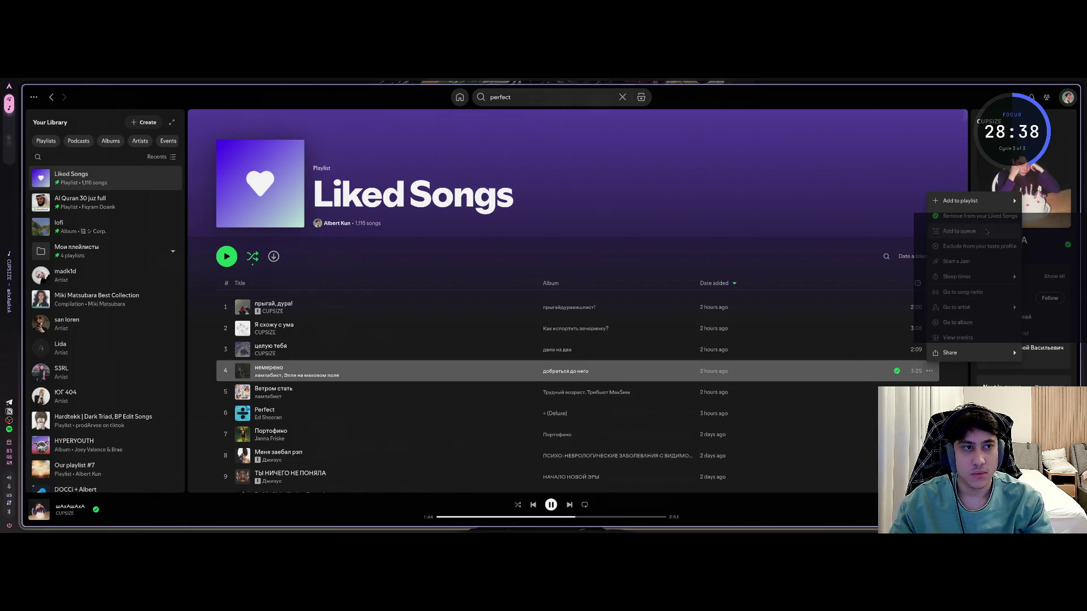
left_click(959, 231)
key("alt+Tab")
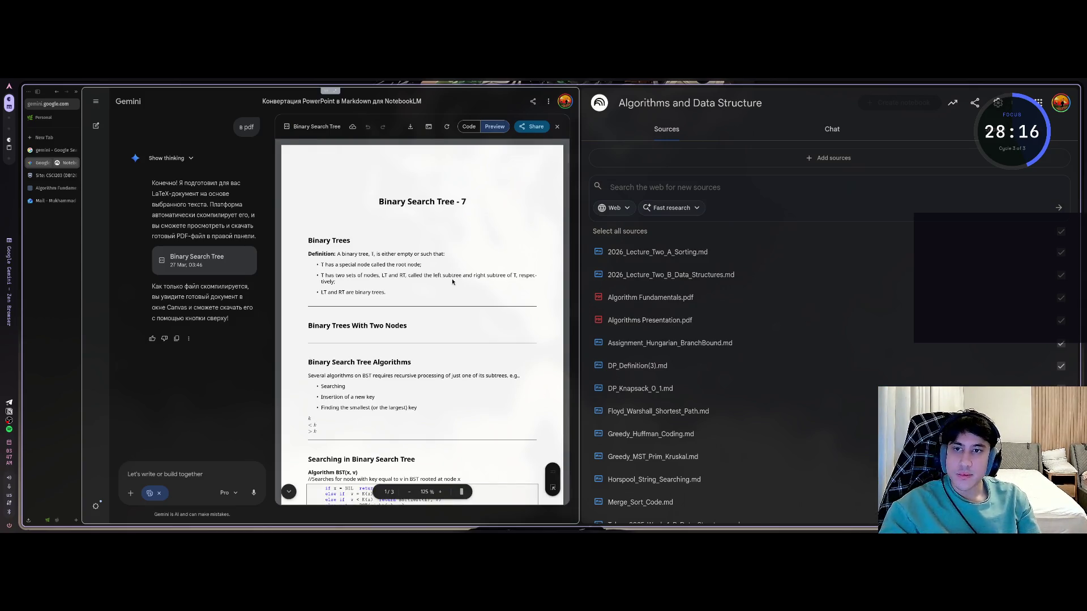
Step: Review the compiled Binary Search Tree PDF preview, opening it in its own tab and closing it
scroll(452, 281, "down", 15)
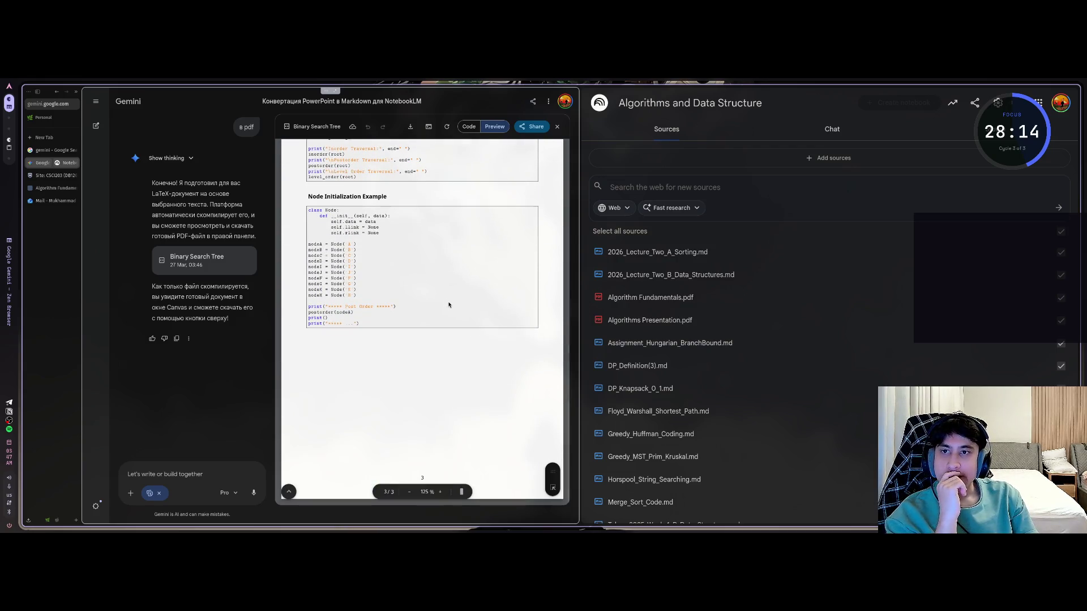
scroll(449, 305, "up", 15)
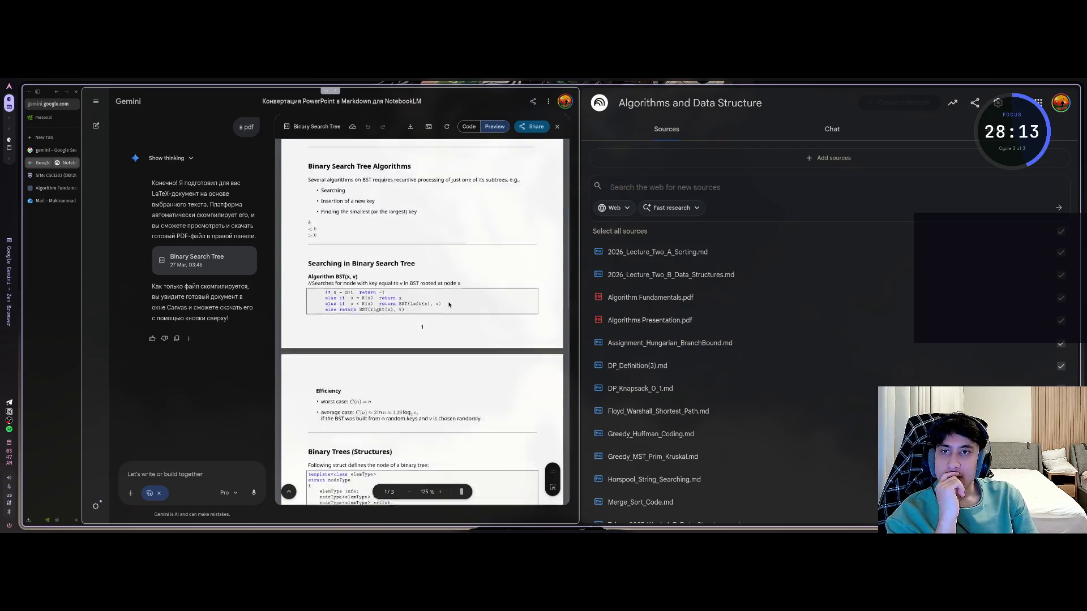
left_click(411, 135)
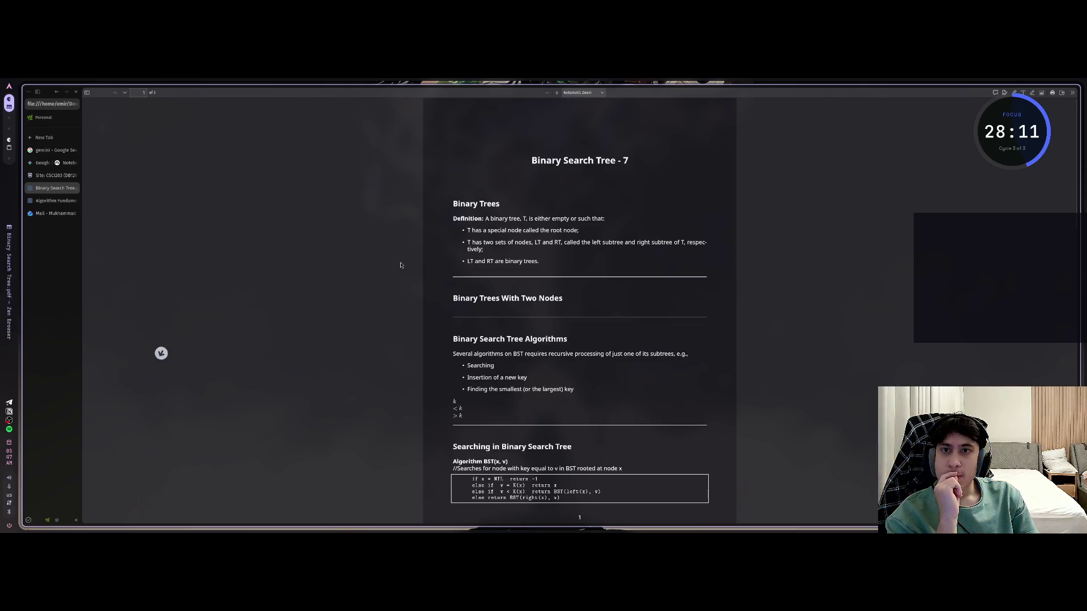
middle_click(49, 193)
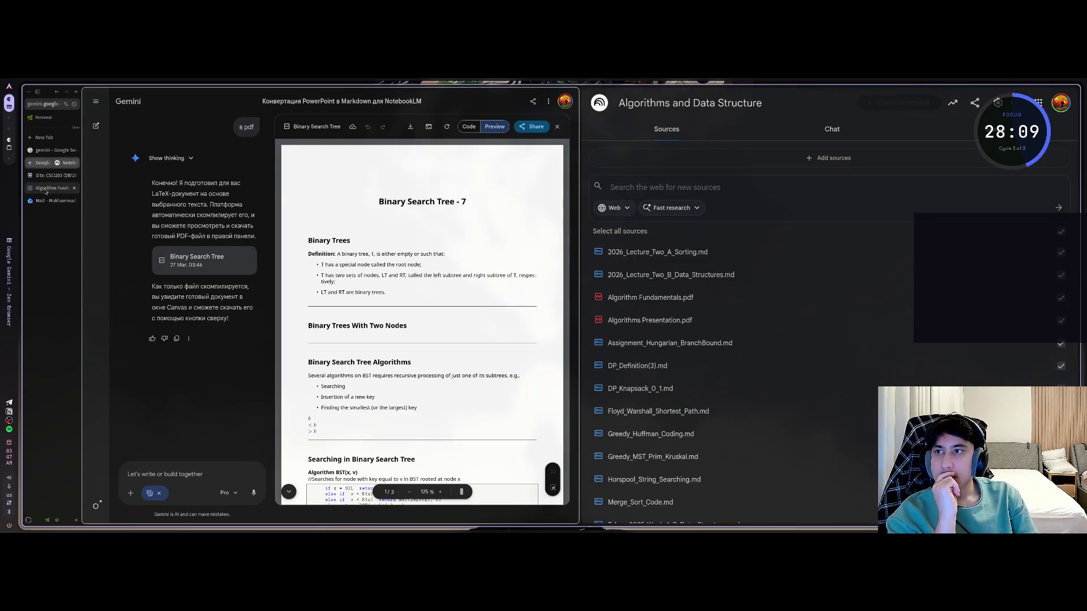
Step: Upload Binary Search Tree.pdf as a new source in the NotebookLM notebook
left_click(867, 153)
left_click(725, 381)
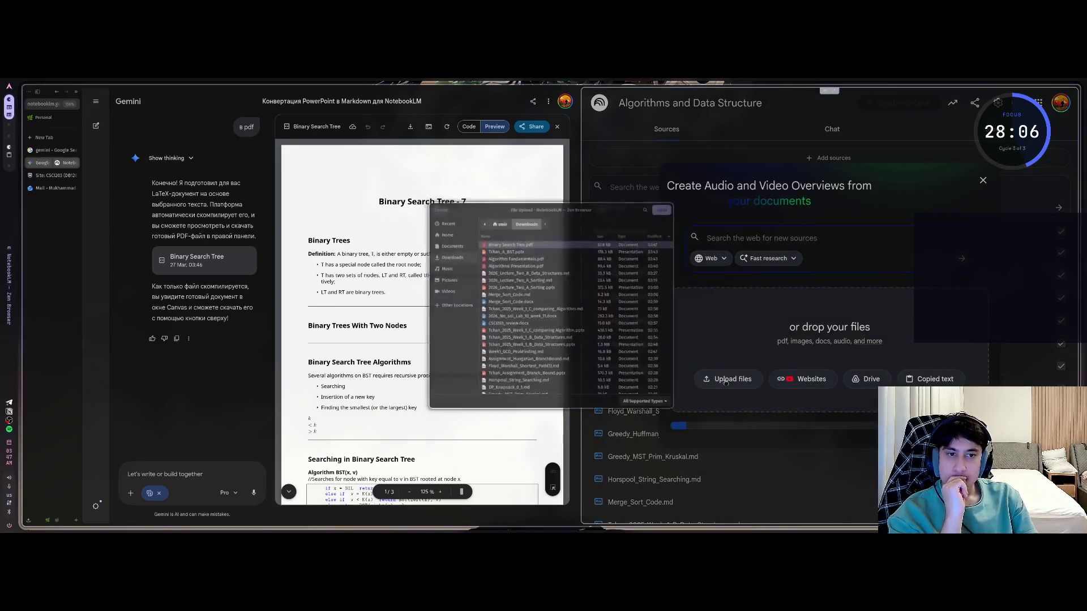
left_click(668, 205)
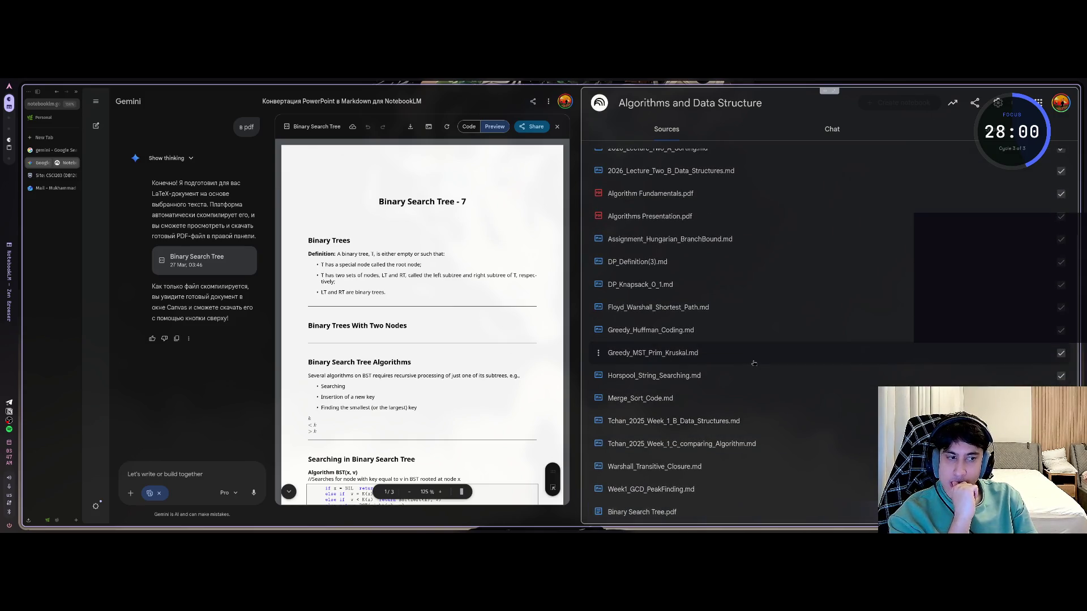
Step: Download the Tchan B Graph DFS BFS slides from Moodle's Week 4 files, then return to Gemini
left_click(52, 175)
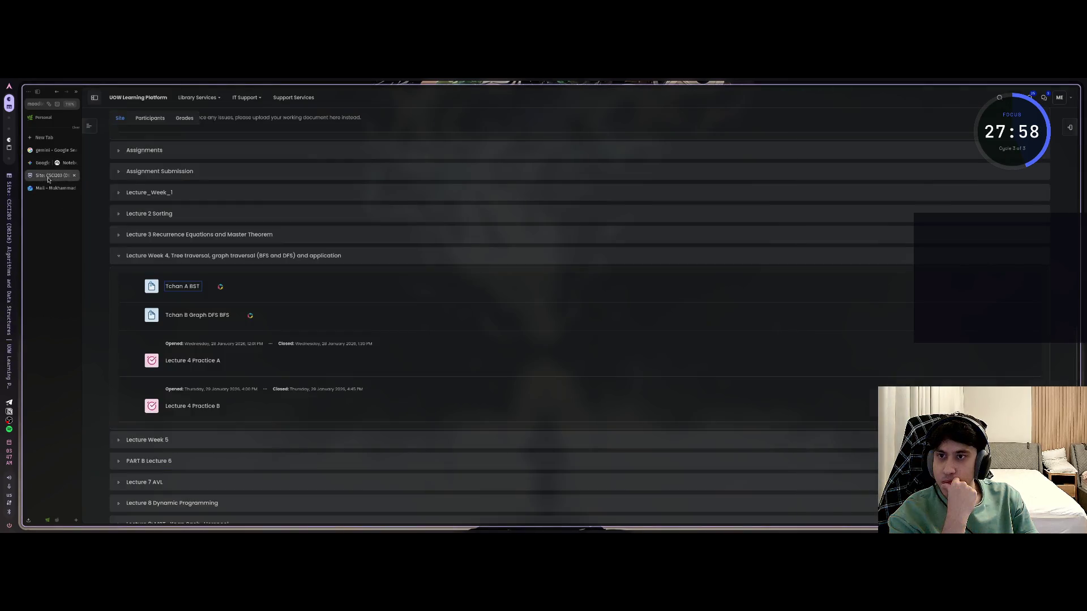
left_click(215, 319)
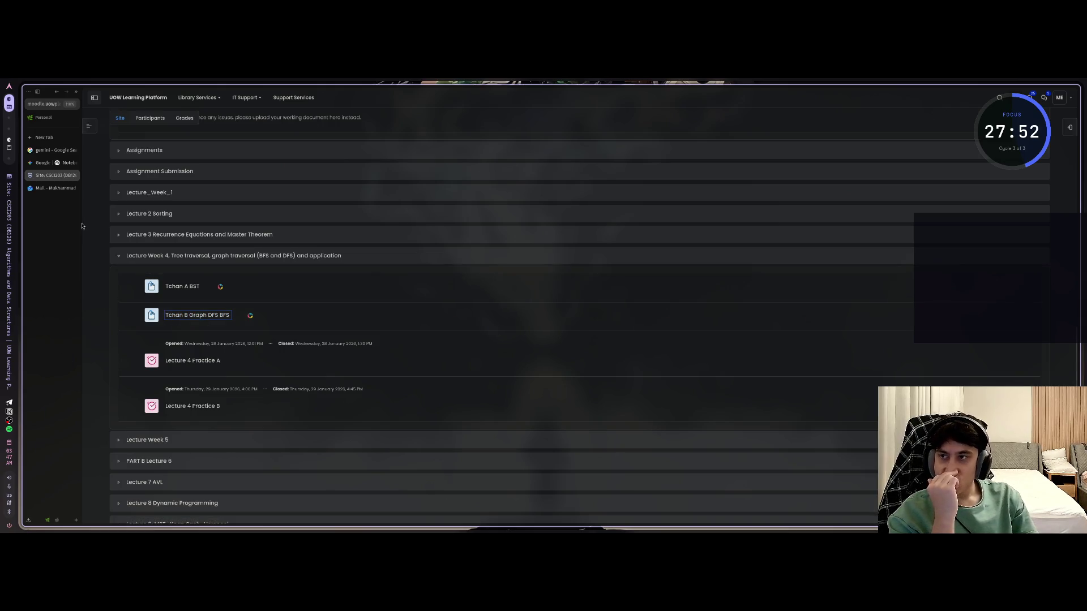
left_click(42, 163)
Step: Send Tchan_B_Graph_DFS_BFS.pptx to Gemini with an empty prompt and close the Binary Search Tree preview
left_click(130, 493)
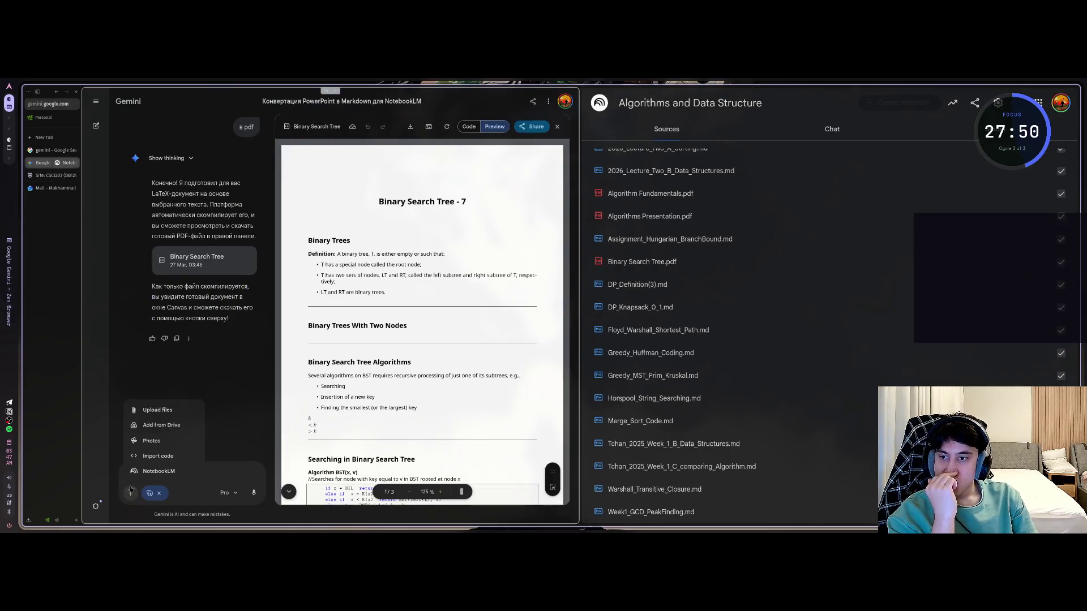
left_click(161, 410)
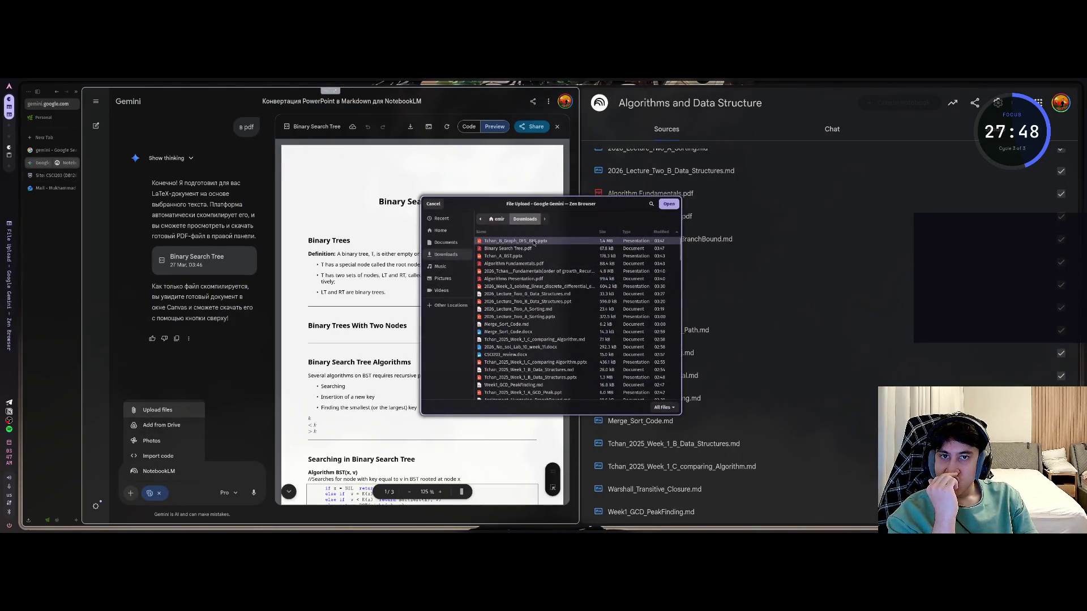
left_click(668, 204)
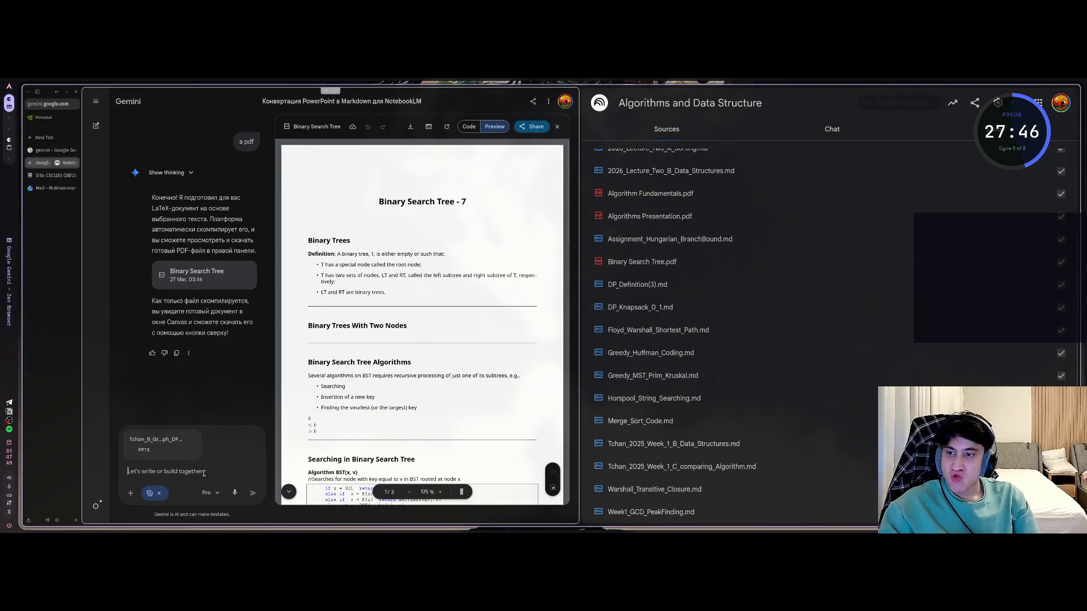
type("d")
key("BackSpace")
key("BackSpace")
type("все файлы в pdf")
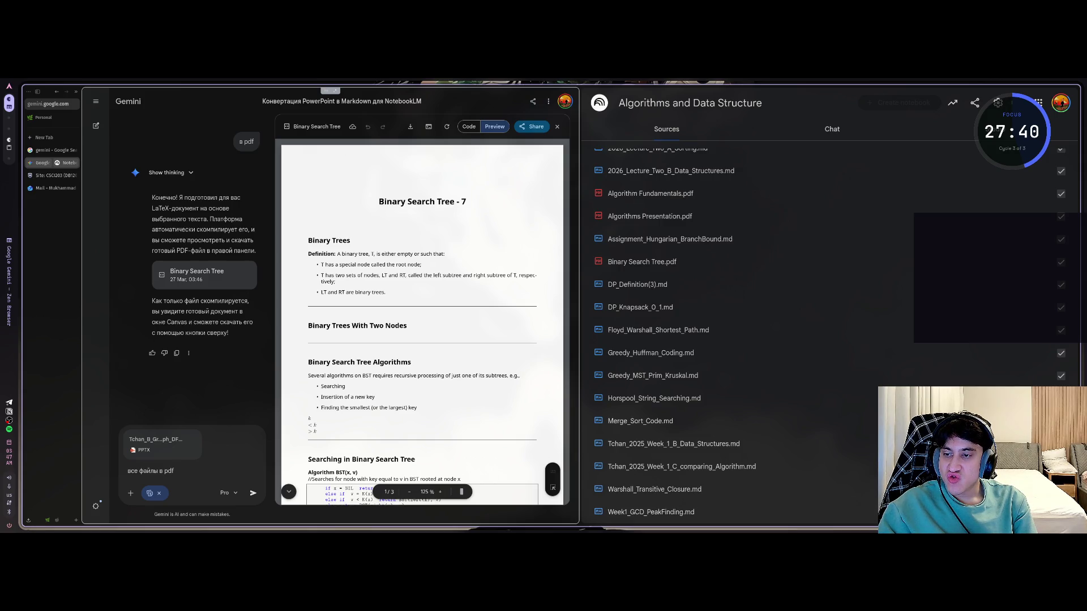
key("BackSpace")
key("BackSpace")
key("BackSpace")
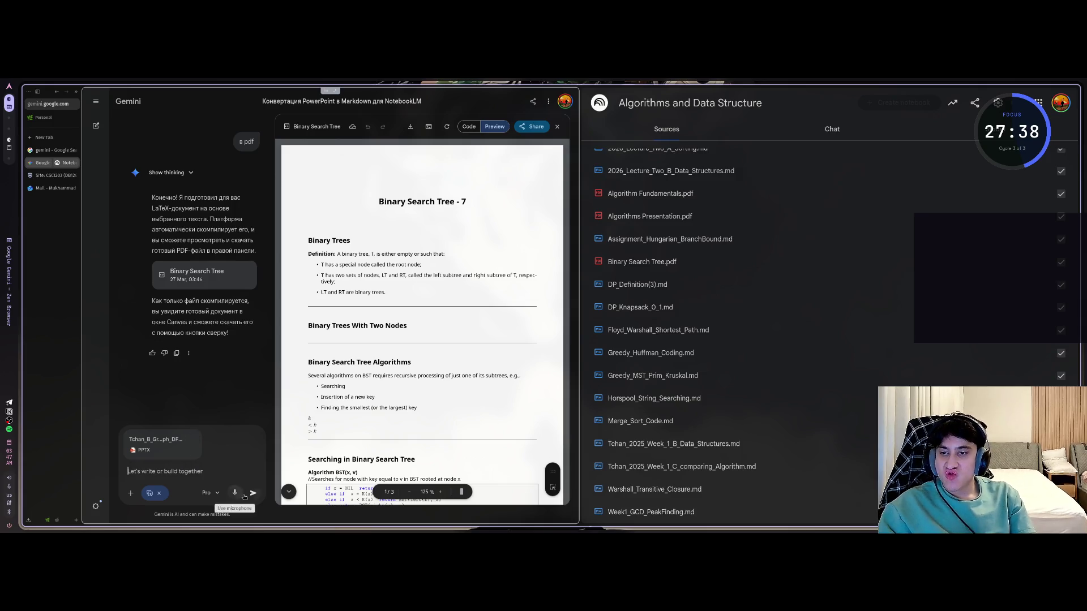
left_click(253, 493)
left_click(559, 128)
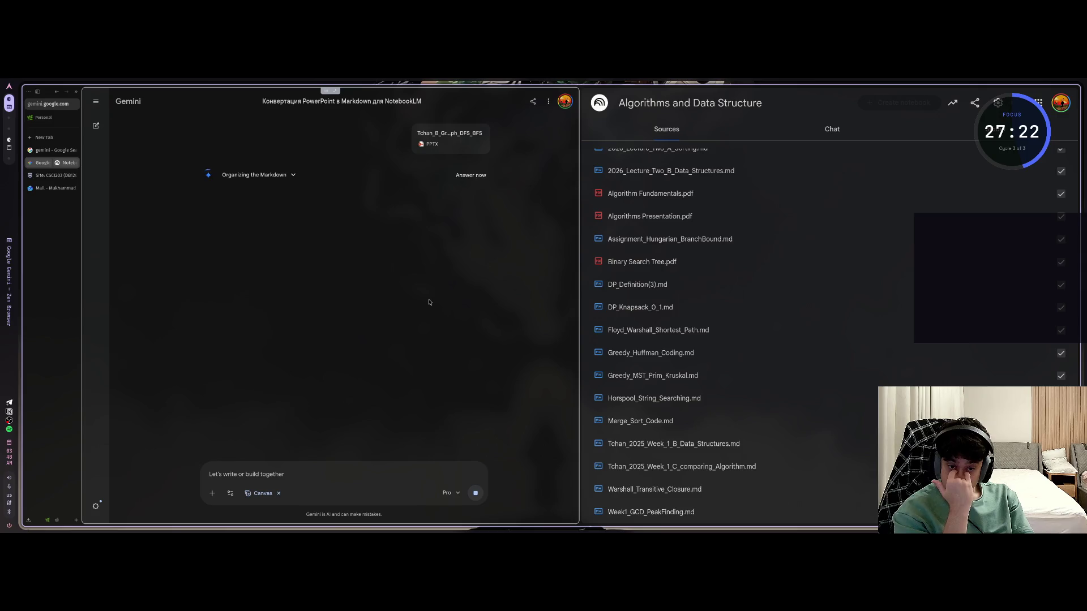
Step: Look through Gemini's finished Graphs and Traversal notes, then go to the Moodle course
scroll(707, 202, "up", 2)
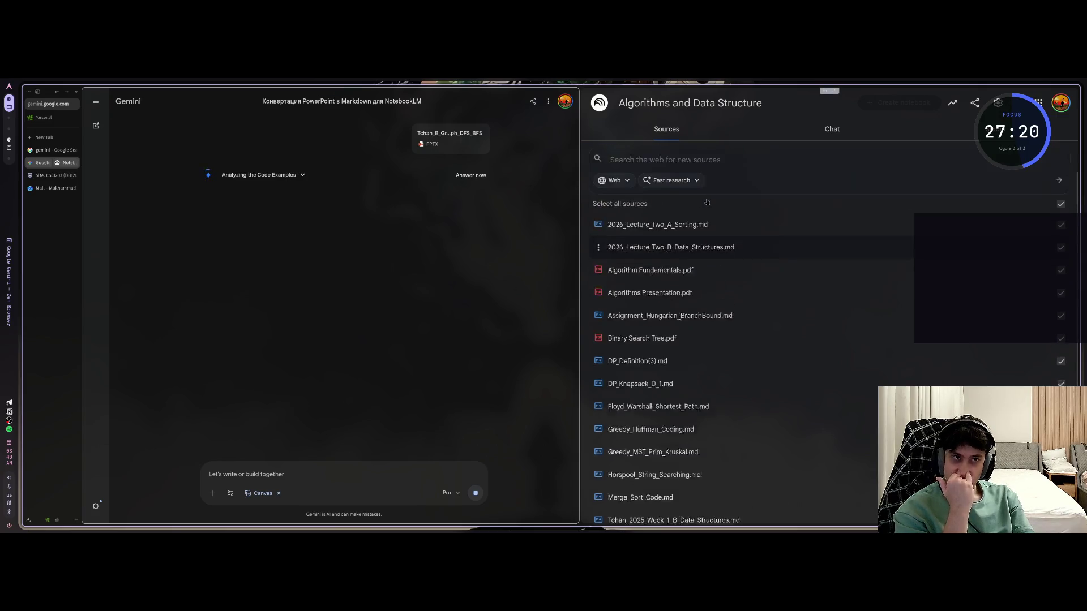
scroll(707, 202, "up", 1)
scroll(744, 281, "down", 4)
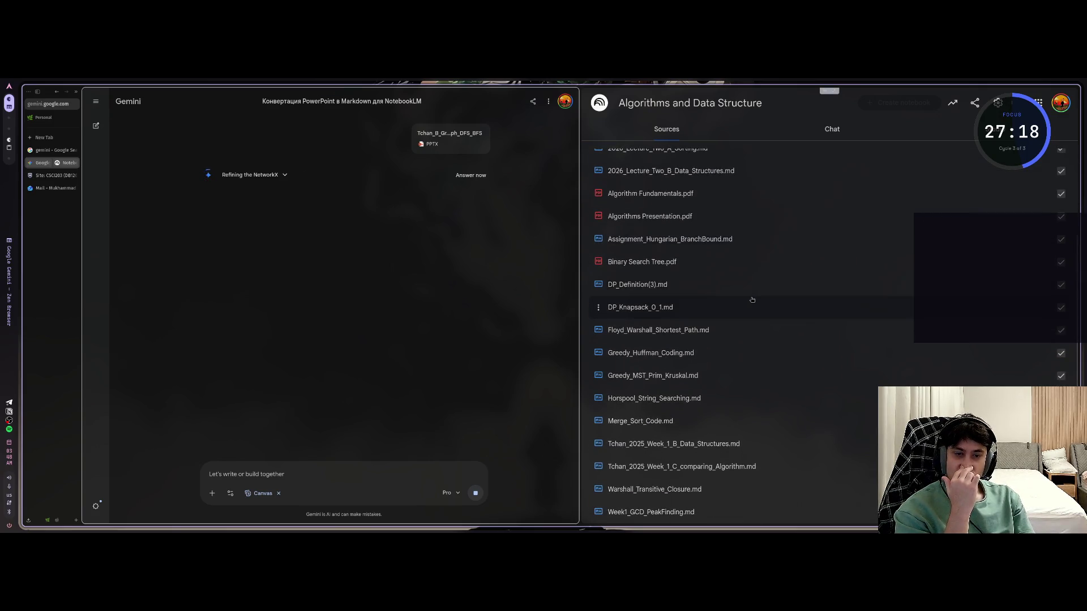
scroll(752, 300, "up", 4)
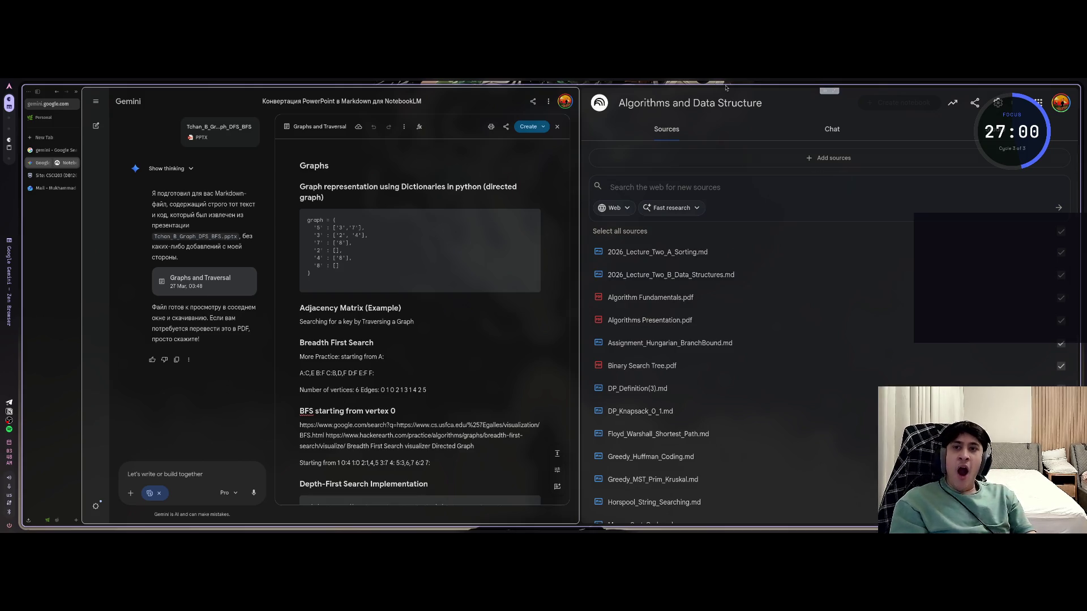
scroll(408, 363, "down", 10)
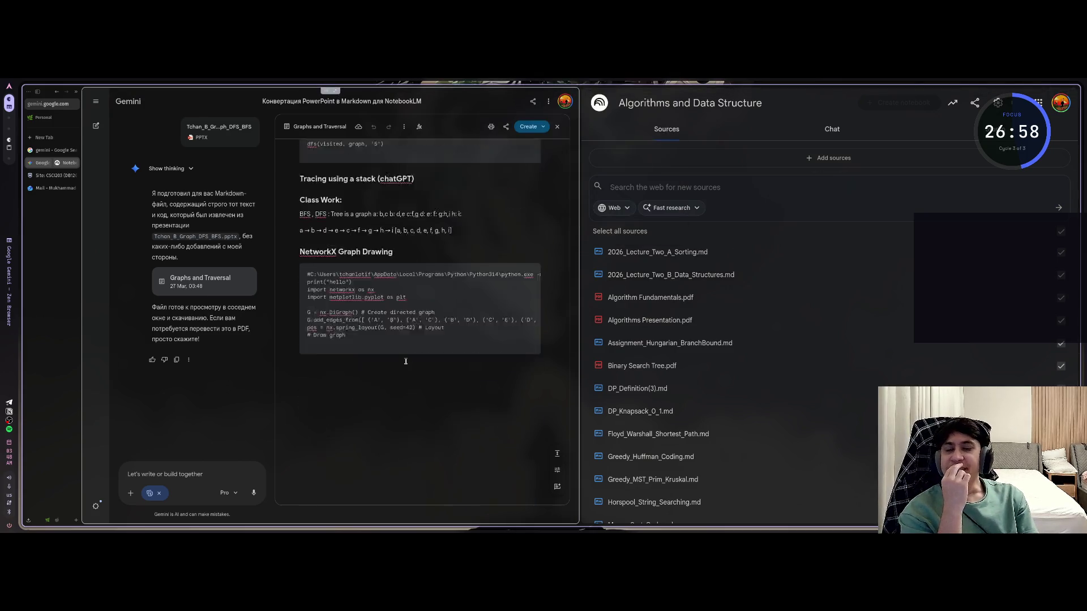
scroll(396, 379, "up", 3)
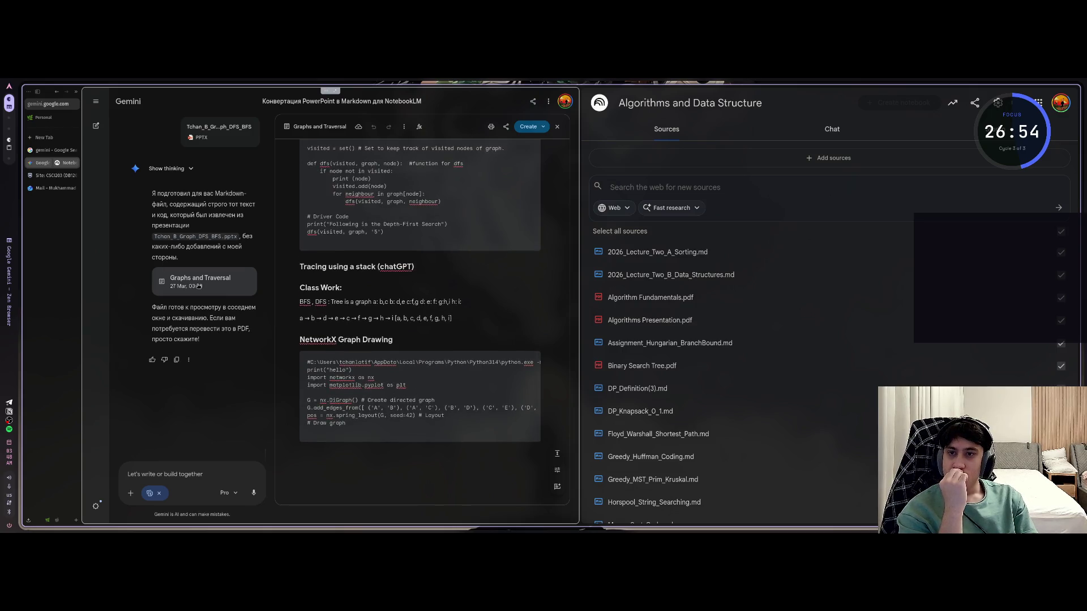
left_click(55, 175)
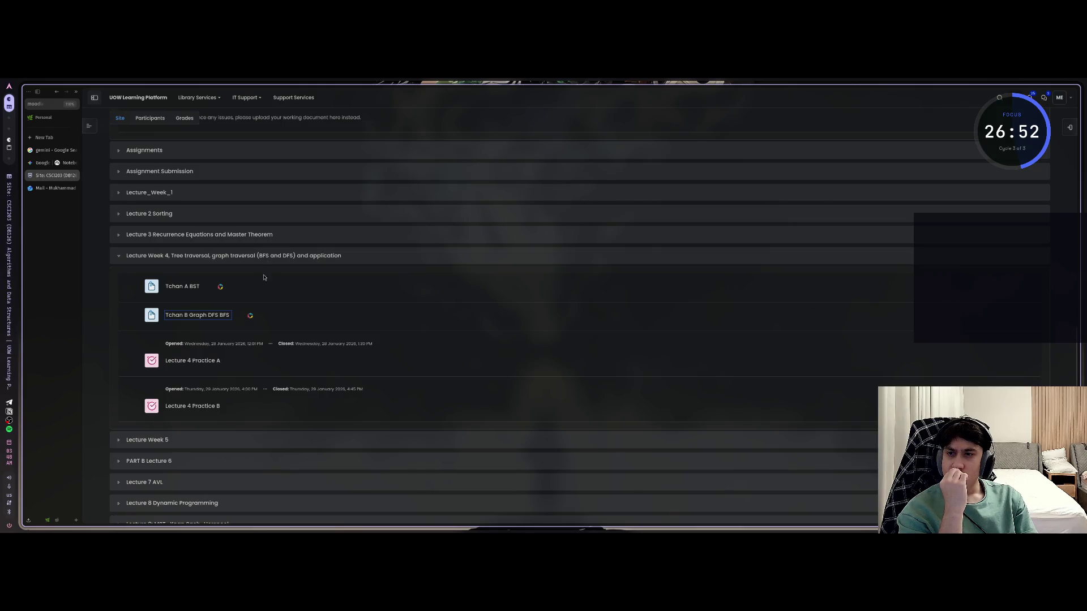
Step: Re-download the Tchan B Graph DFS BFS slides and open PowerPoint for the web in a new tab
left_click(207, 316)
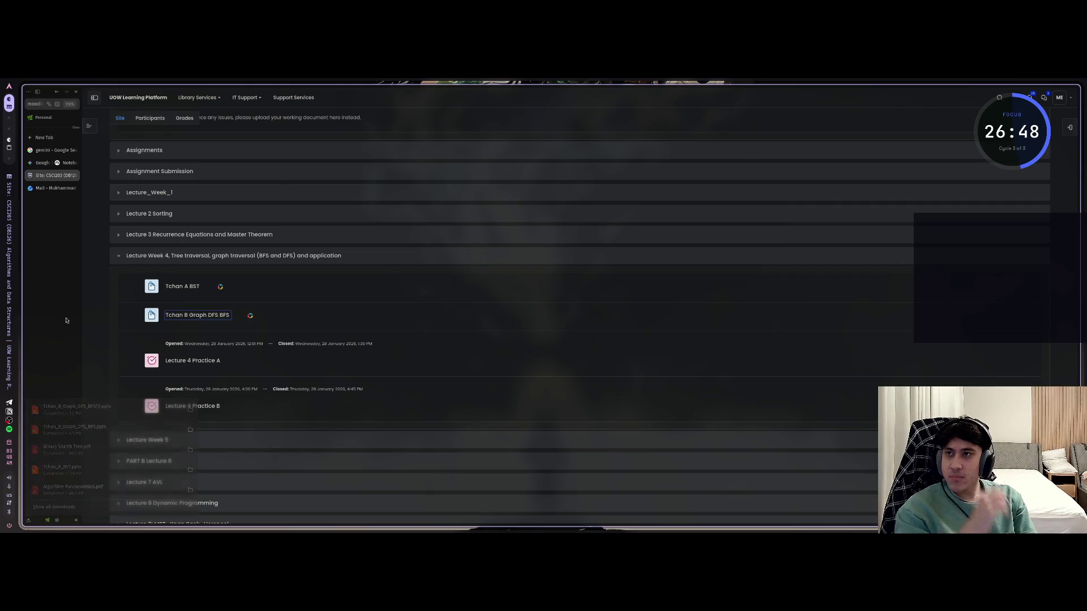
key("ctrl+t")
type("powerpoint.cloud.microsoft/")
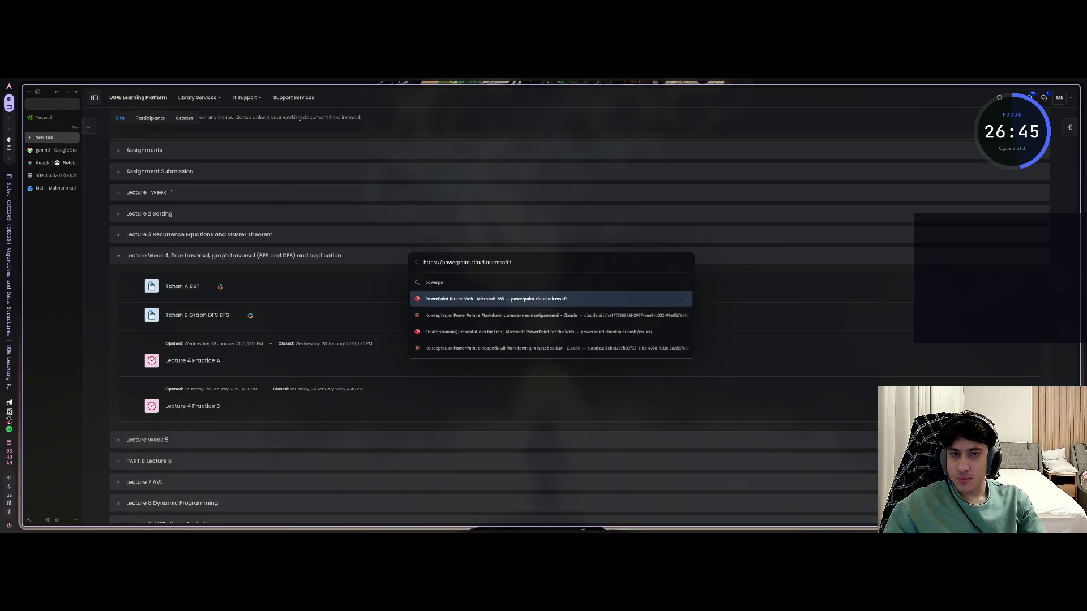
key("Return")
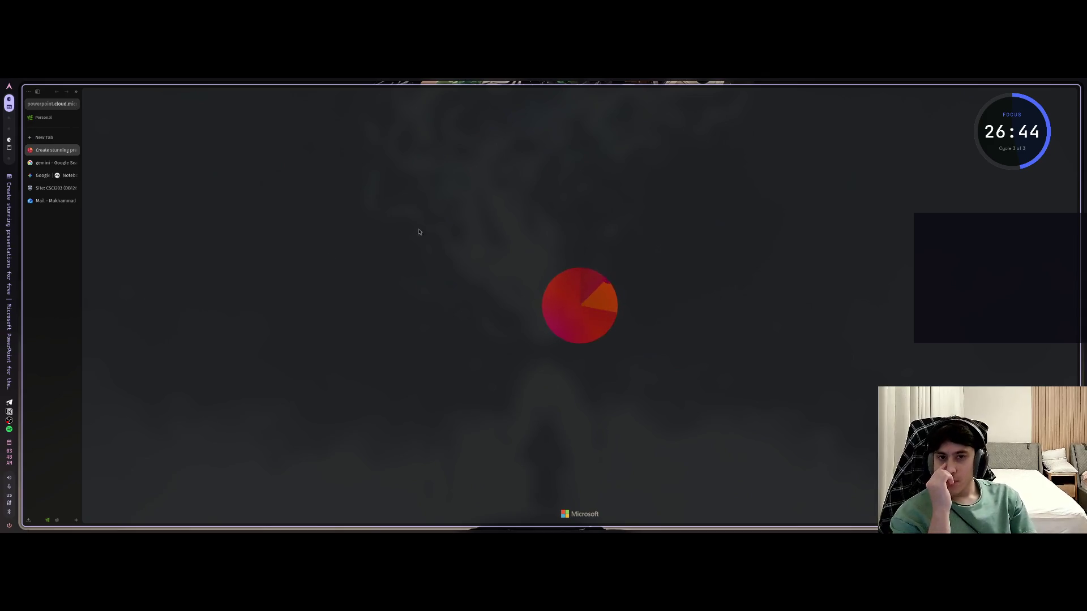
Step: Open Tchan_B_Graph_DFS_BFS.pptx in PowerPoint for the web, check all 23 slides, and return to Gemini
left_click(398, 163)
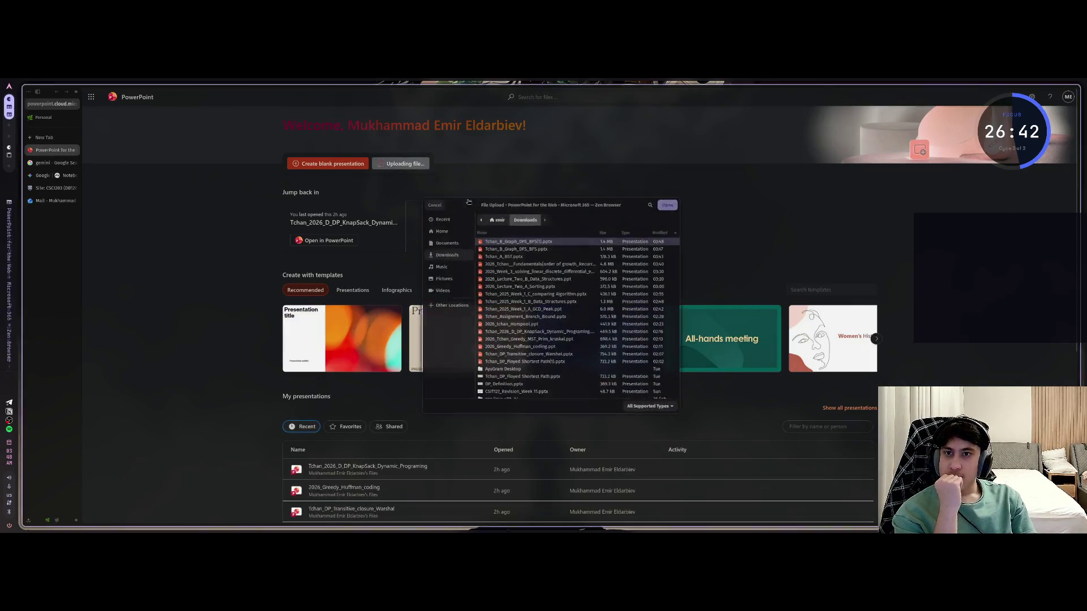
left_click(668, 205)
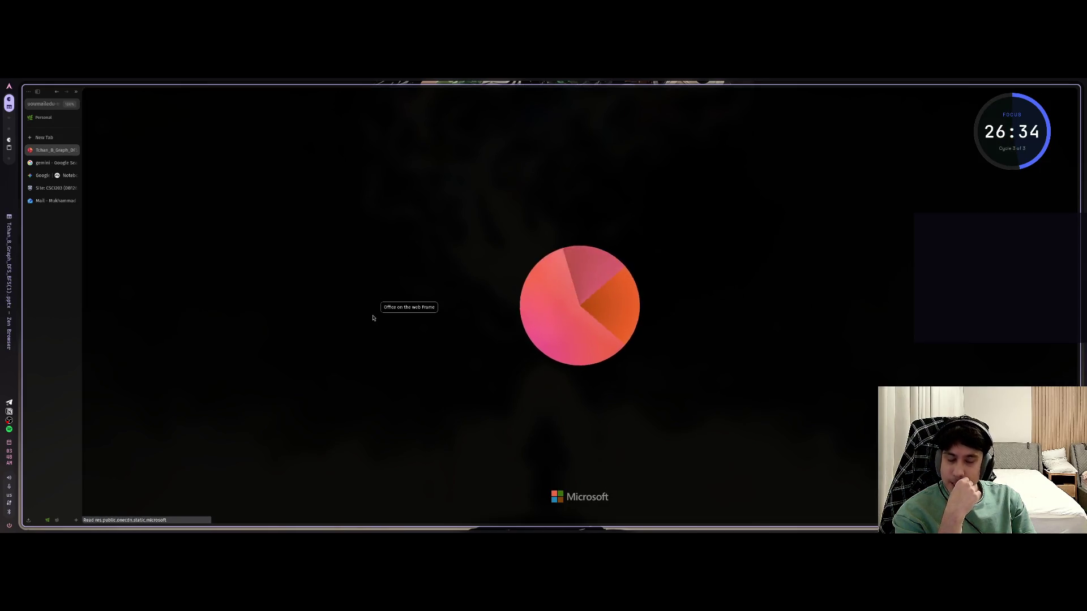
scroll(139, 367, "down", 15)
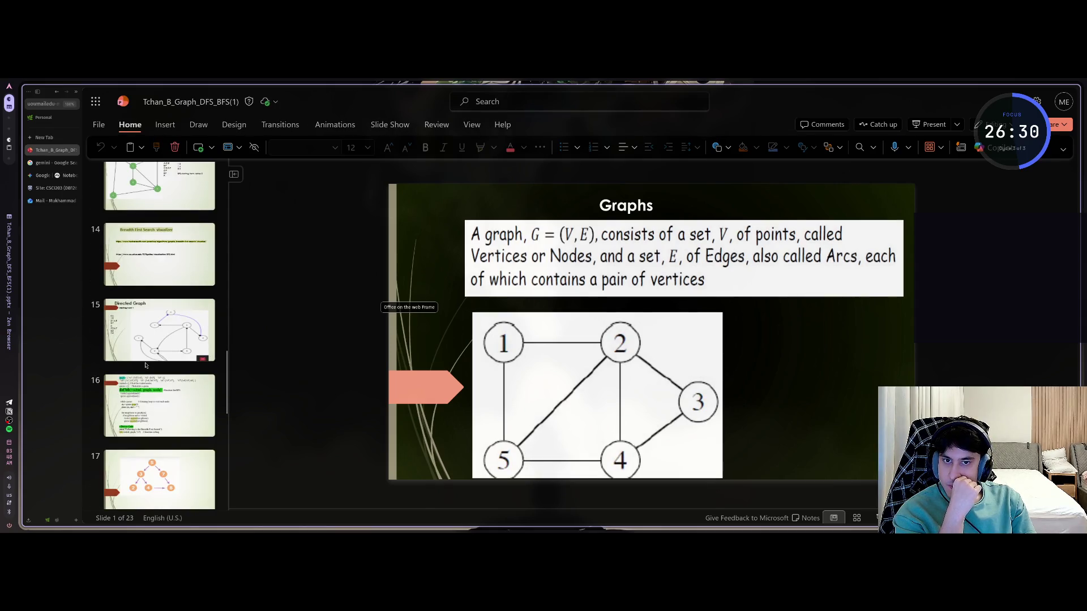
scroll(145, 367, "down", 5)
scroll(146, 368, "down", 3)
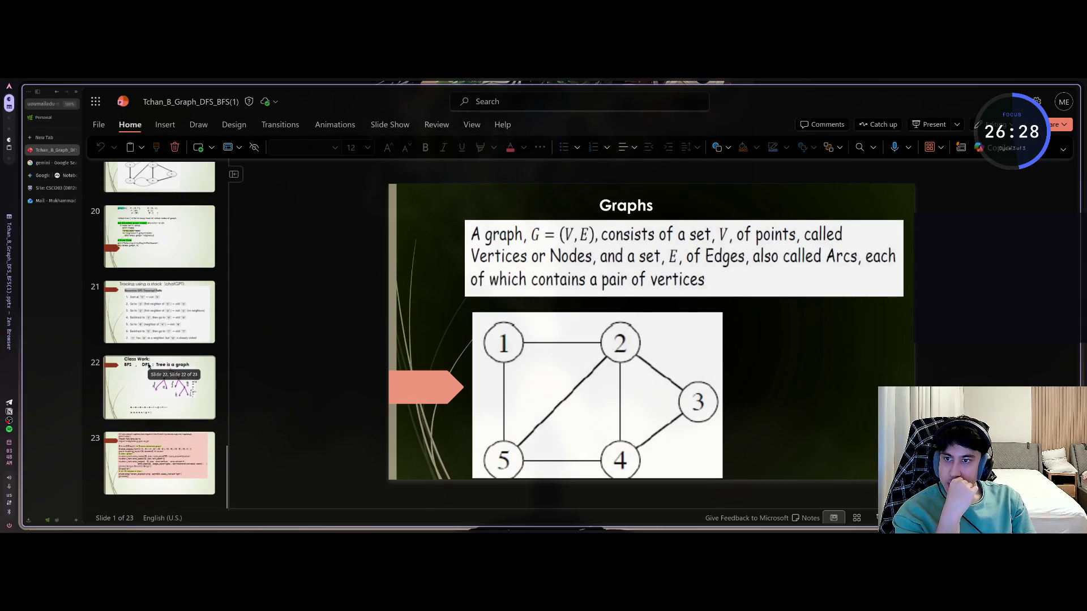
left_click(41, 179)
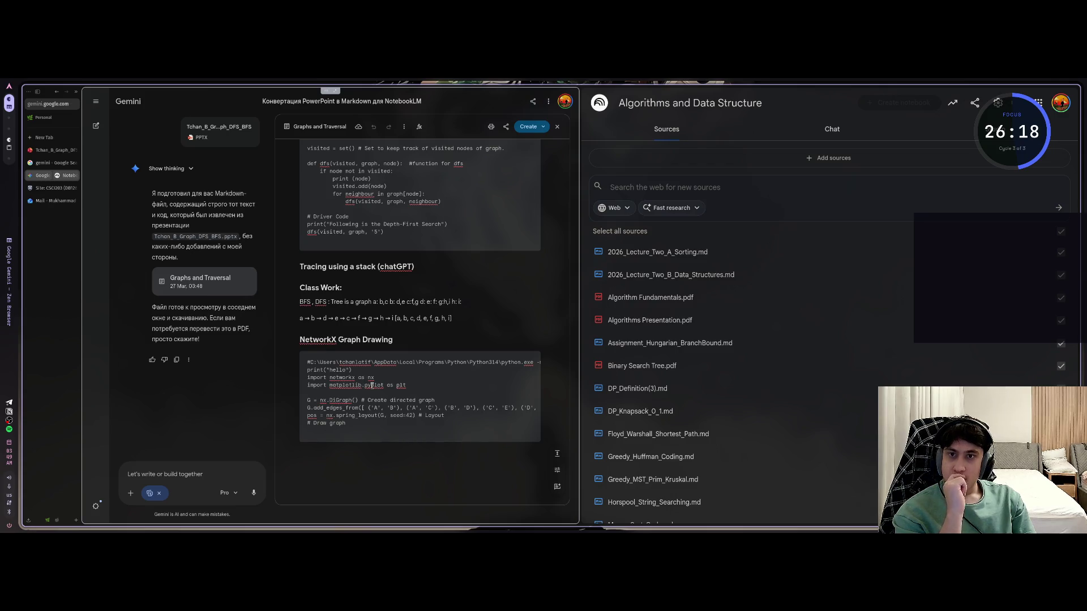
Step: Send Gemini the complaint 'ты же супер сжал, не по контенту моему' about over-compressed notes
scroll(385, 378, "up", 10)
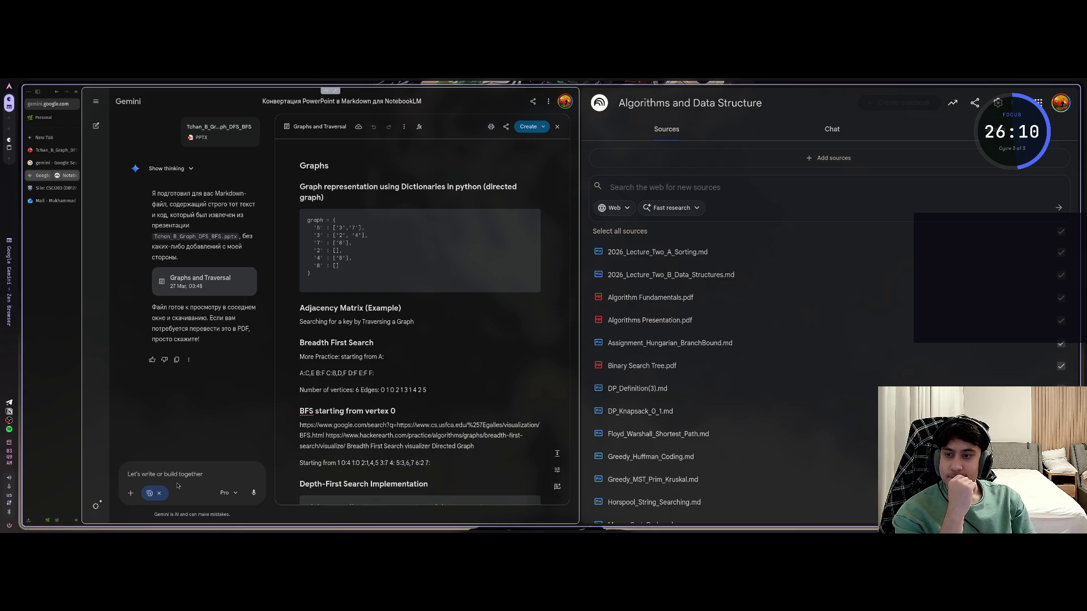
left_click(181, 476)
key("BackSpace")
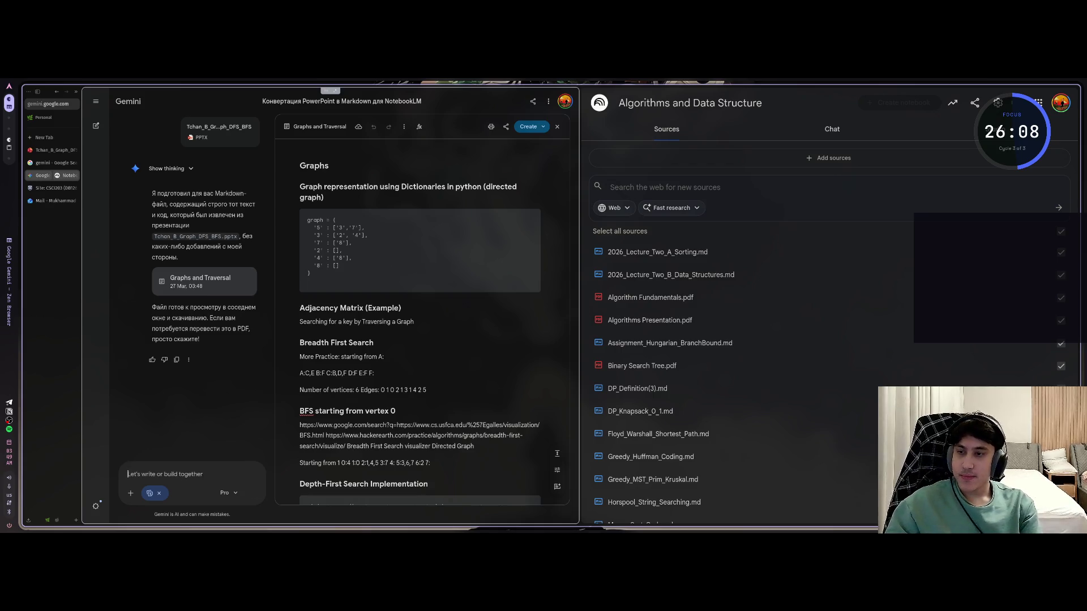
type("же супер сжал, не")
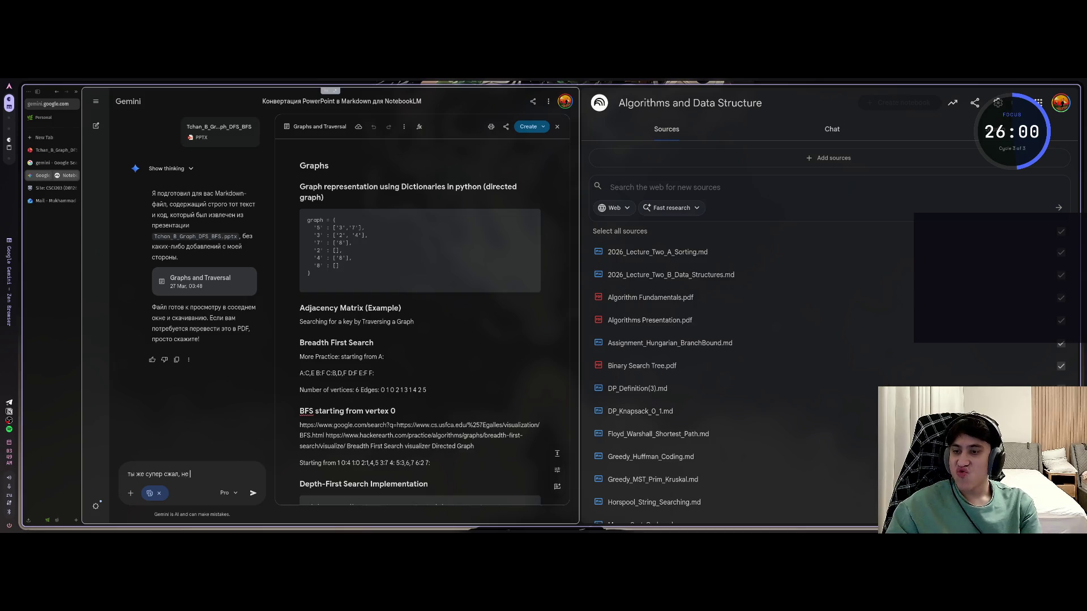
type("по ")
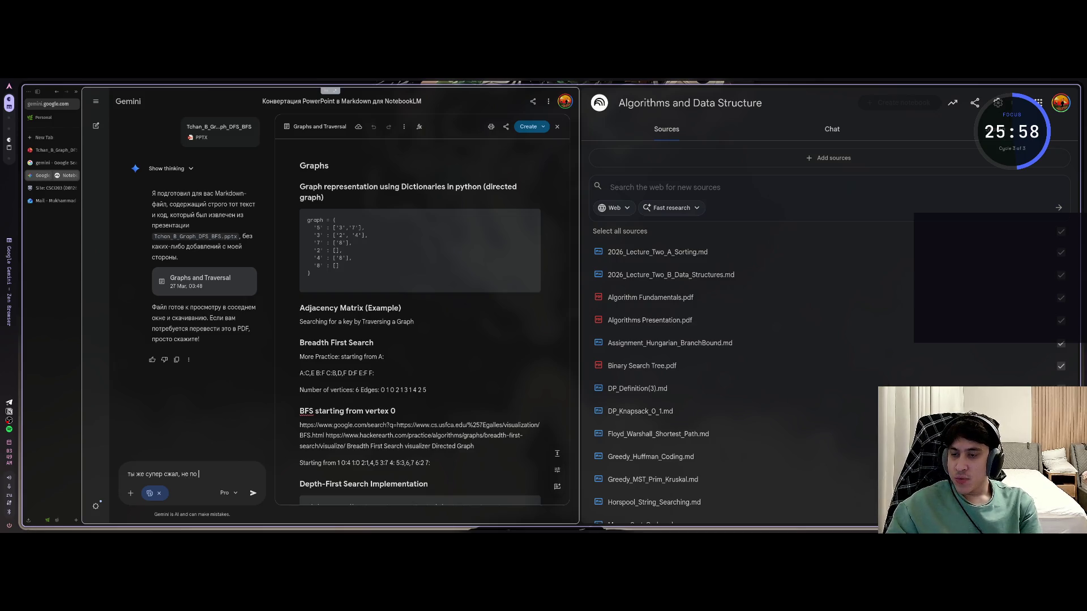
type("нконтенту мое")
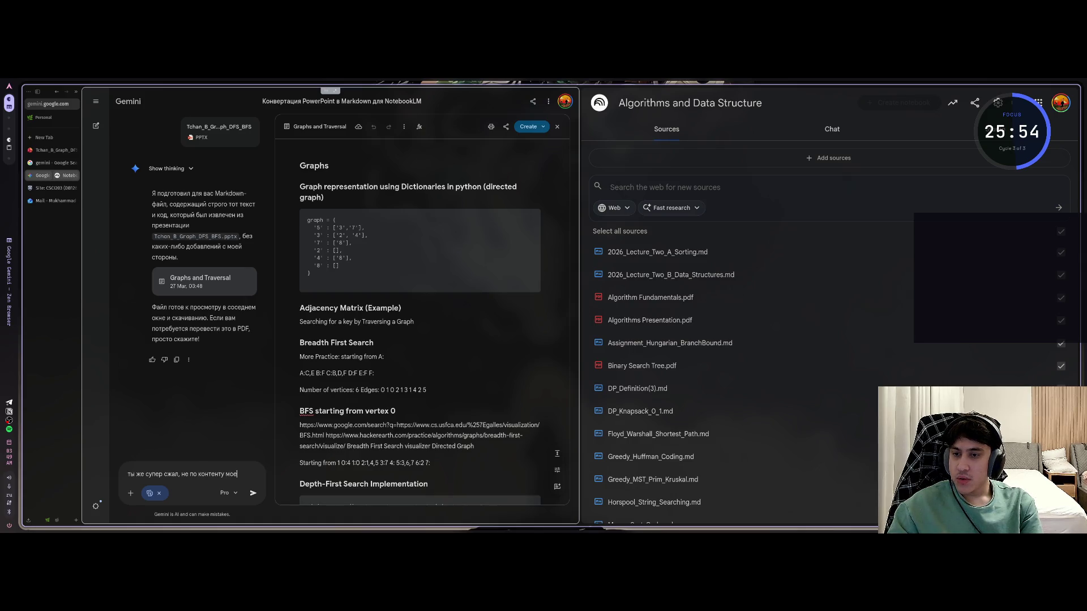
type("му")
key("Return")
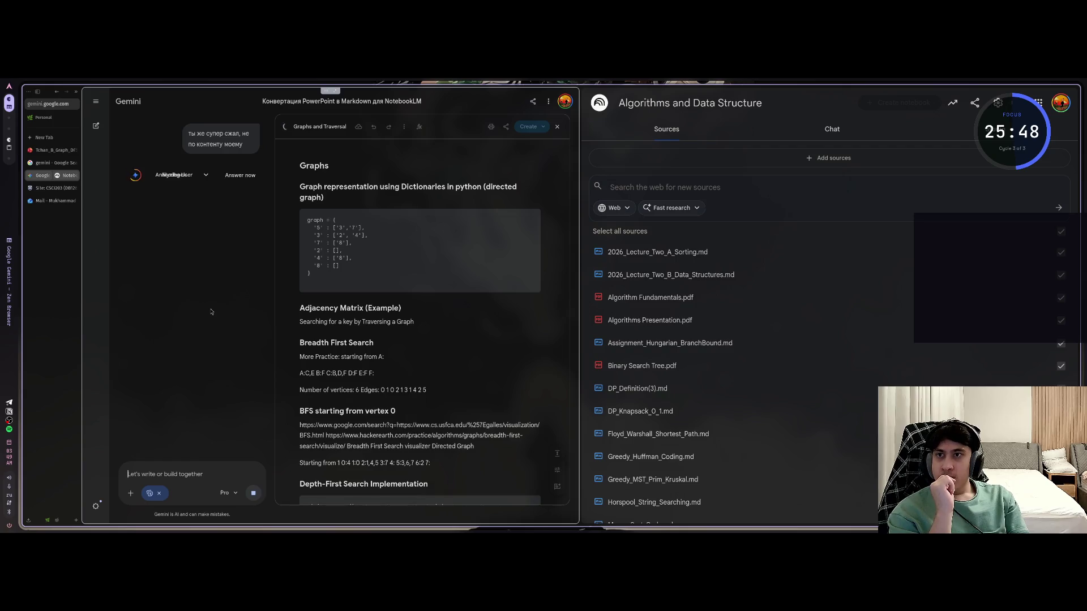
Step: Close the Graphs notes panel, skim Algorithms Presentation.pdf in NotebookLM, then search 'chatgpt' in a new tab
left_click(557, 126)
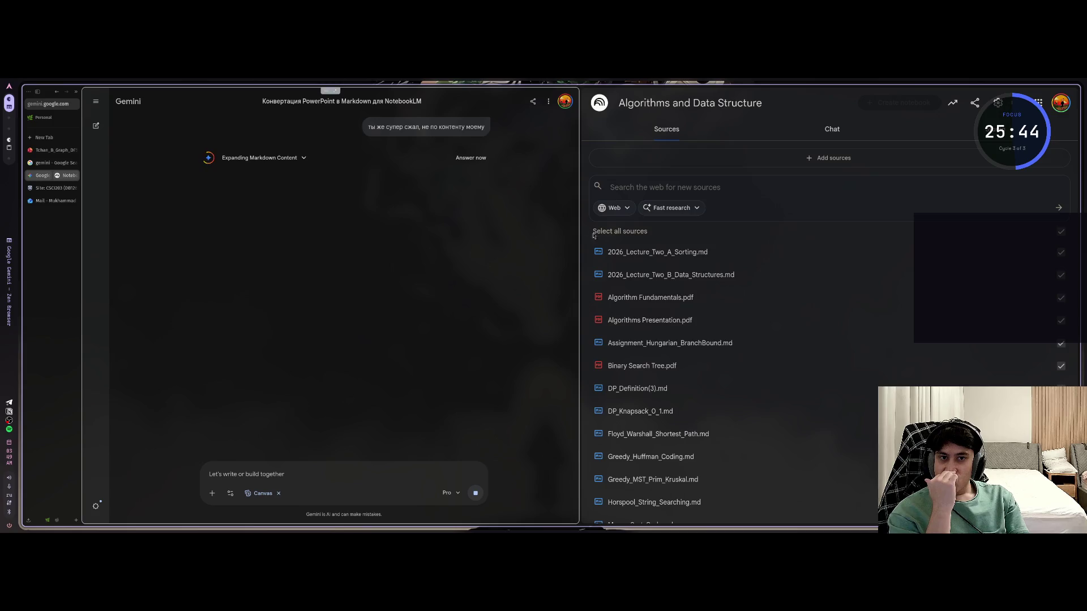
left_click(598, 321)
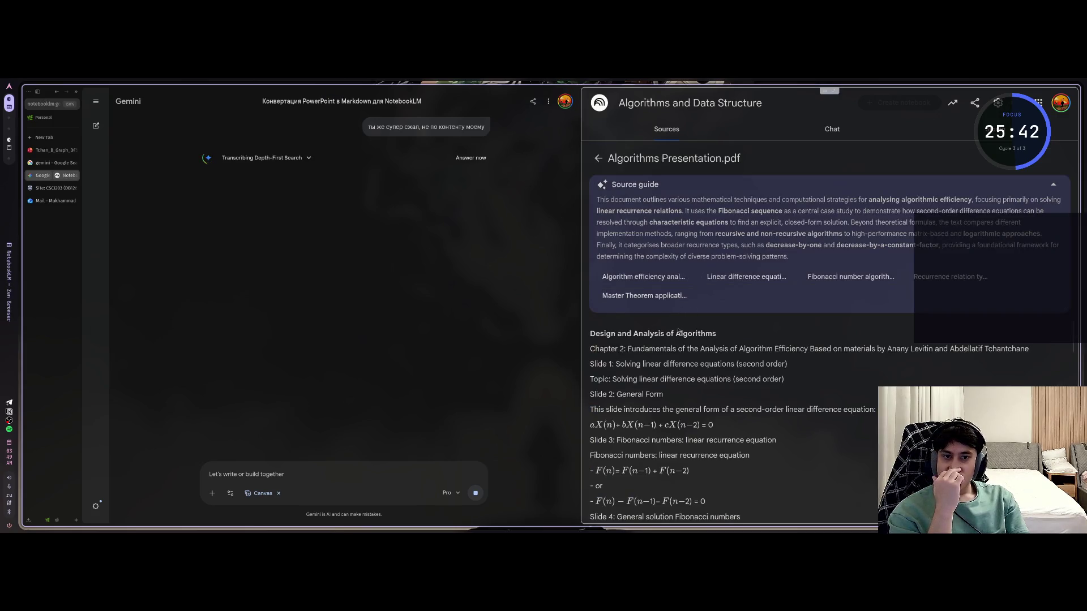
scroll(679, 332, "down", 15)
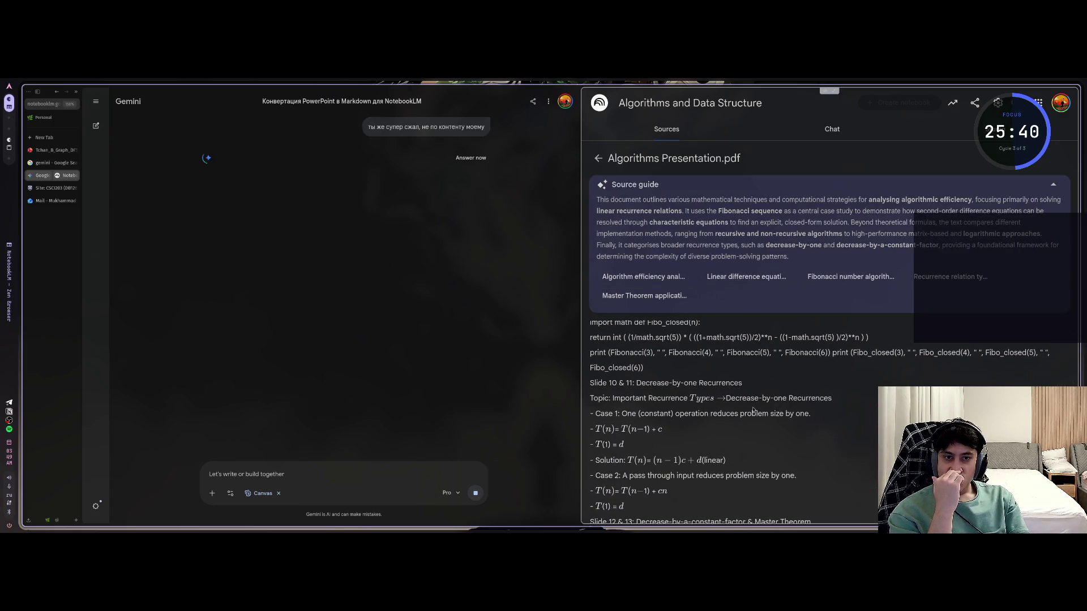
scroll(752, 410, "down", 3)
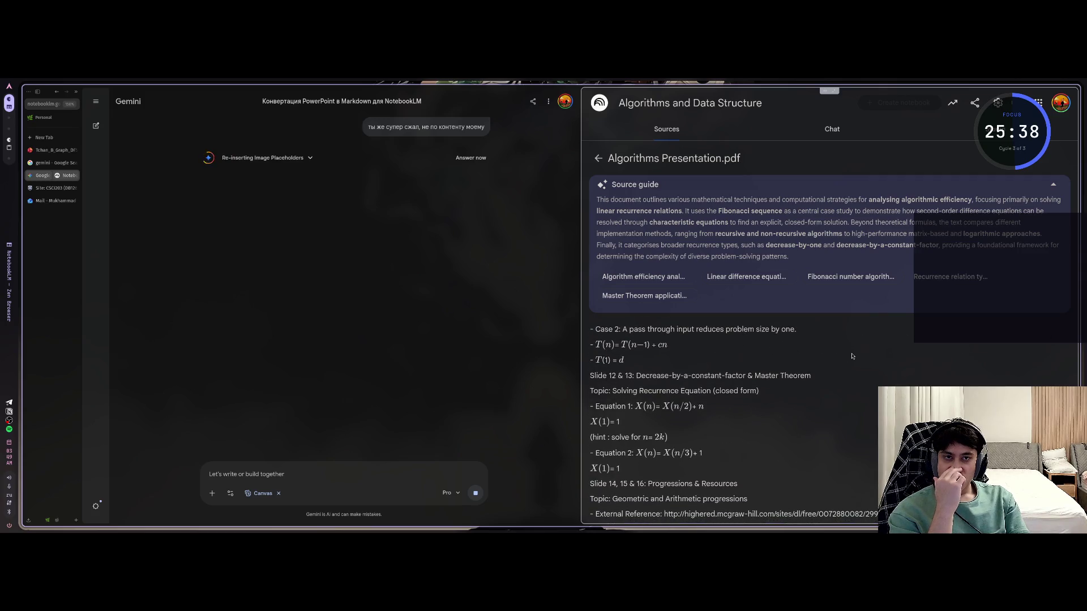
left_click(602, 159)
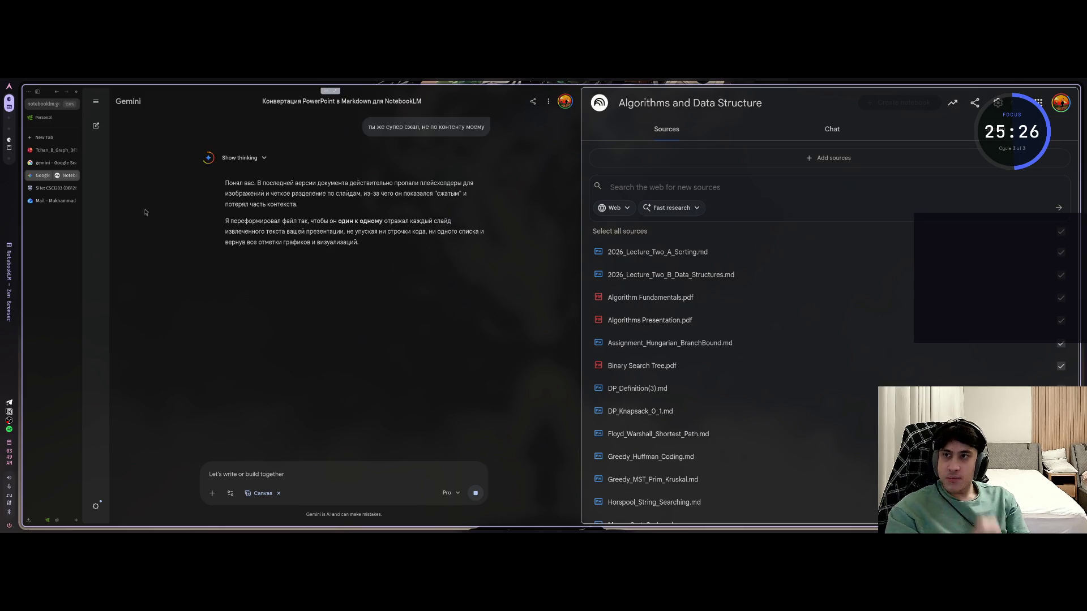
key("ctrl+t")
type("cha")
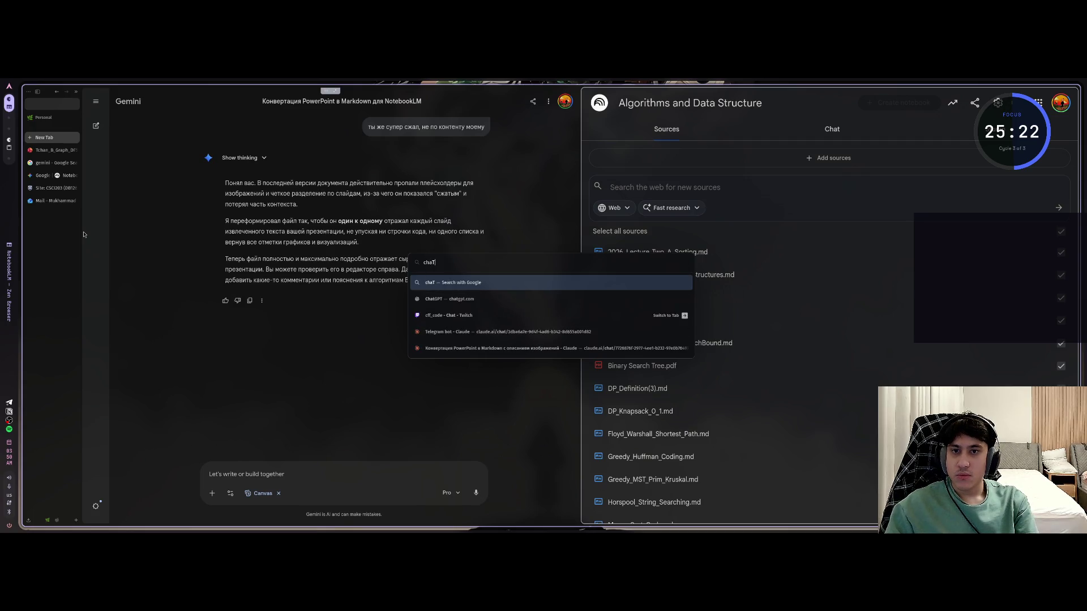
type("t")
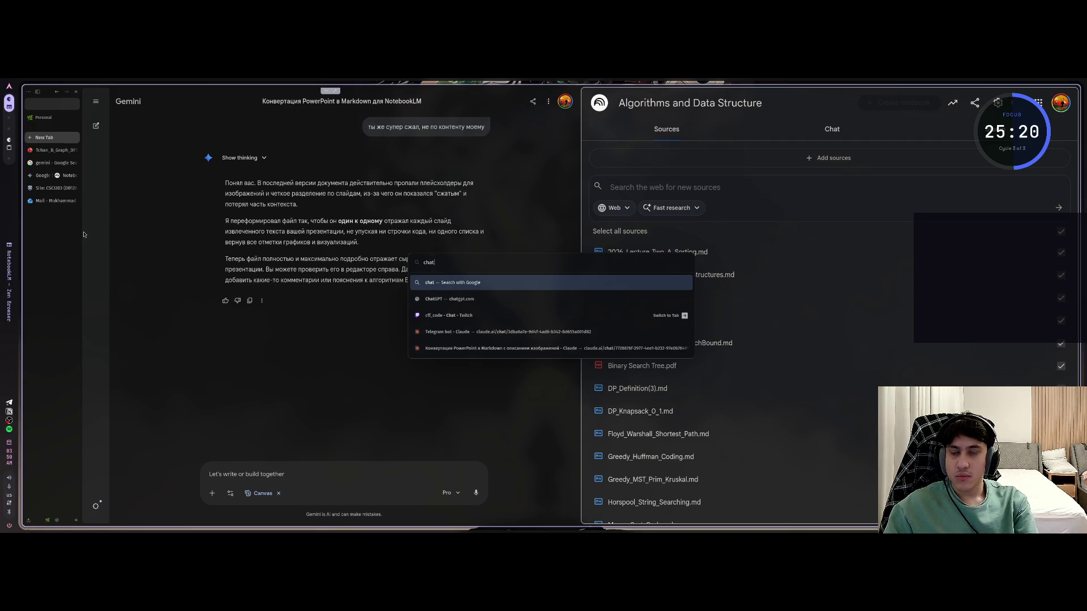
type("gpt")
Step: Open the ChatGPT website from the search results and search the clipboard history for 'power'
key("Return")
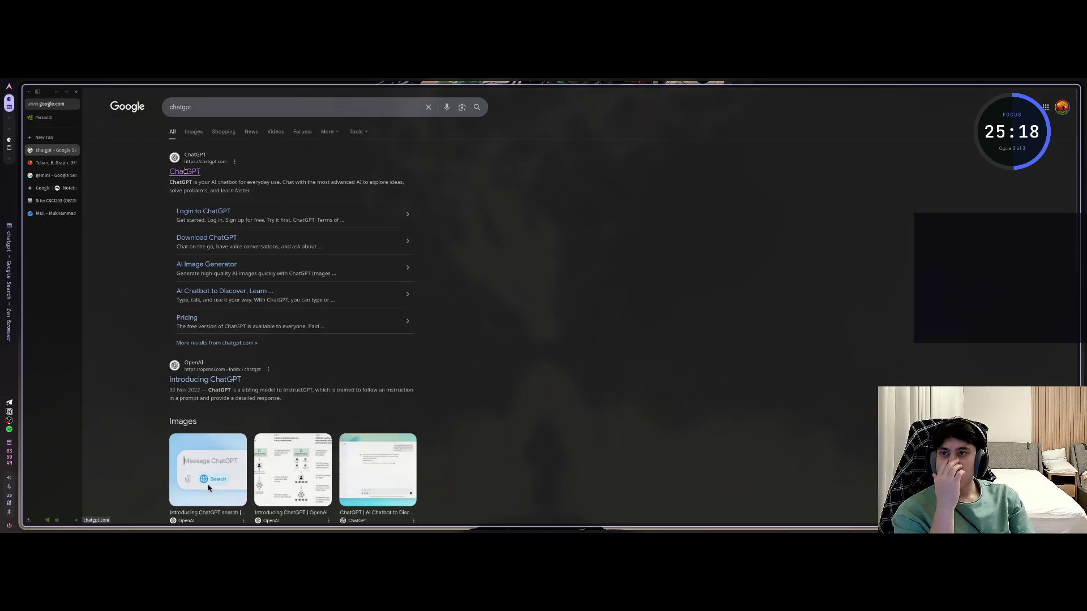
left_click(185, 171)
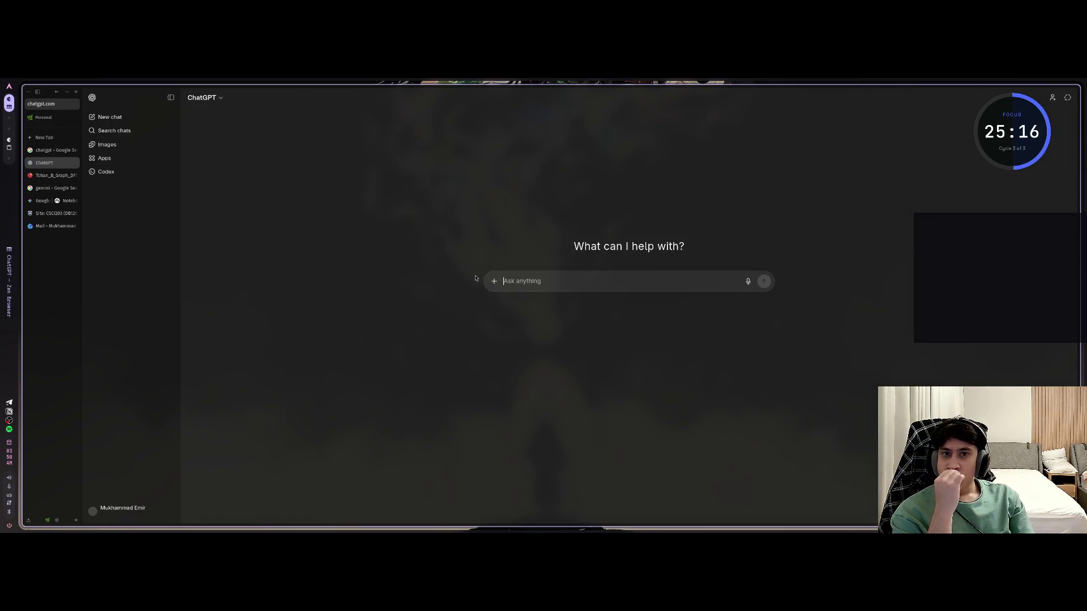
key("super+v")
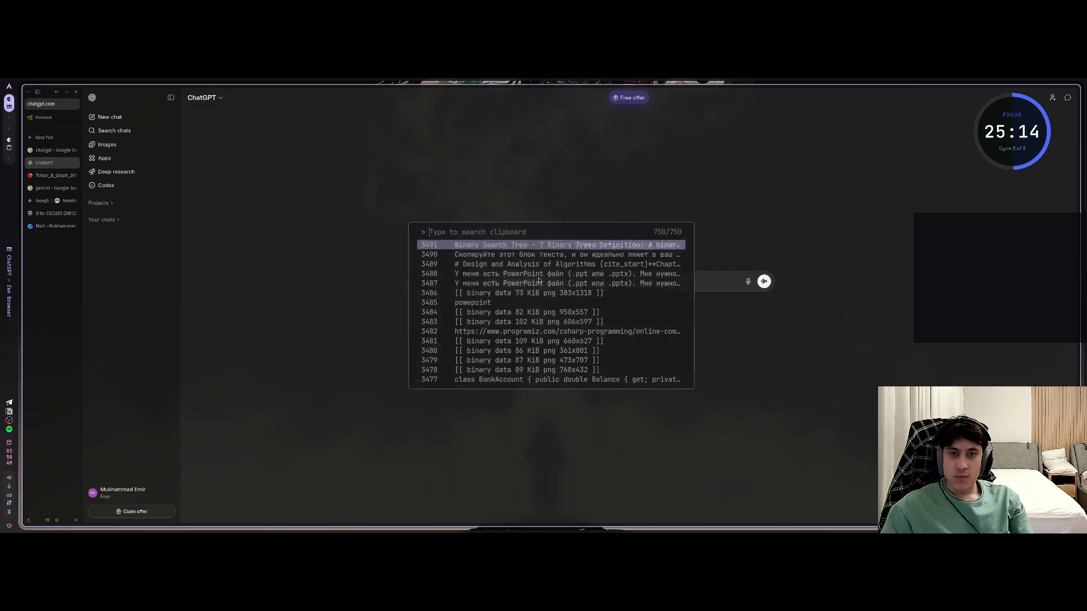
type("power")
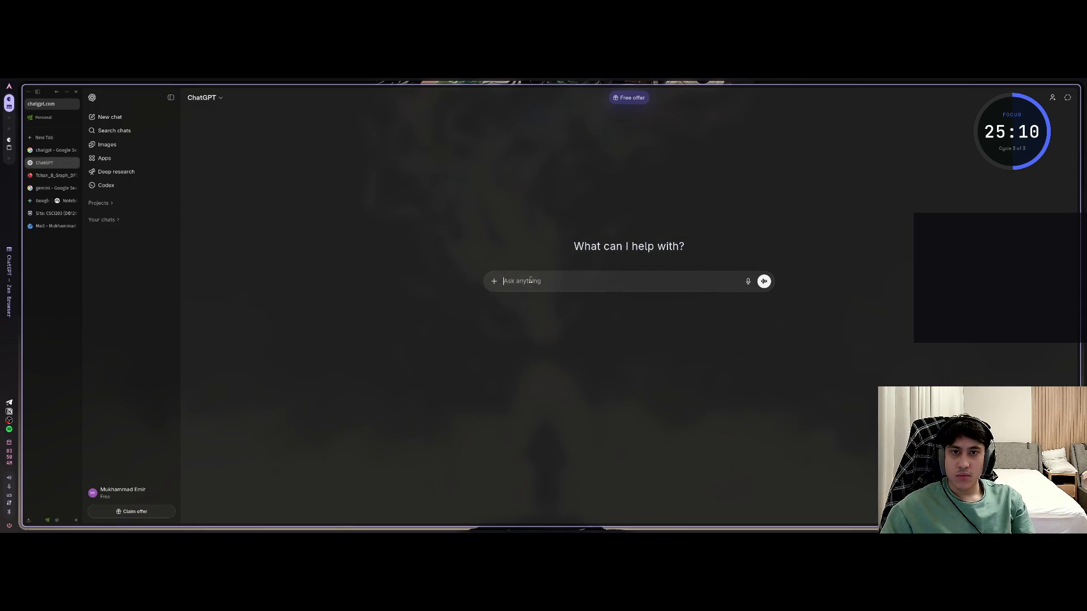
Step: Attach Tchan_A_BST.pptx, not the Graph DFS/BFS slides, to the Markdown-conversion prompt in ChatGPT
left_click(494, 408)
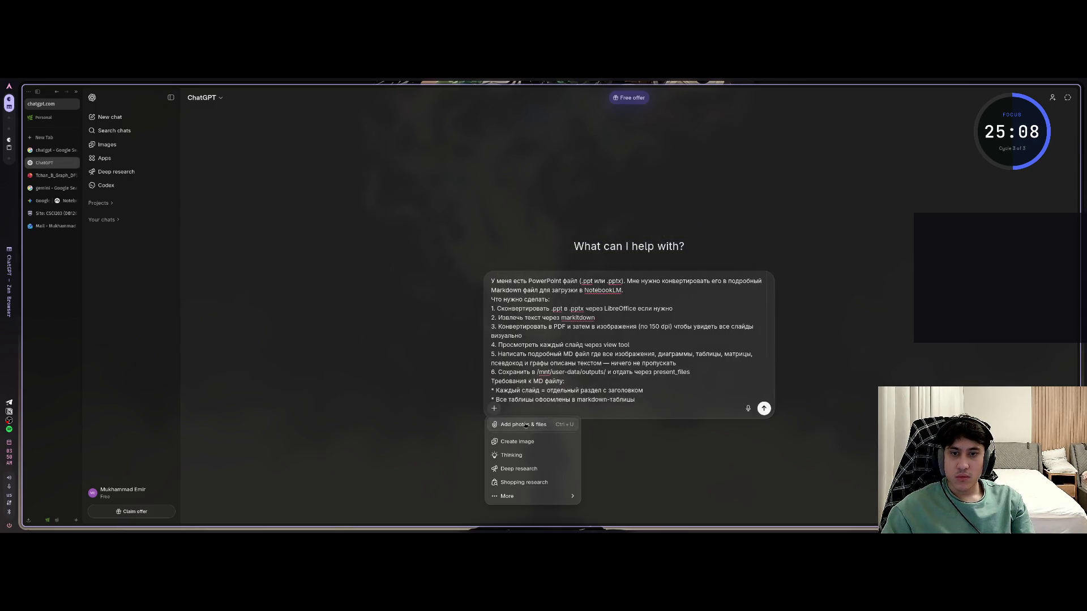
left_click(516, 425)
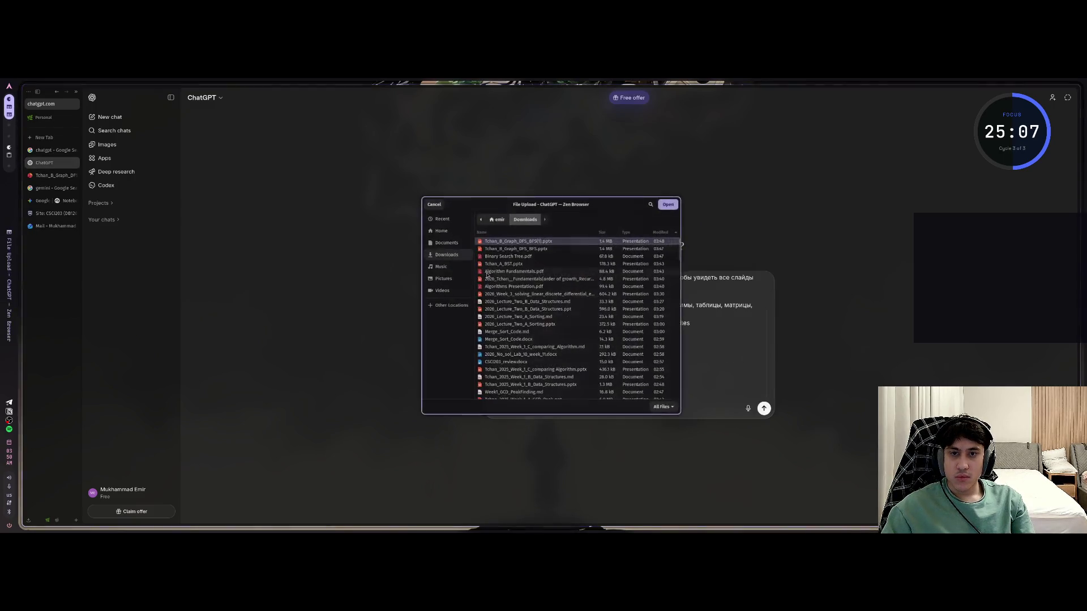
left_click(552, 250)
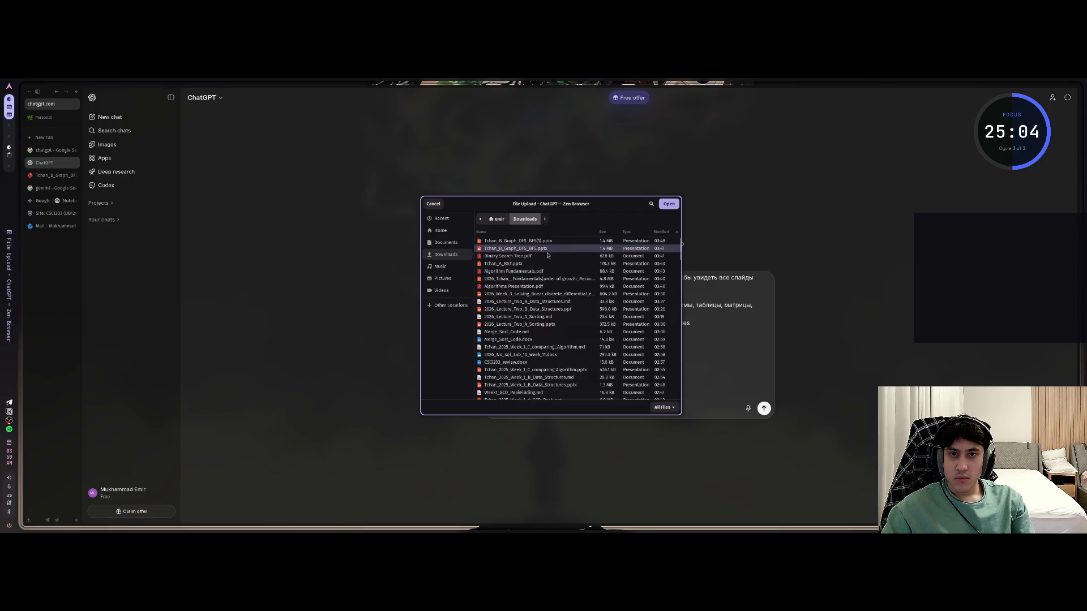
left_click(525, 264)
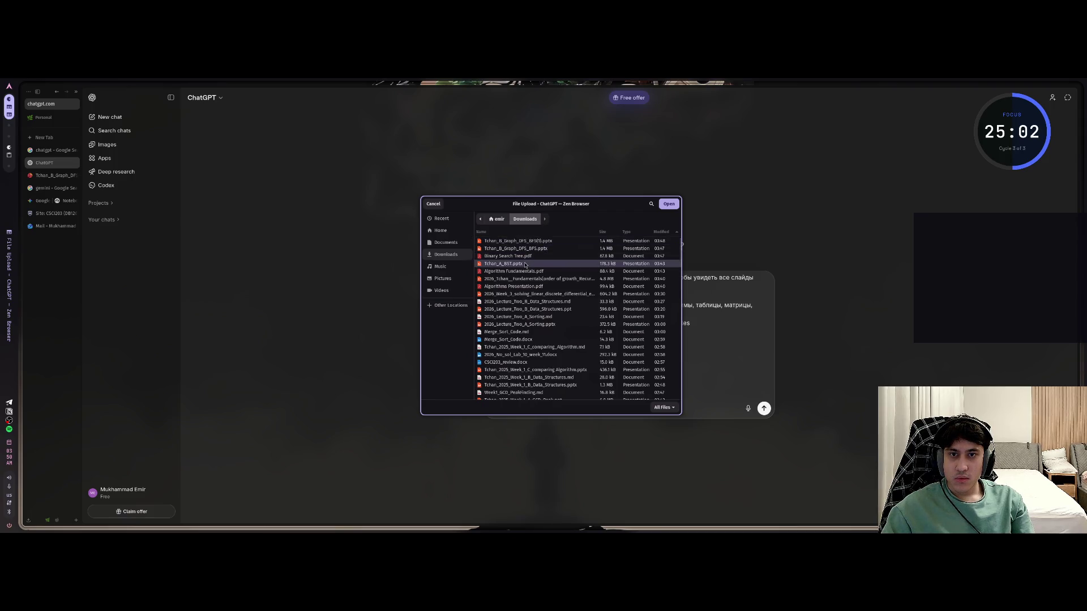
left_click(668, 205)
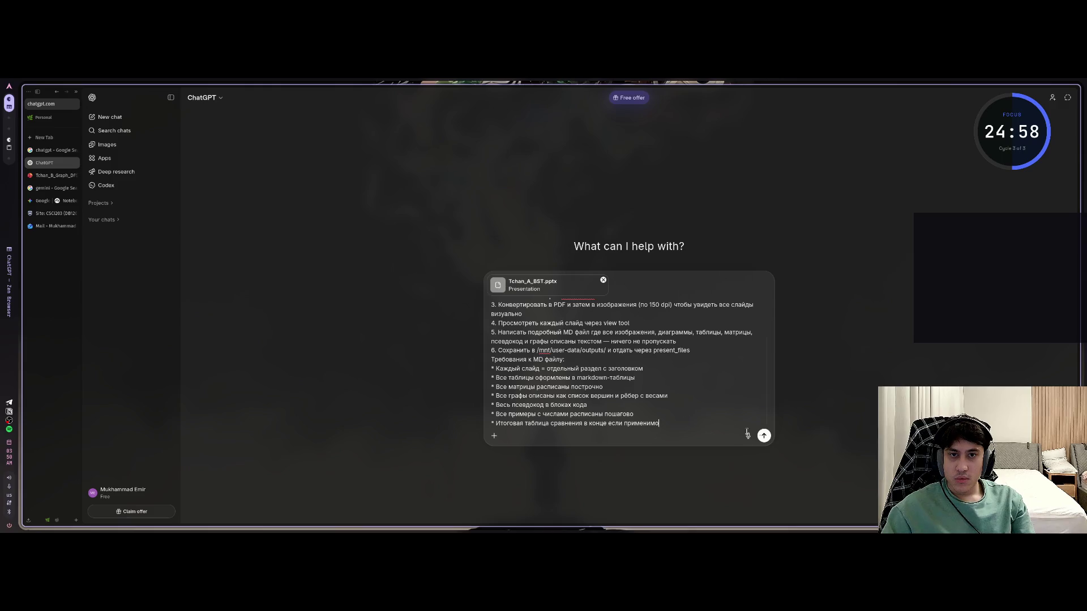
Step: Send the conversion prompt, close the leftover Google search tab and return to Gemini
left_click(765, 434)
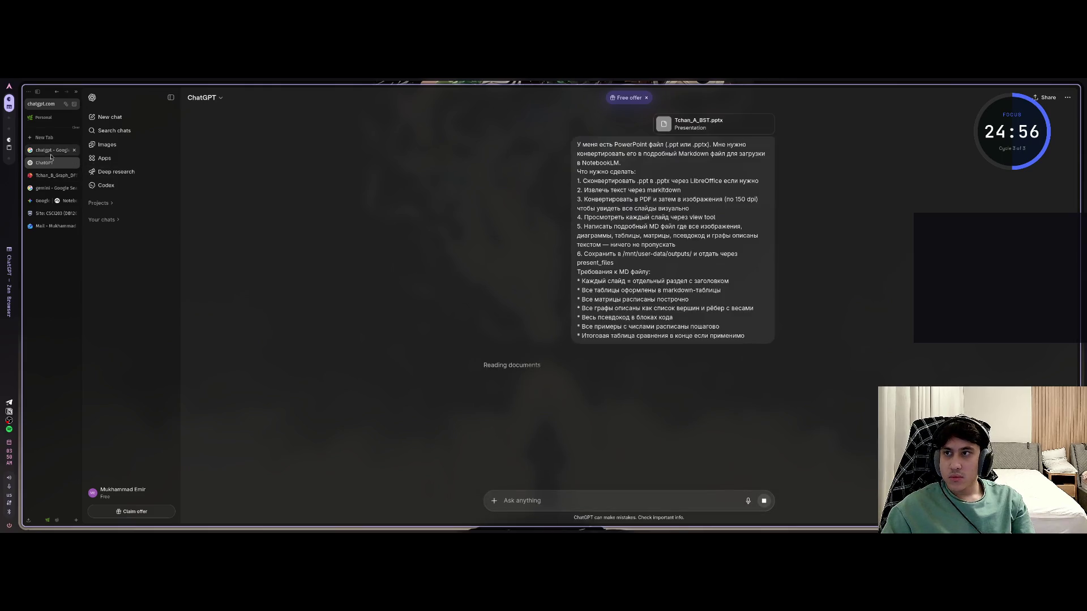
left_click(74, 150)
left_click(44, 189)
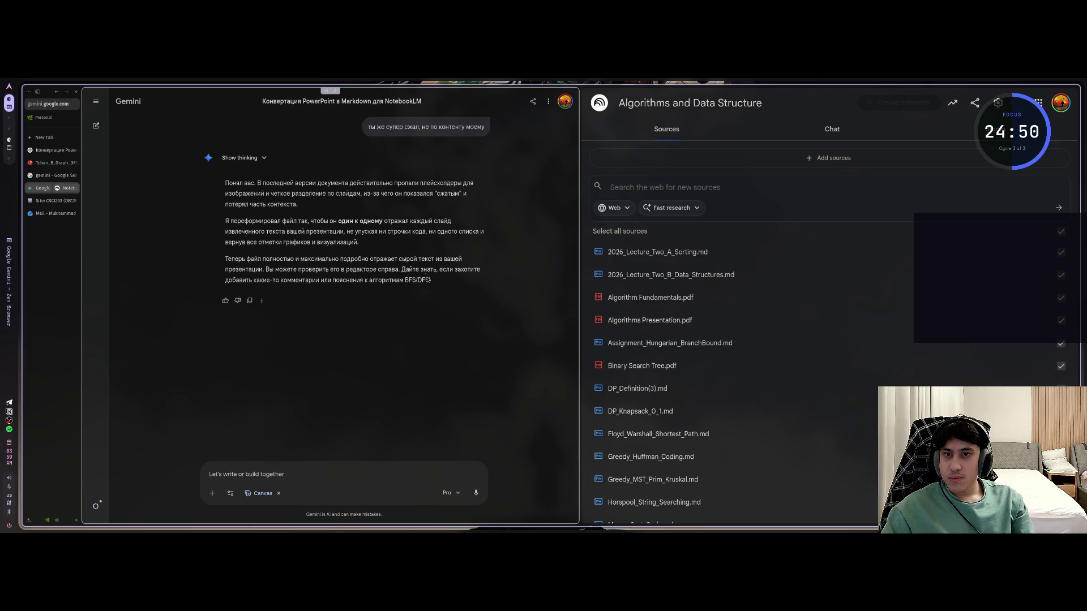
Step: Skim the Graphs and Traversal Markdown document in Canvas, close it, and separate NotebookLM from the split
scroll(428, 280, "up", 3)
left_click(462, 249)
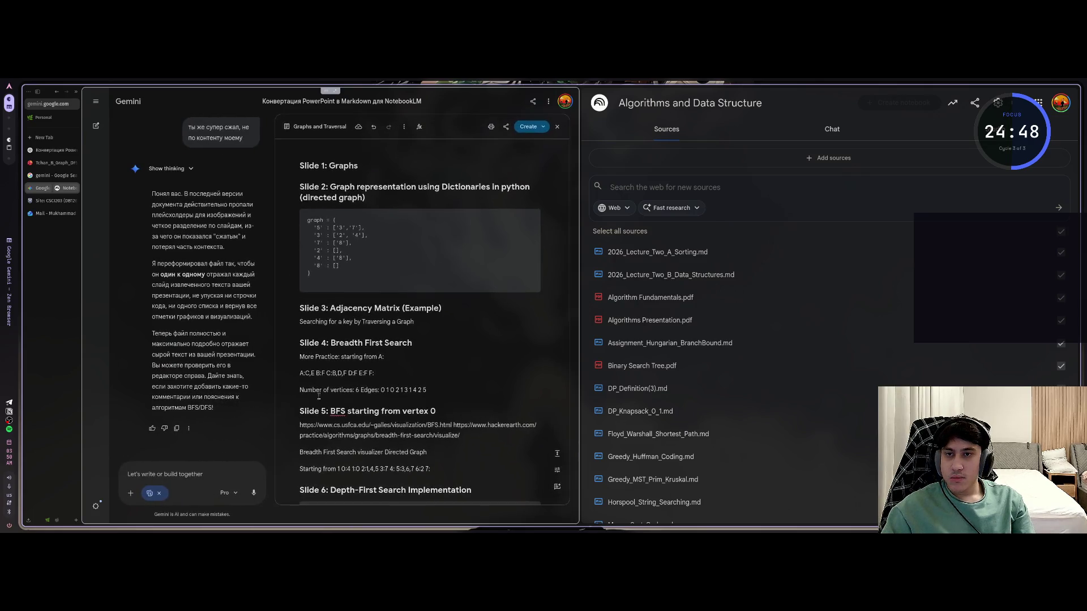
scroll(319, 395, "down", 5)
scroll(372, 363, "up", 5)
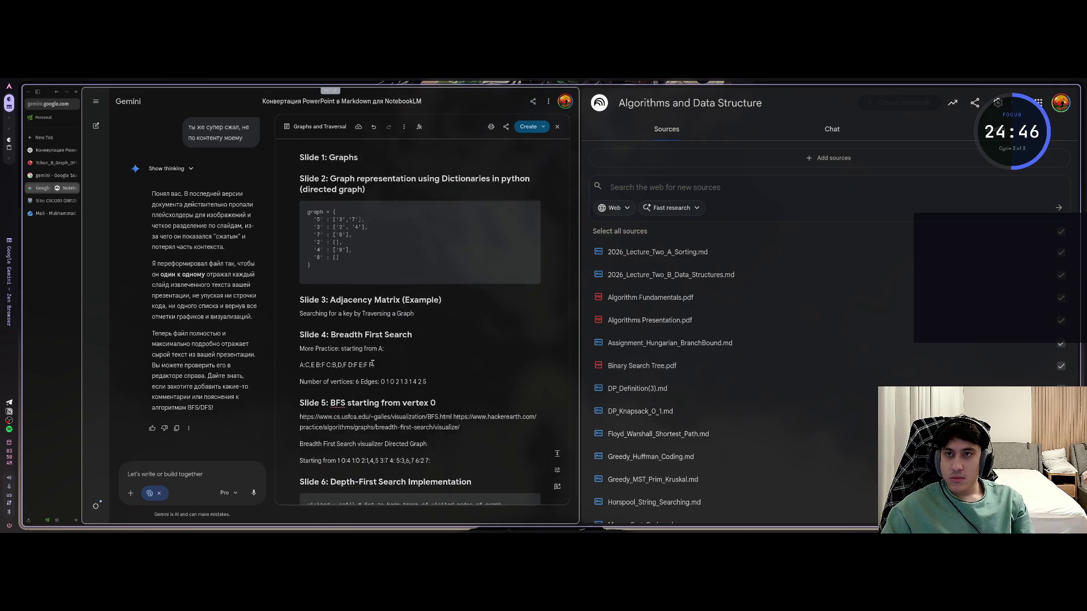
left_click(557, 126)
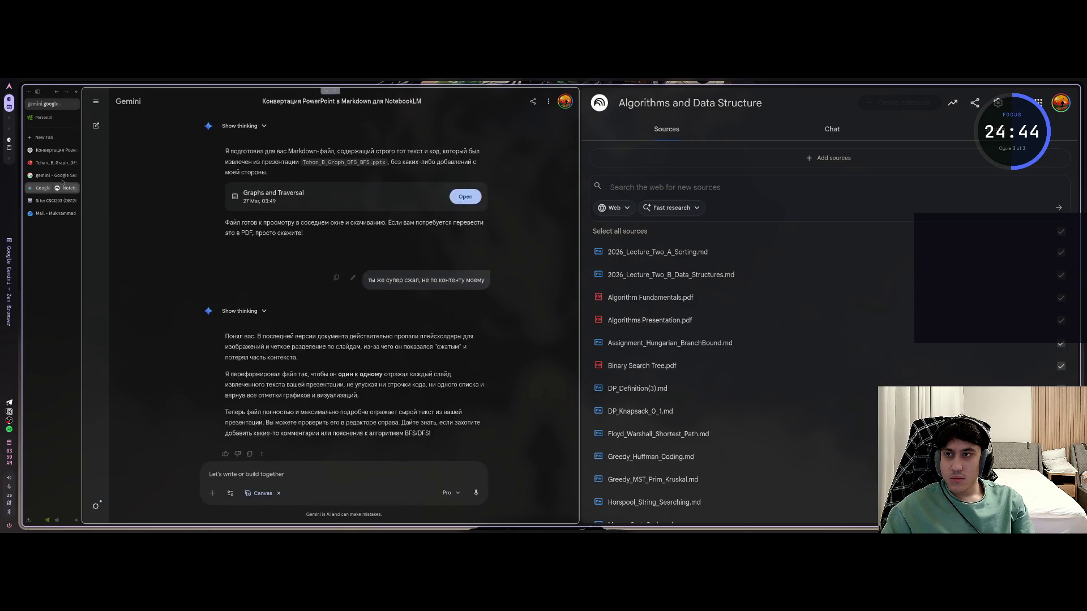
left_click(45, 188)
Step: Scroll through ChatGPT's finished Binary Search Tree Markdown answer
left_click(42, 152)
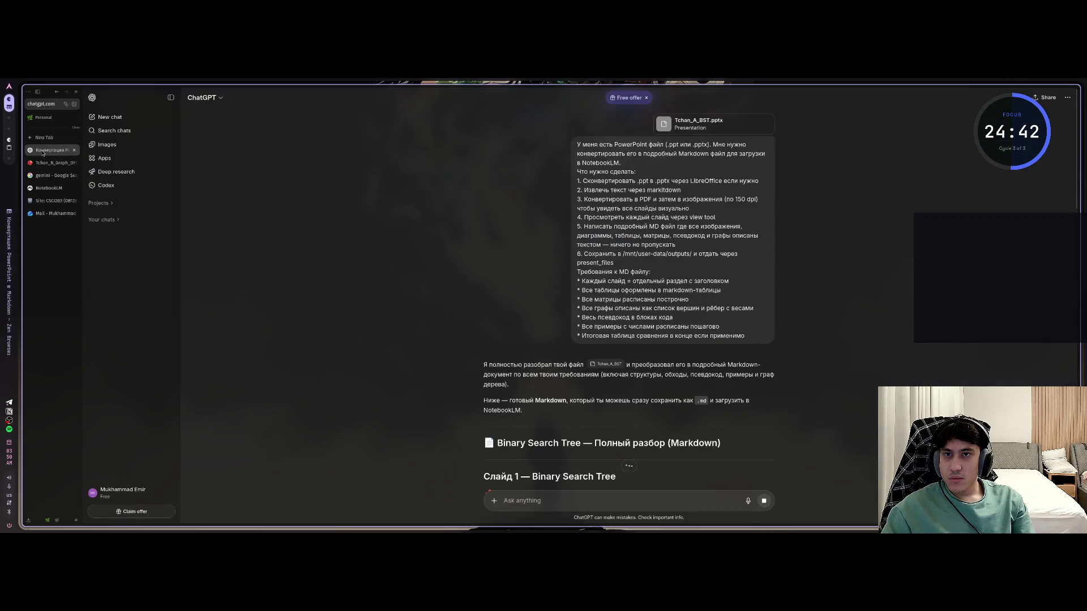
scroll(606, 389, "down", 10)
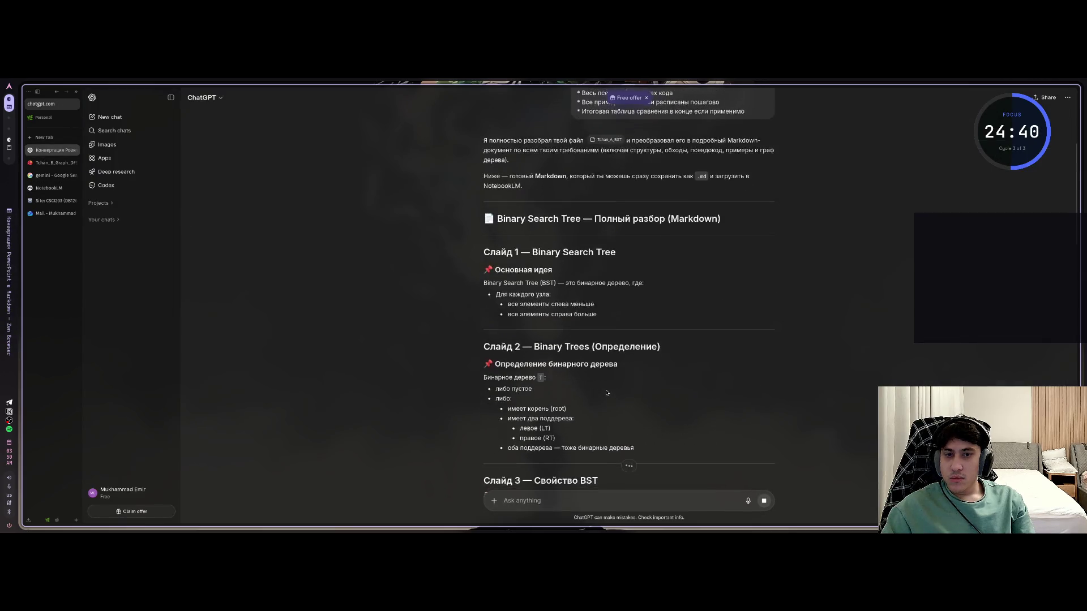
scroll(606, 390, "down", 15)
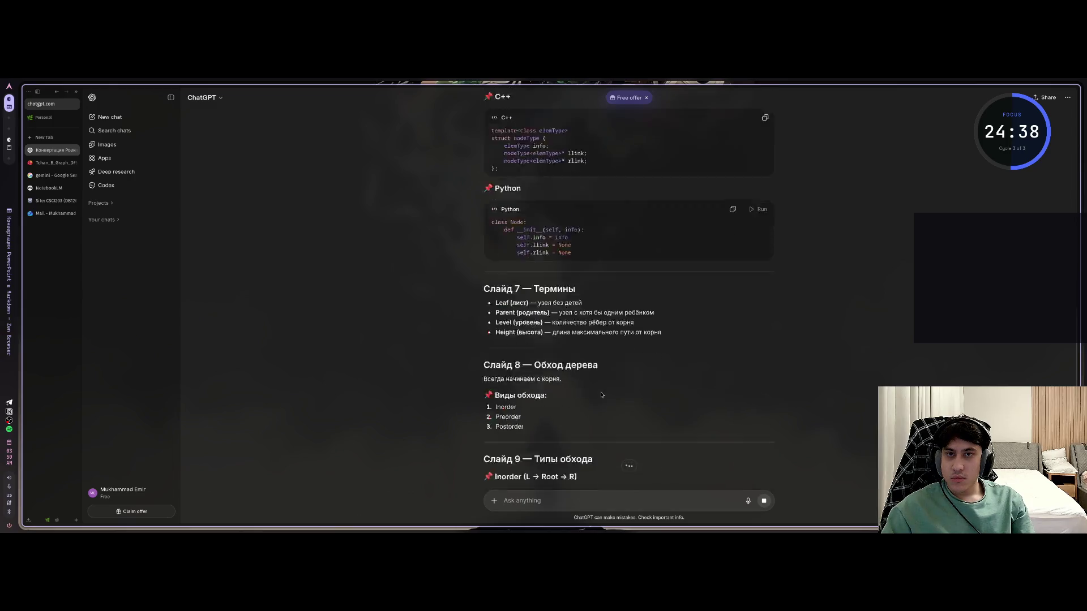
scroll(601, 392, "down", 10)
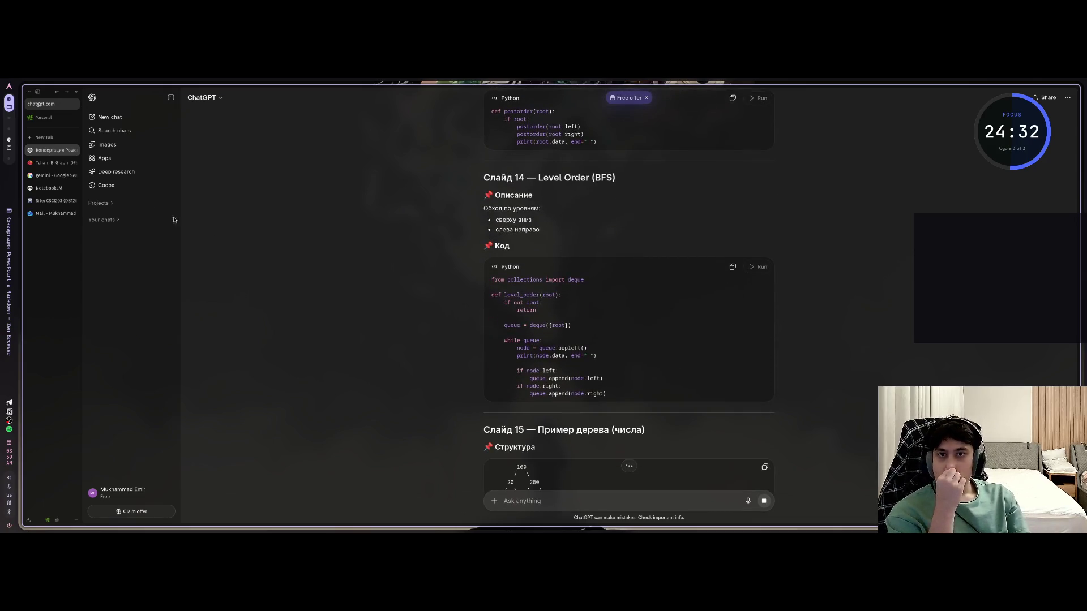
Step: Place NotebookLM in a split view beside the ChatGPT conversation
left_click(41, 188)
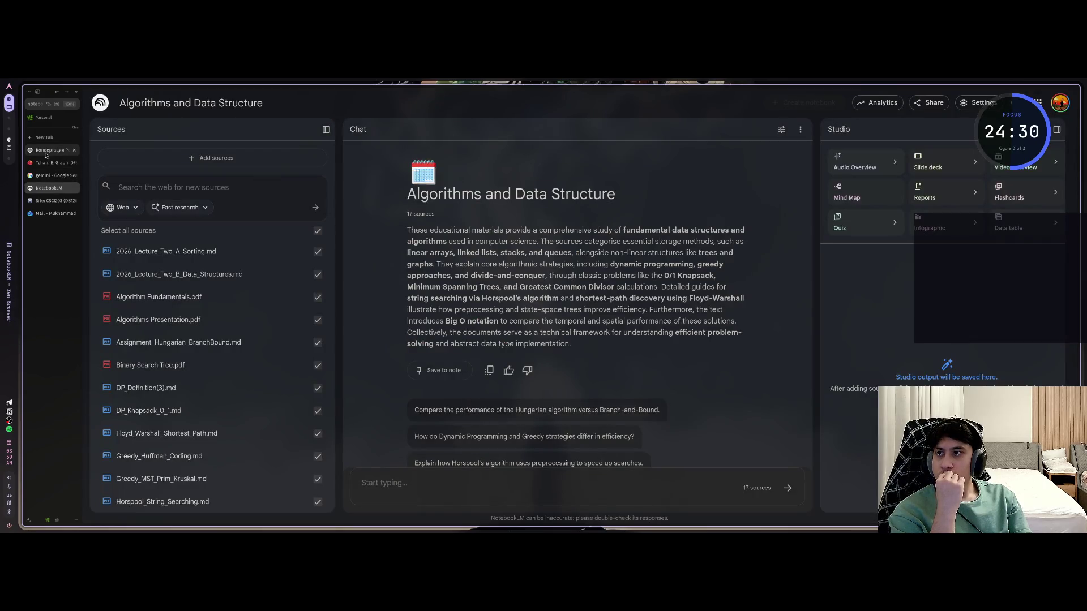
mouse_move(41, 188)
left_mouse_down()
mouse_move(48, 167)
mouse_move(192, 291)
left_mouse_up()
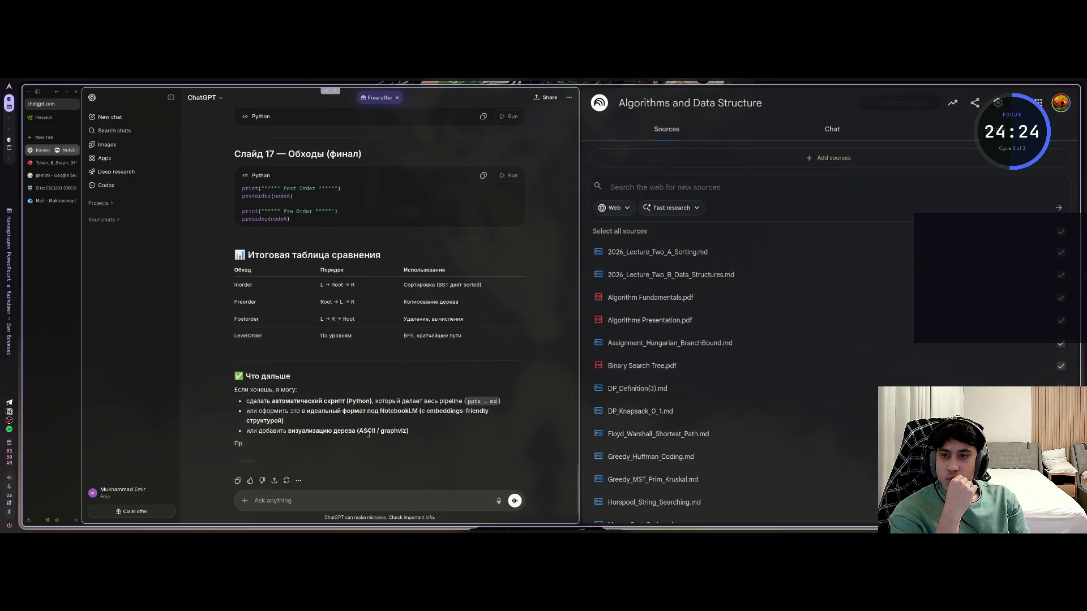
scroll(306, 416, "down", 1)
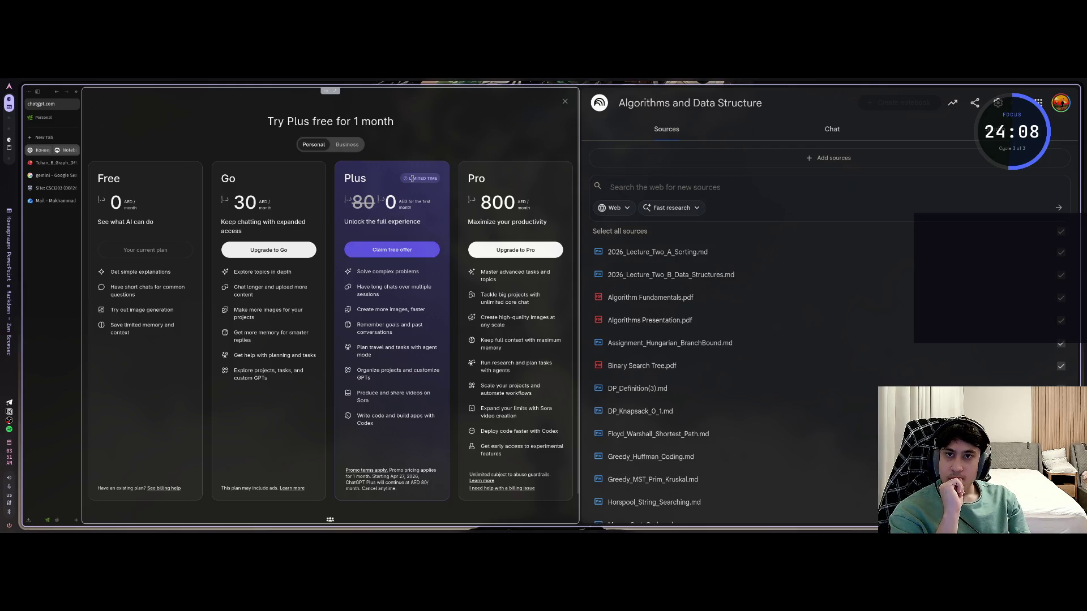
Step: Claim the free ChatGPT Plus month and get the verification code entry ready
left_click(412, 250)
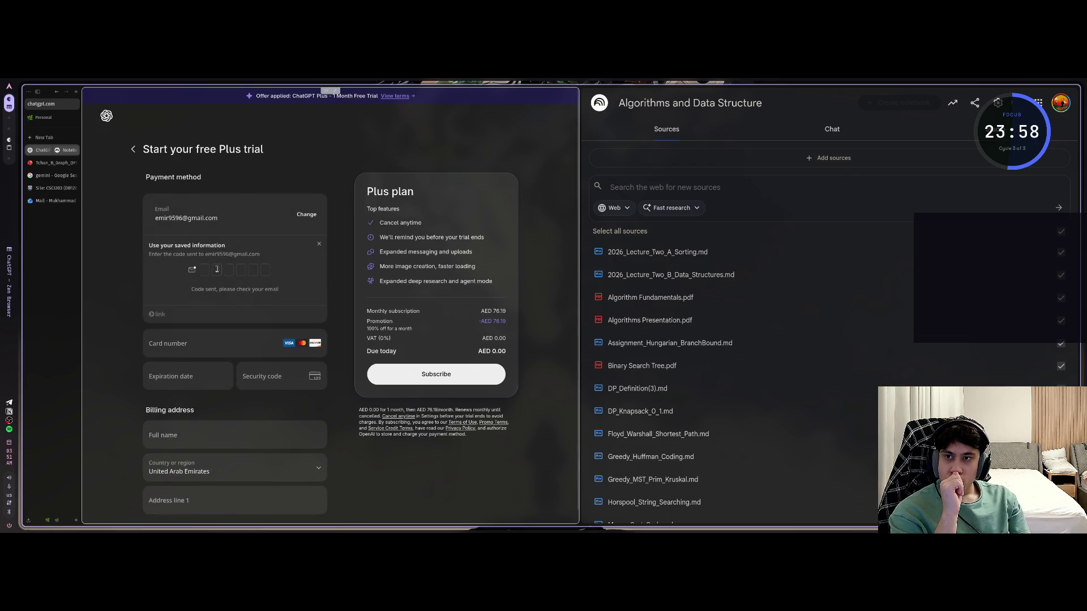
left_click(203, 270)
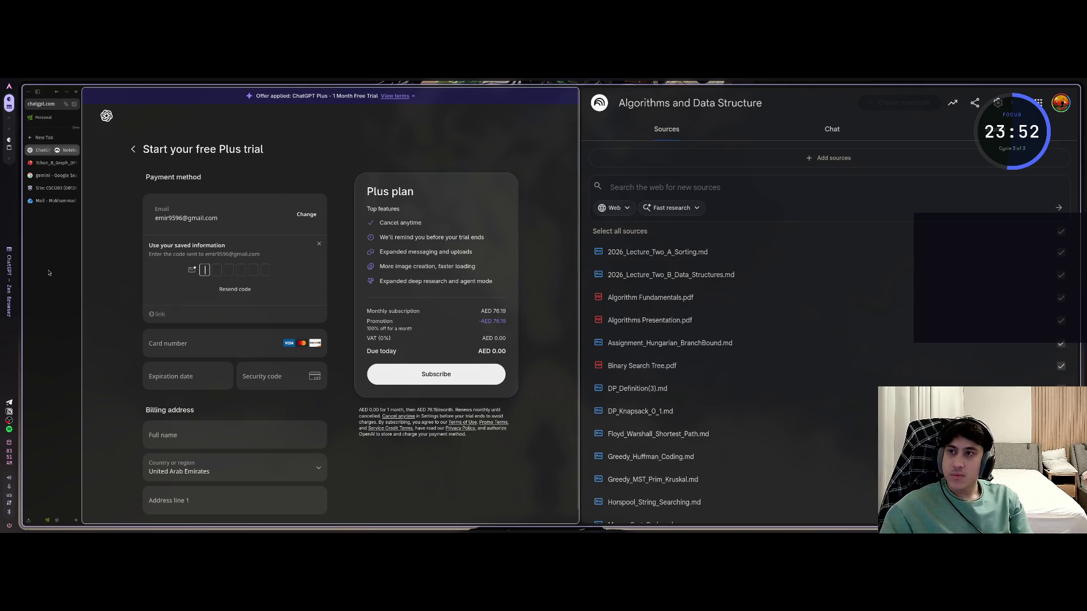
key("ctrl+t")
Step: Search 'gmail' to load the Gmail inbox in a new tab, then switch to Spotify
type("gmail.com/")
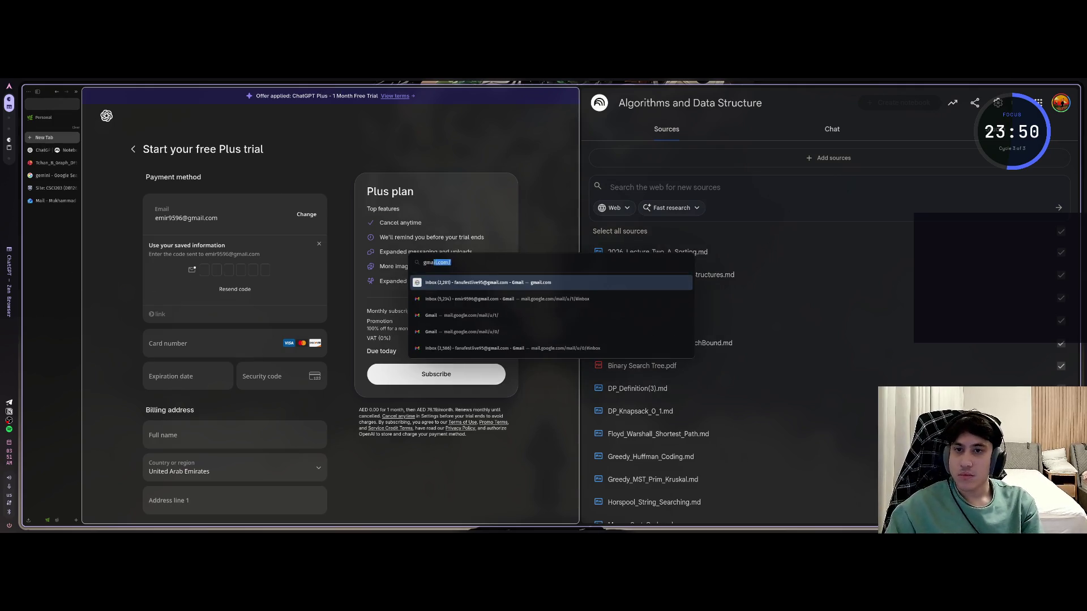
key("Return")
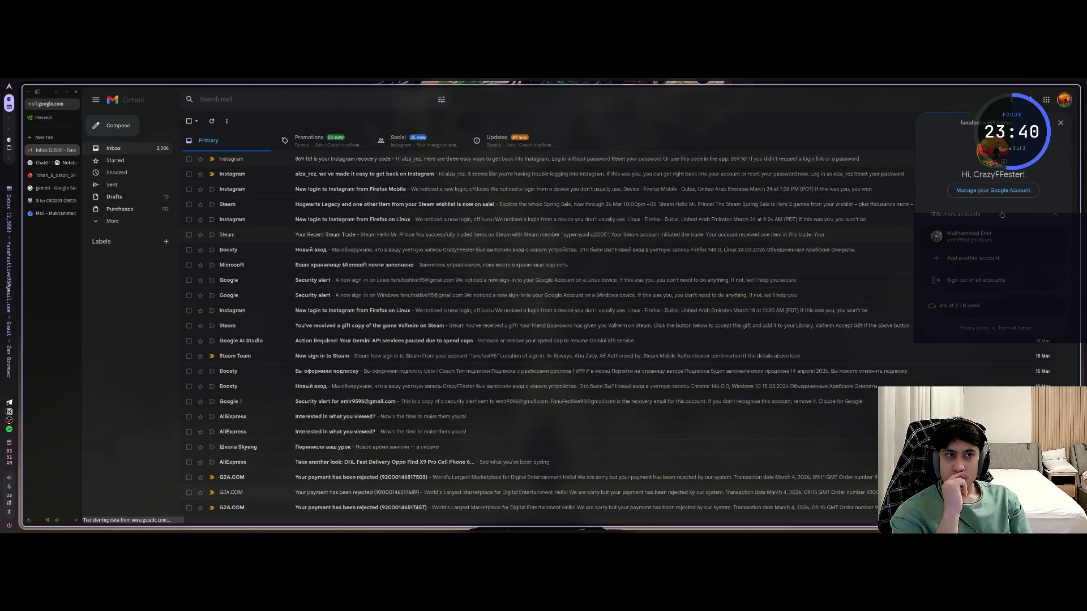
left_click(996, 237)
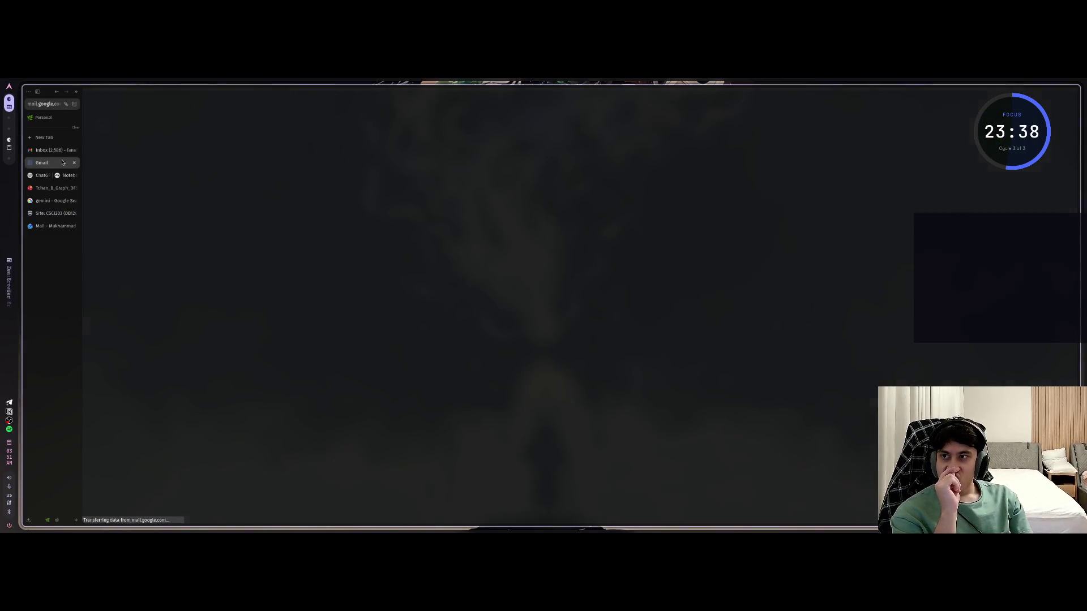
key("super+2")
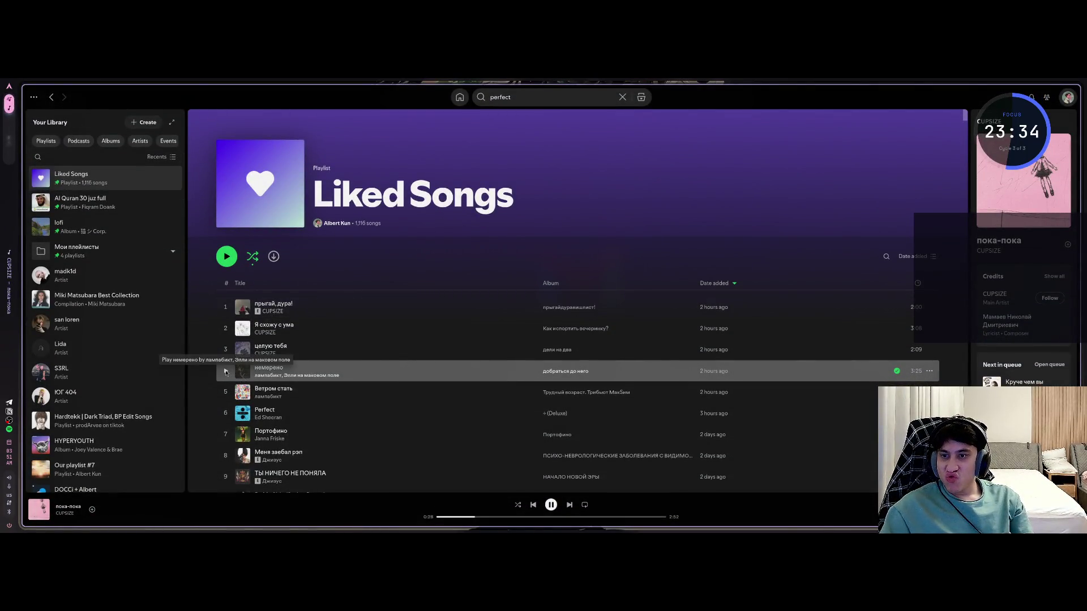
Step: Play Ветром стать in Spotify, then select the Link verification code in Gmail and return to ChatGPT
left_click(225, 393)
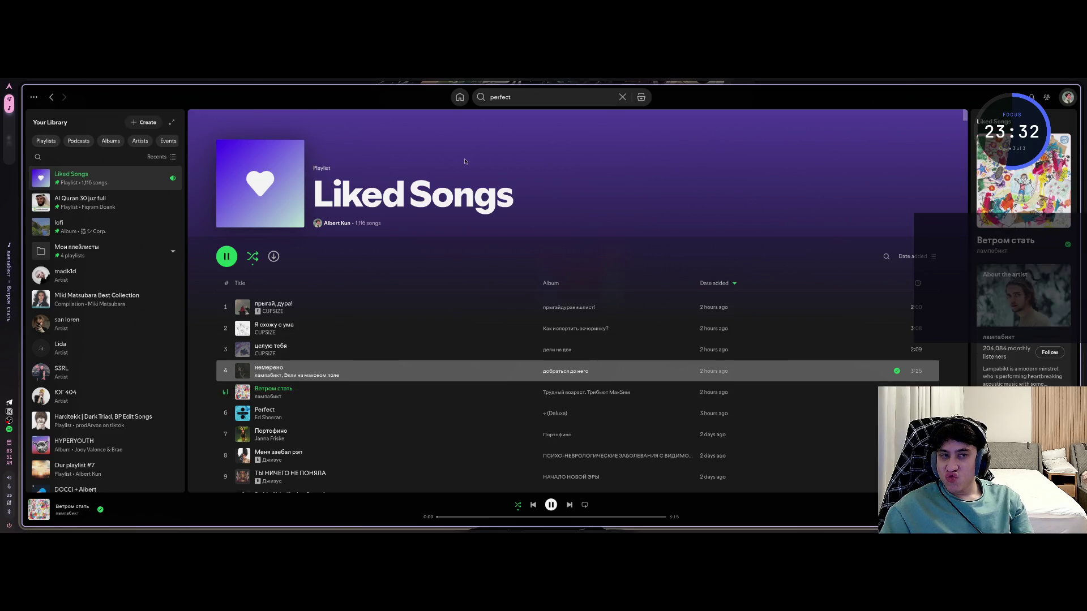
key("alt+Tab")
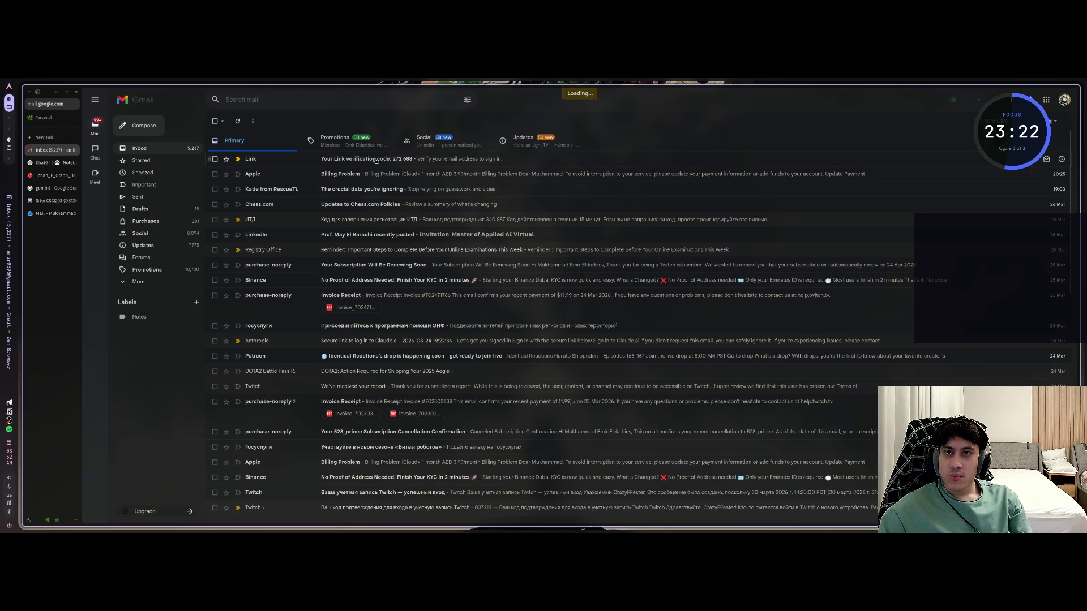
left_click(335, 161)
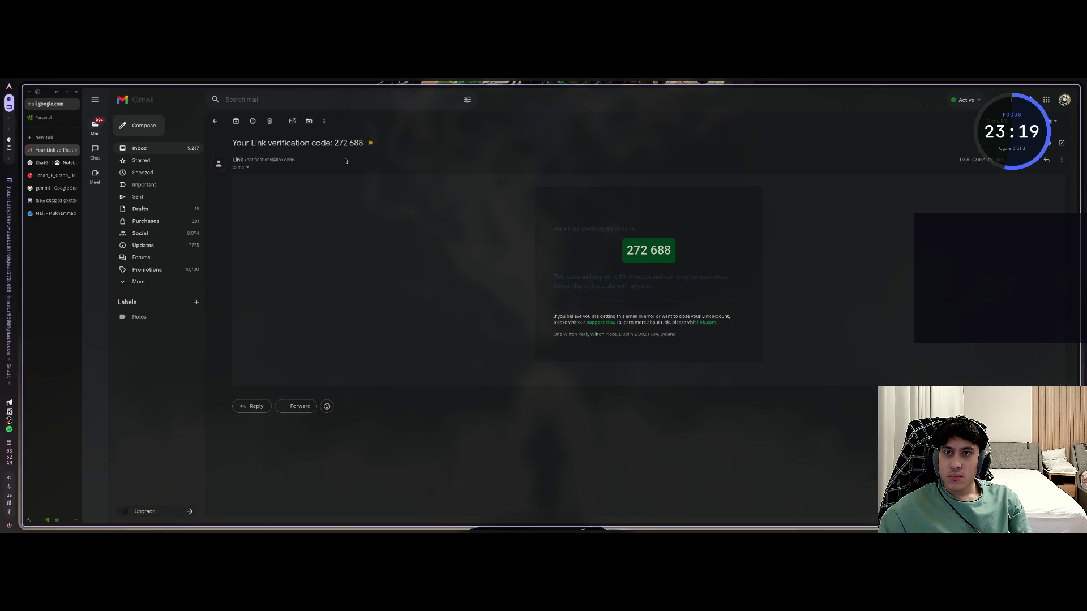
triple_click(629, 254)
left_click(33, 164)
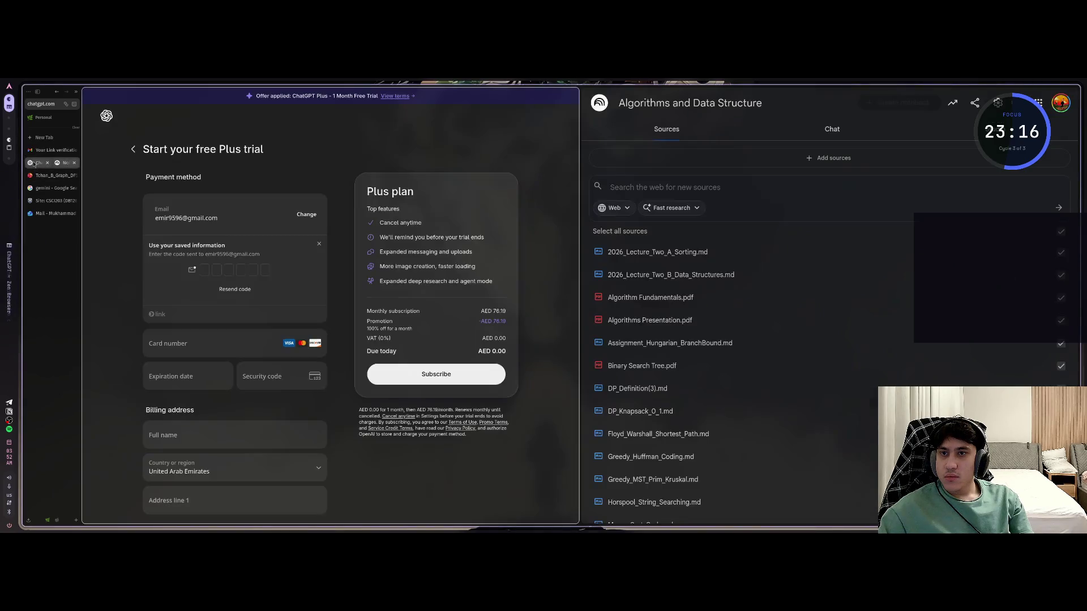
Step: Paste the emailed verification code, subscribe to the free Plus trial, and dismiss the AyuGram tray menu
left_click(204, 270)
key("ctrl+v")
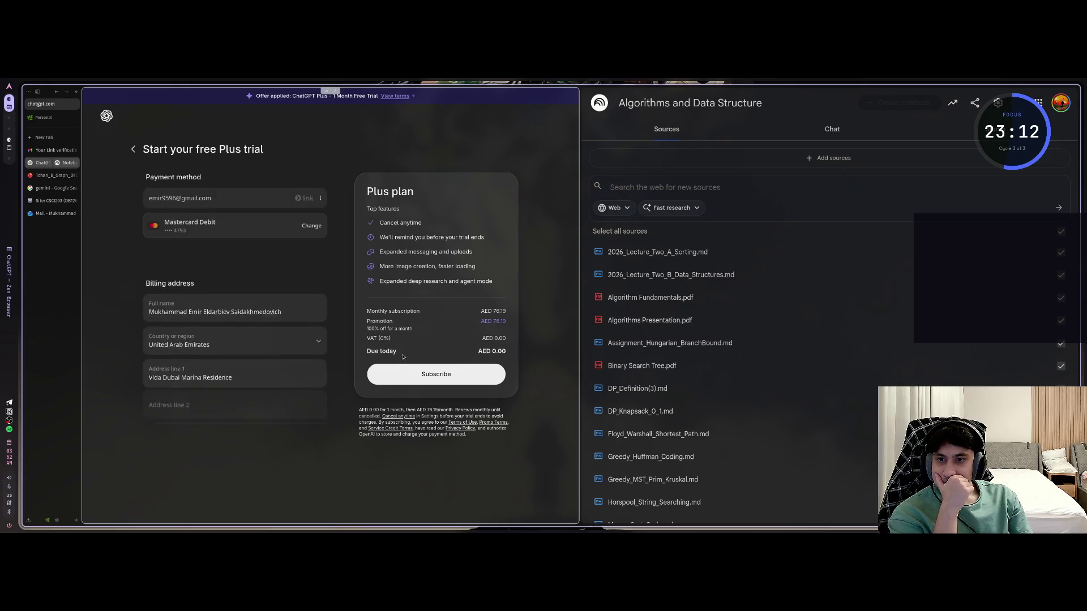
left_click(432, 379)
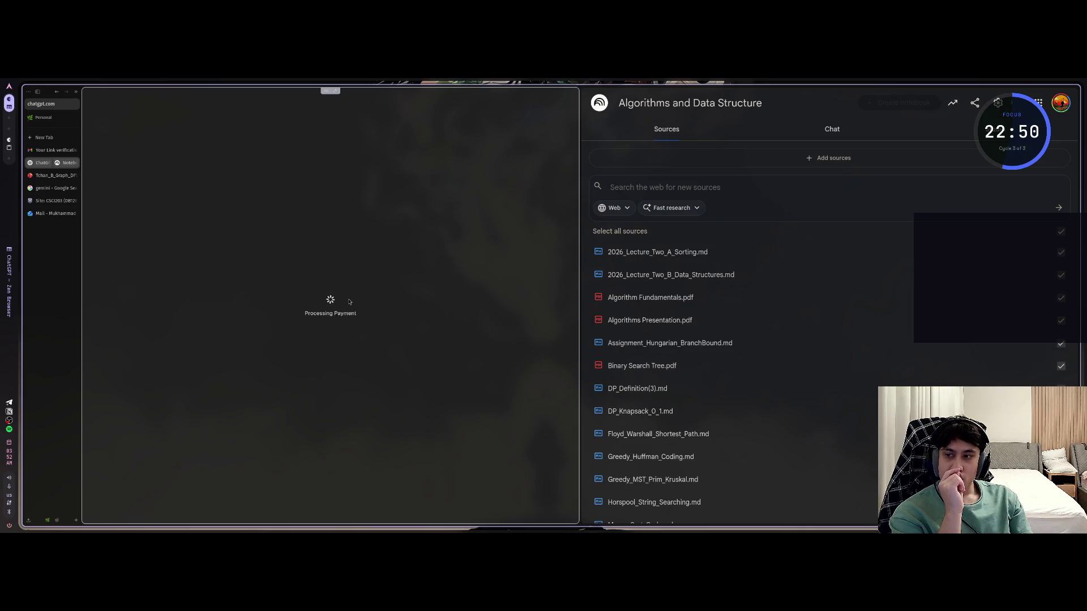
right_click(10, 403)
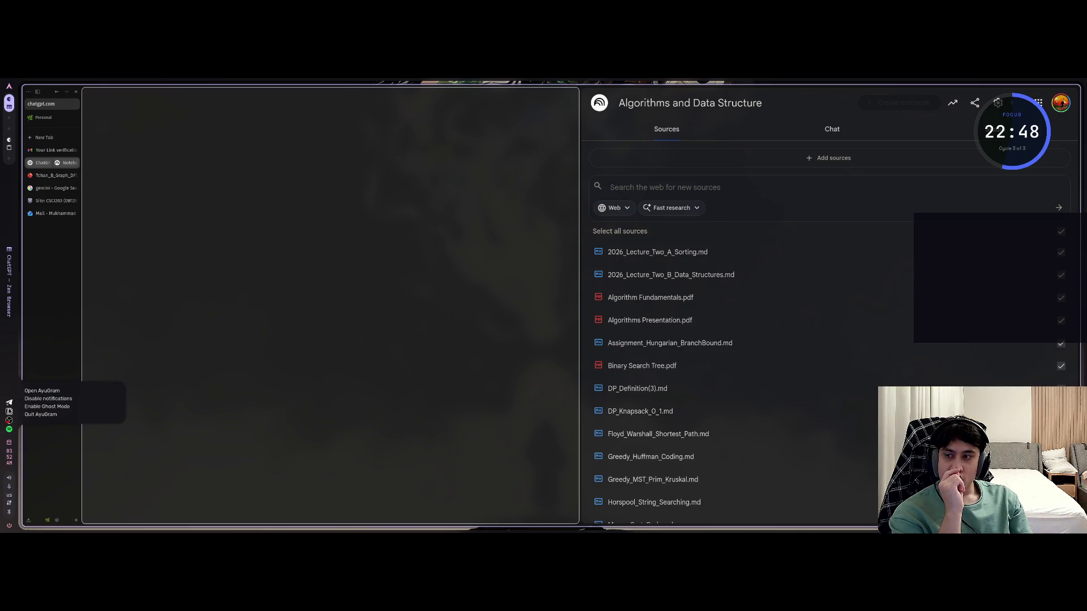
left_click(394, 387)
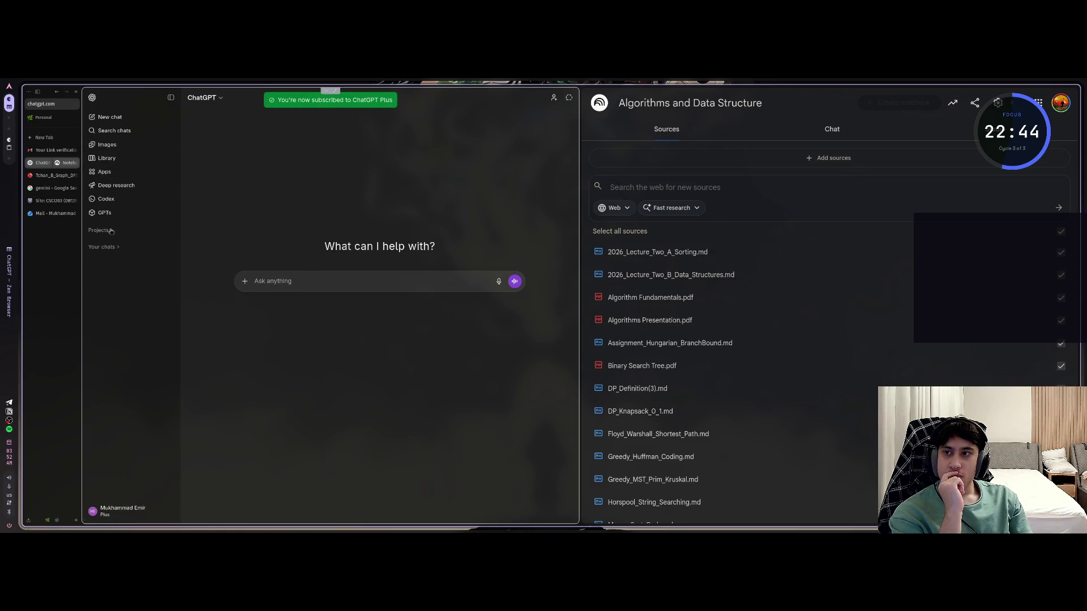
Step: Browse the Projects list and past chats, opening the chat Транскрипция аудио из видео
left_click(105, 230)
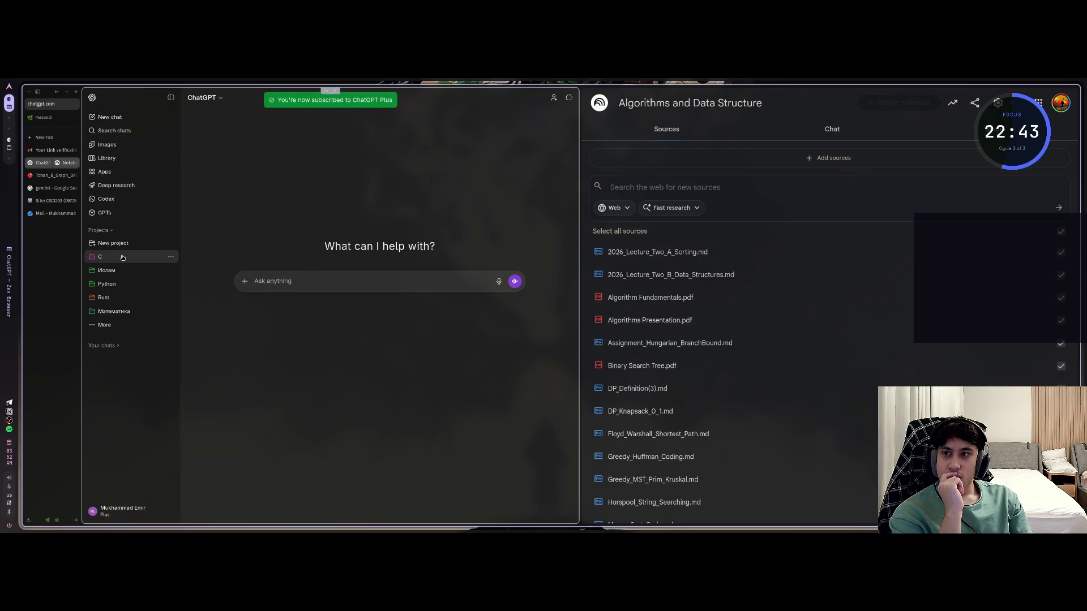
left_click(106, 231)
left_click(113, 247)
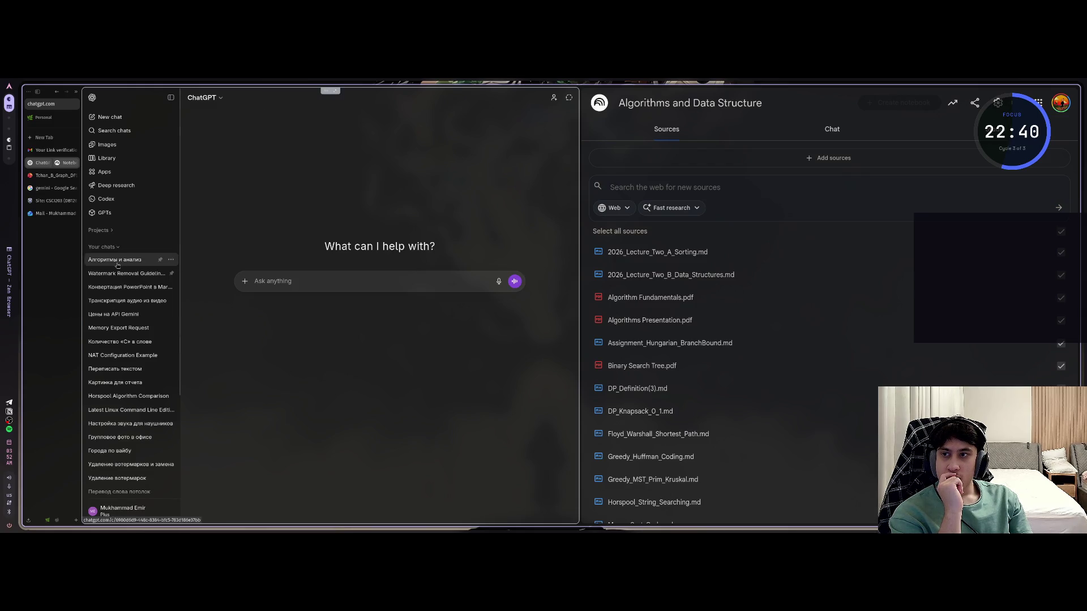
left_click(133, 305)
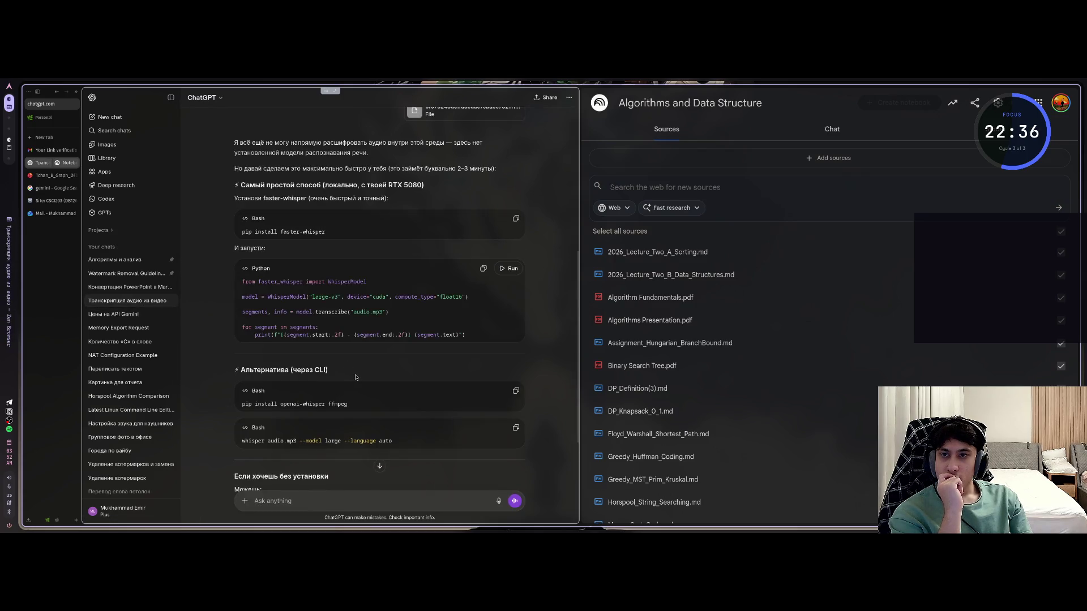
scroll(355, 377, "down", 5)
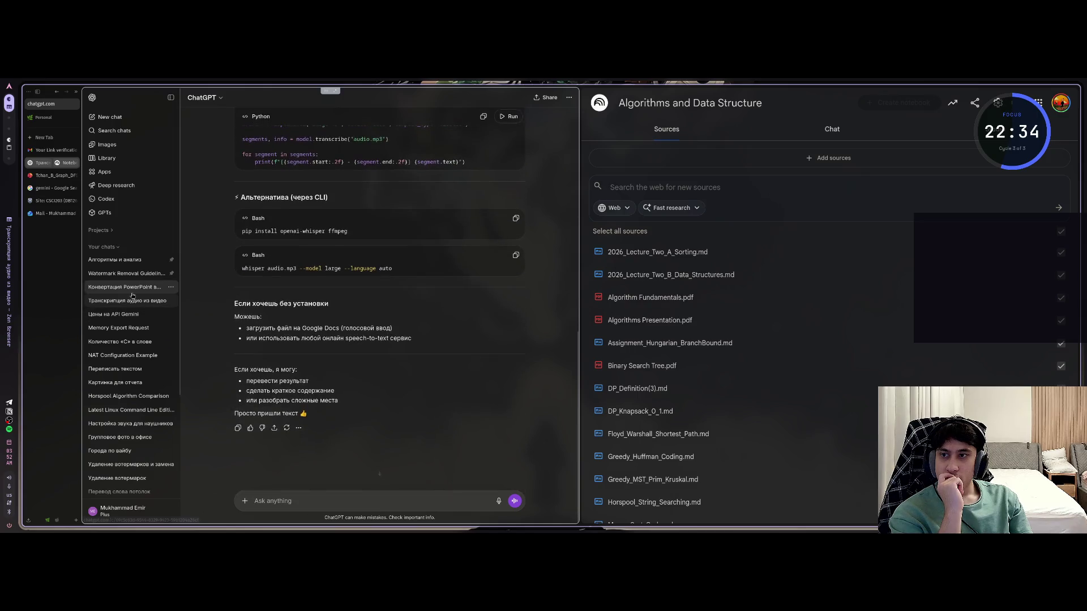
Step: Start a new empty chat and bring up the file upload dialog
left_click(124, 118)
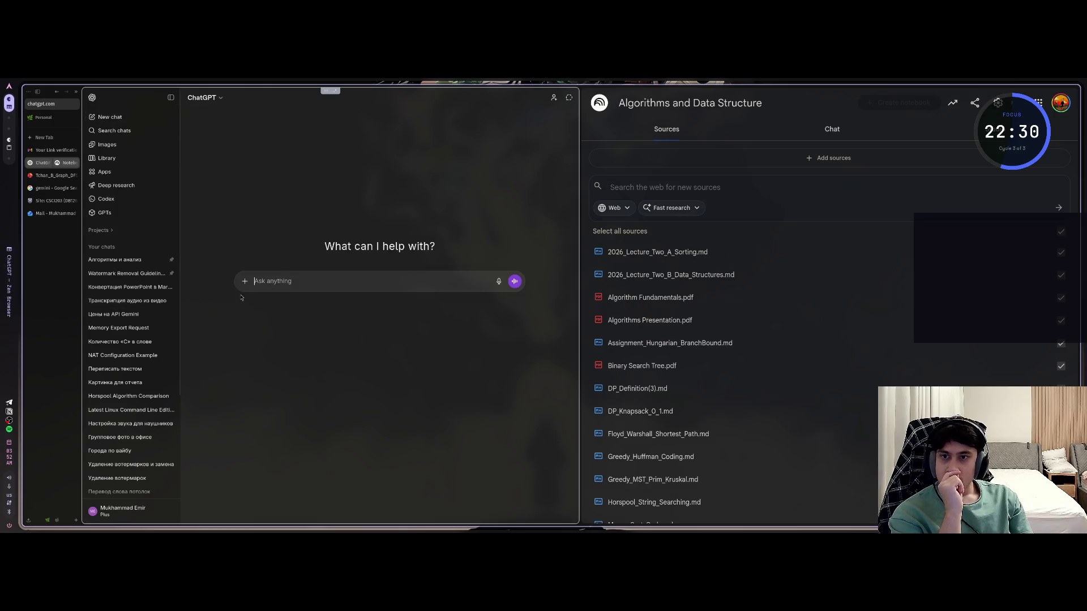
left_click(245, 281)
left_click(265, 298)
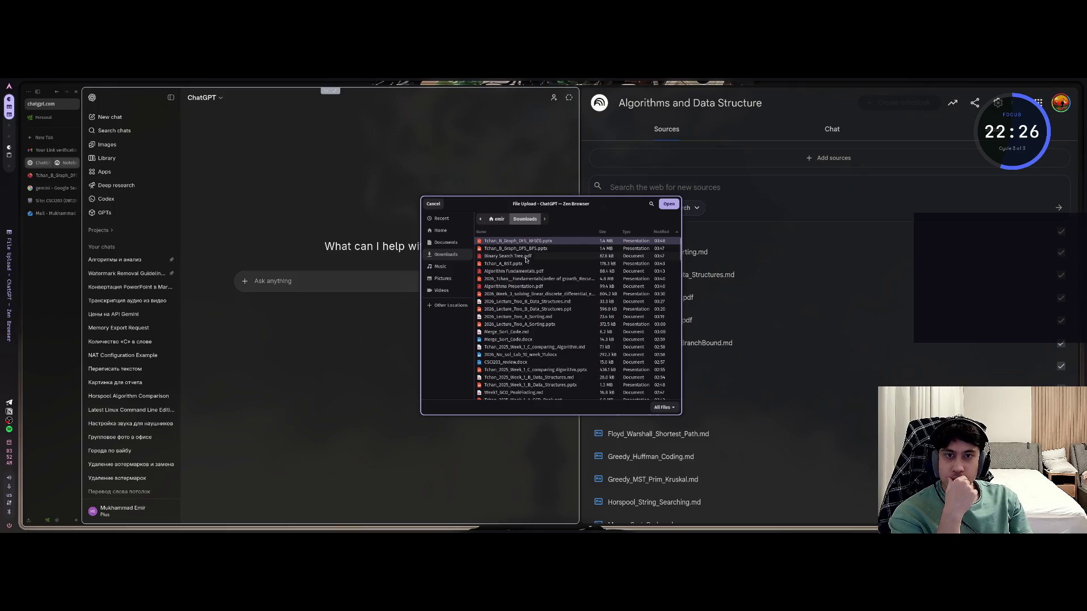
Step: Attach Tchan_A_BST.pptx and paste the saved PowerPoint-to-Markdown prompt from clipboard history
left_click(509, 265)
left_click(669, 205)
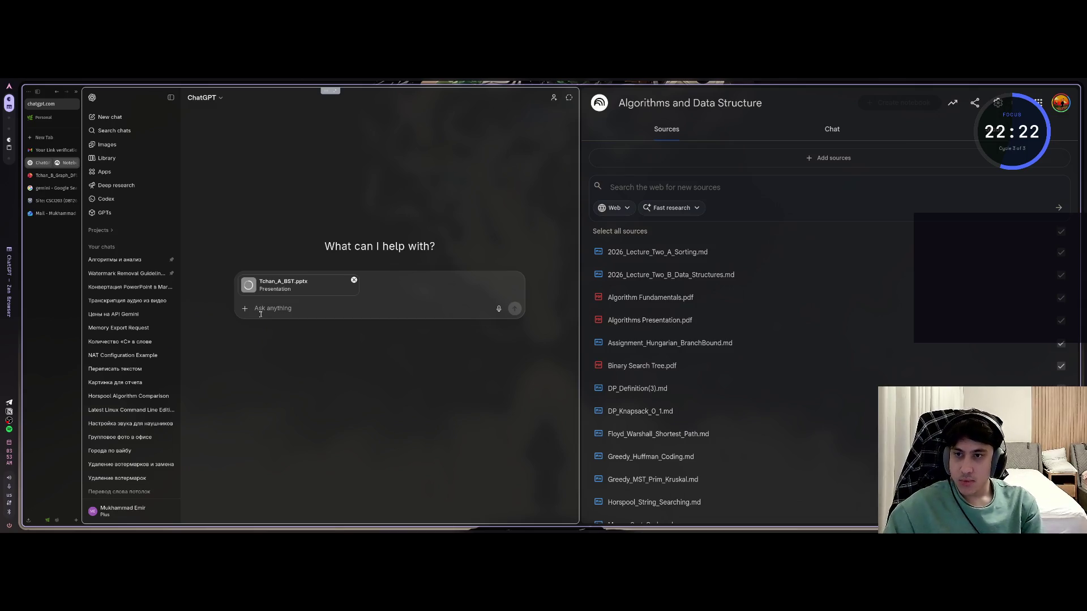
key("super+v")
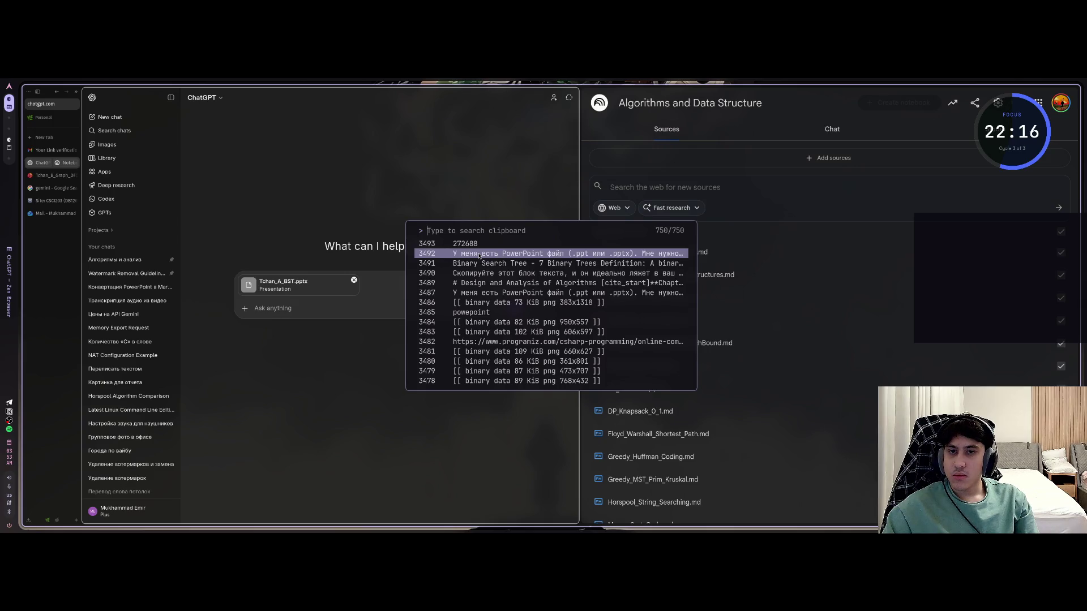
left_click(479, 256)
type("У меня есть PowerPoint файл (.ppt или .pptx). Мне нужно конвертировать его в подробный Markdown файл для загрузки в NotebookLM. Что нужно сделать: 1. Сконвертировать .ppt в .pptx через LibreOffice если нужно 2. Извлечь текст через markitdown 3. Конвертировать в PDF и затем в изображения (по 150 dpi) чтобы увидеть все слайды визуально 4. Просмотреть каждый слайд через view tool 5. Написать подробный MD файл где все изображения, диаграммы, таблицы, матрицы, псевдокод и графы описаны текстом — ничего не пропускать 6. Сохранить в /mnt/user-data/outputs/ и отдать через present_files Требования к MD файлу: * Каждый слайд = отдельный раздел с заголовком * Все таблицы оформлены в markdown-таблицы * Все матрицы расписаны построчно * Все графы описаны как список вершин и рёбер с весами * Весь псевдокод в блоках кода * Все примеры с числами расписаны пошагово * Итоговая таблица сравнения в конце если применимо")
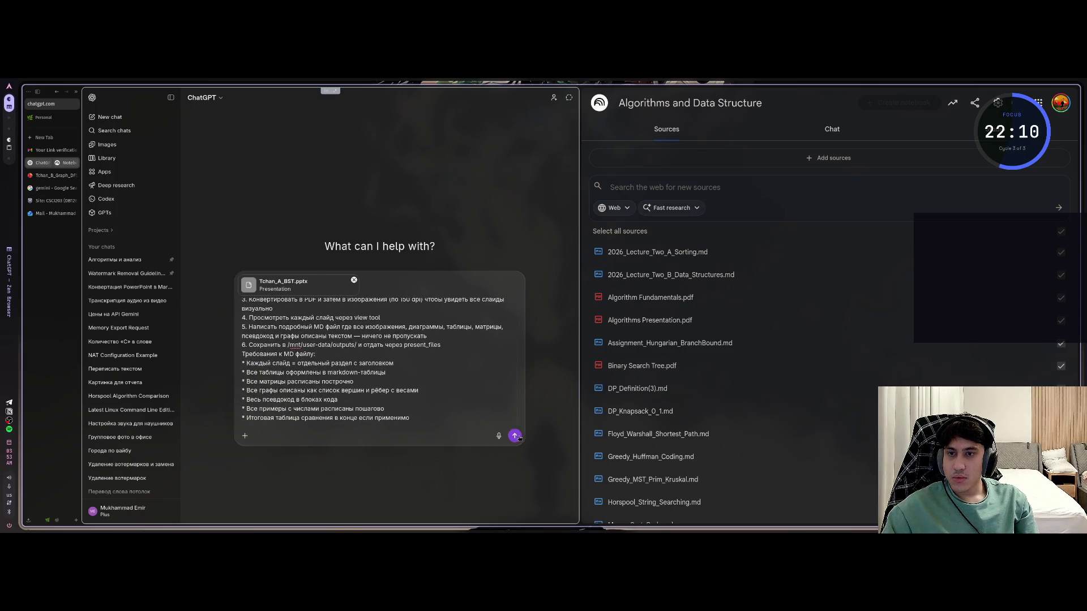
Step: Add a closing line requesting the Markdown file and send the message
scroll(391, 404, "up", 5)
scroll(419, 413, "down", 5)
key("shift+Return")
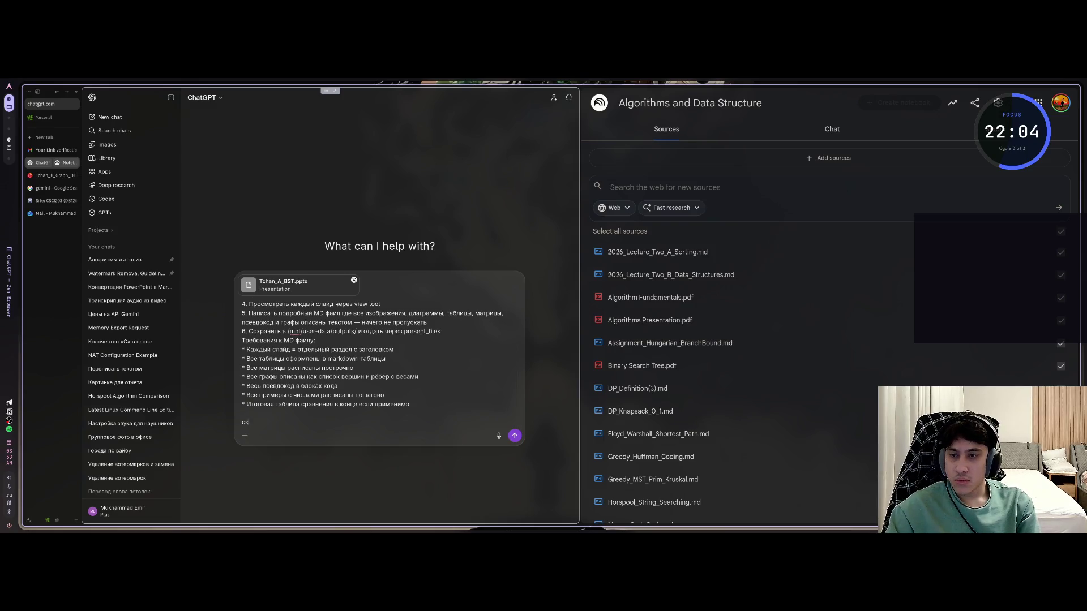
type("инь мне mar")
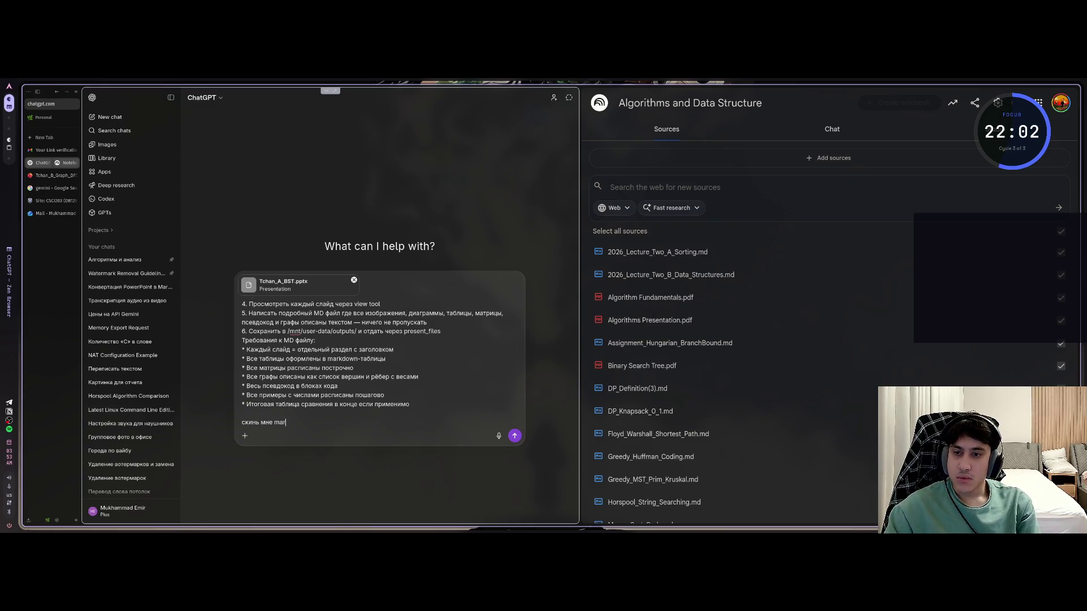
type("файл")
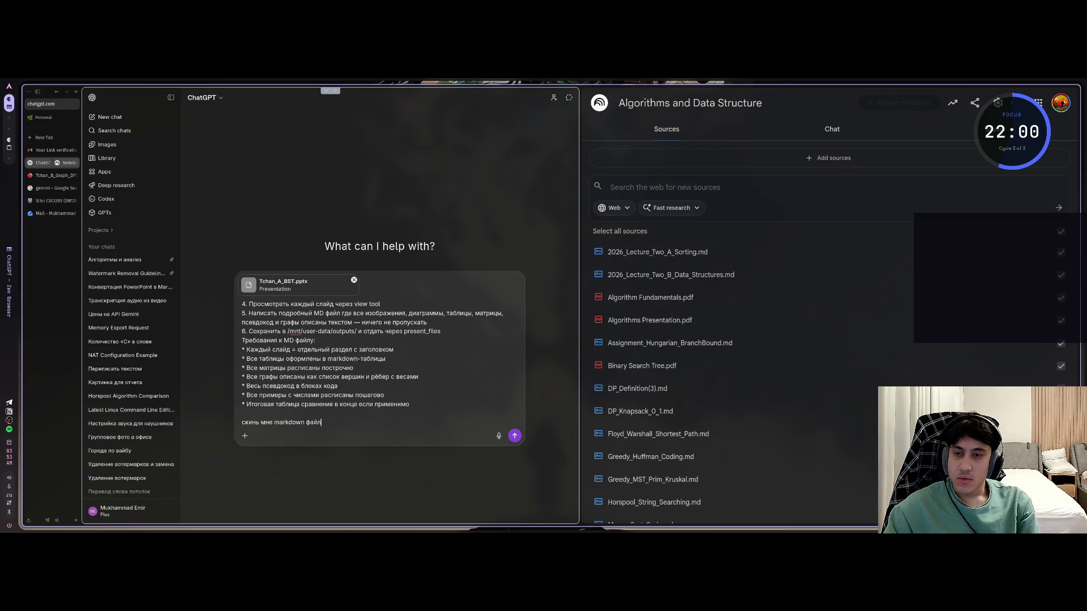
left_click(515, 436)
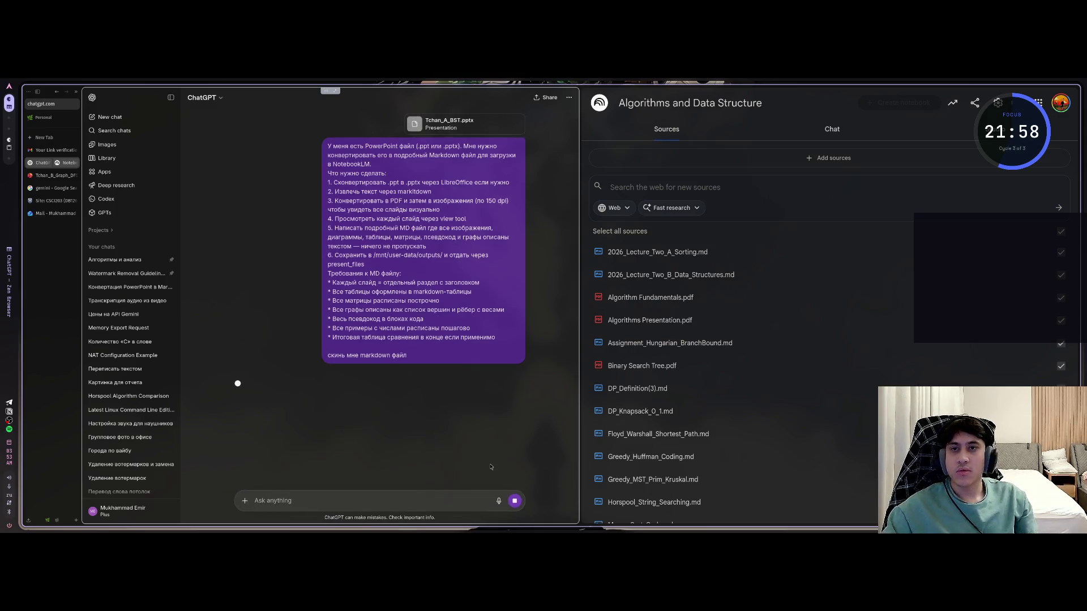
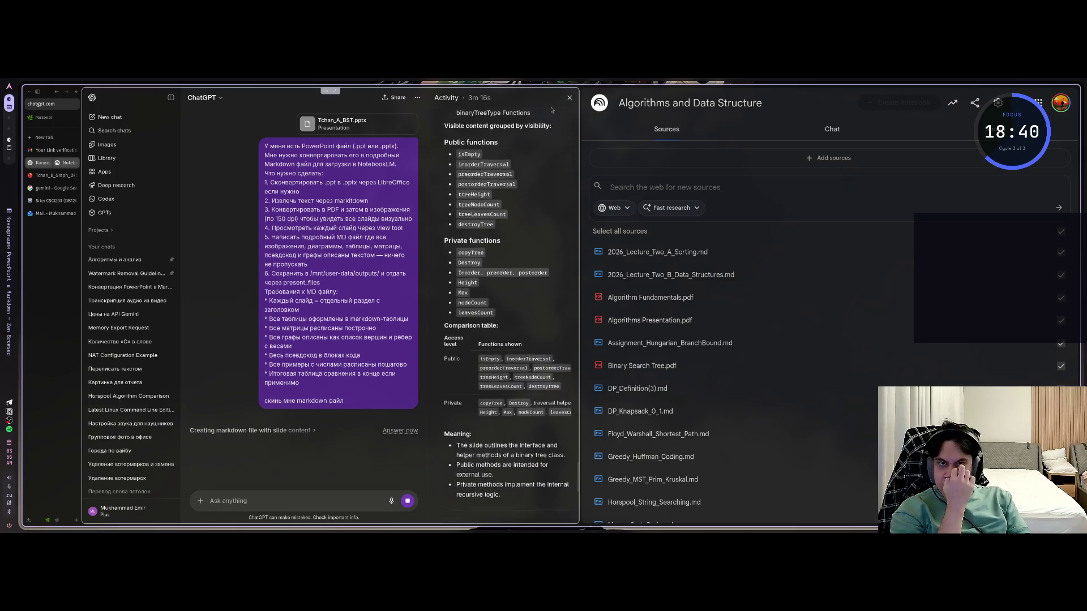
Step: Read through ChatGPT's reasoning activity log while the BST Markdown file is being written
left_click(568, 98)
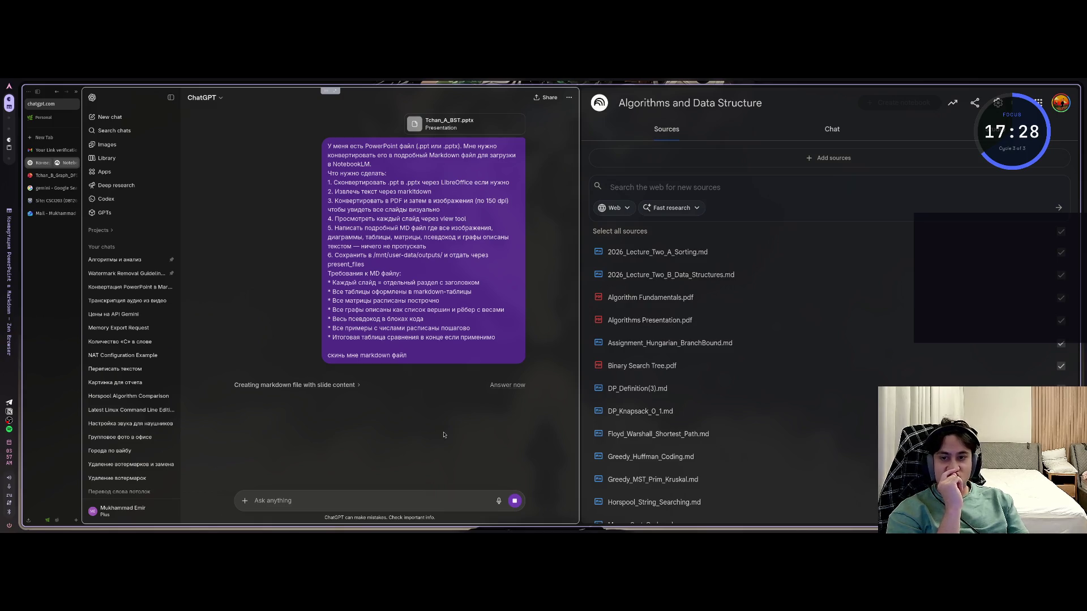
left_click(357, 385)
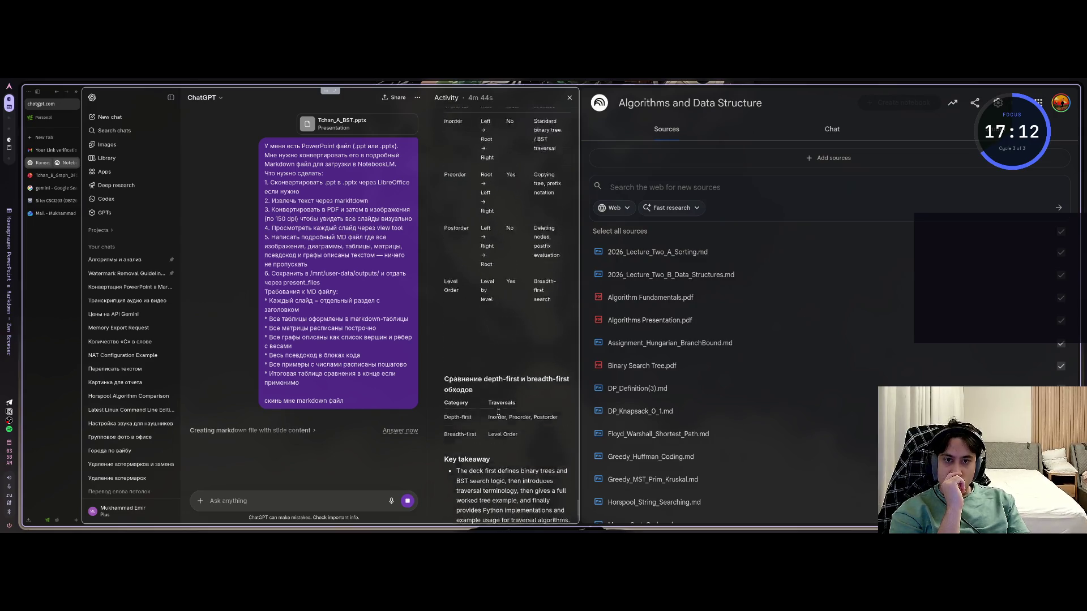
scroll(499, 412, "up", 5)
scroll(500, 415, "down", 5)
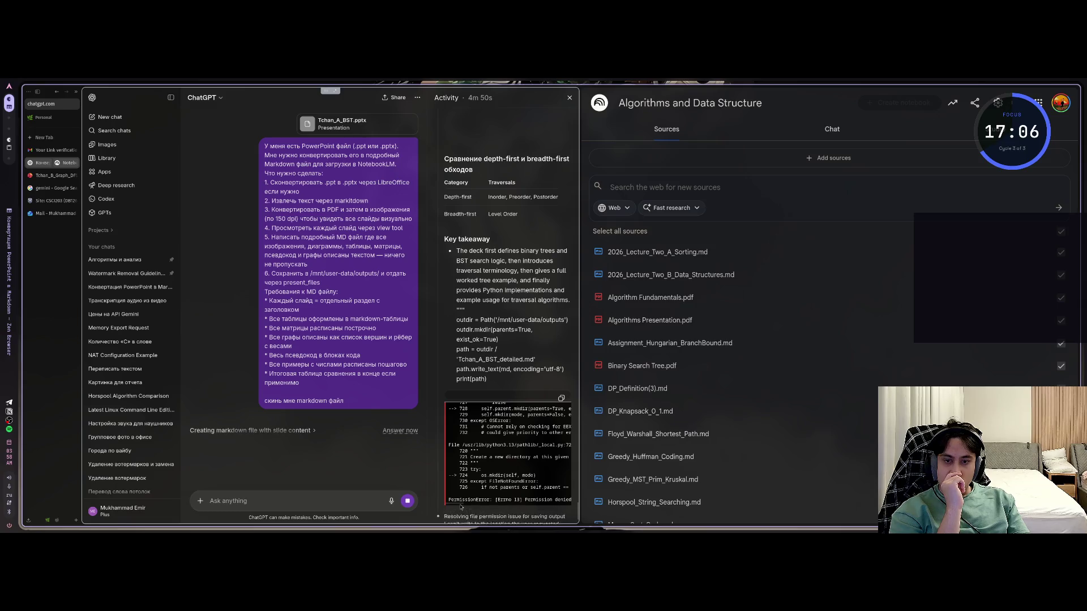
mouse_move(464, 509)
left_mouse_down()
mouse_move(475, 508)
mouse_move(459, 504)
left_mouse_up()
scroll(511, 435, "down", 3)
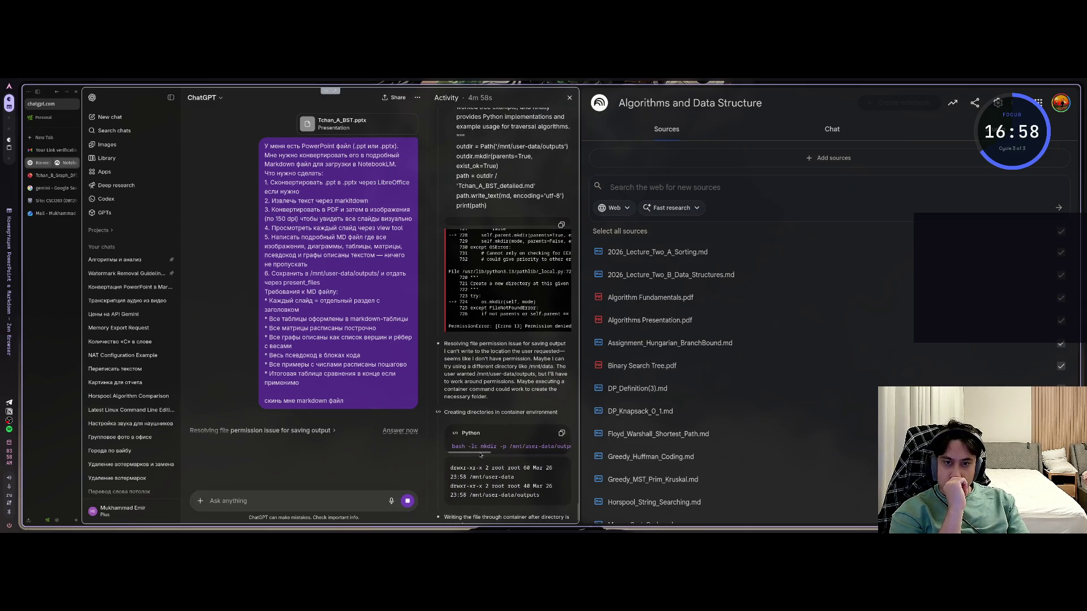
scroll(496, 456, "right", 2)
left_click_drag(497, 457, 571, 459)
scroll(566, 456, "left", 3)
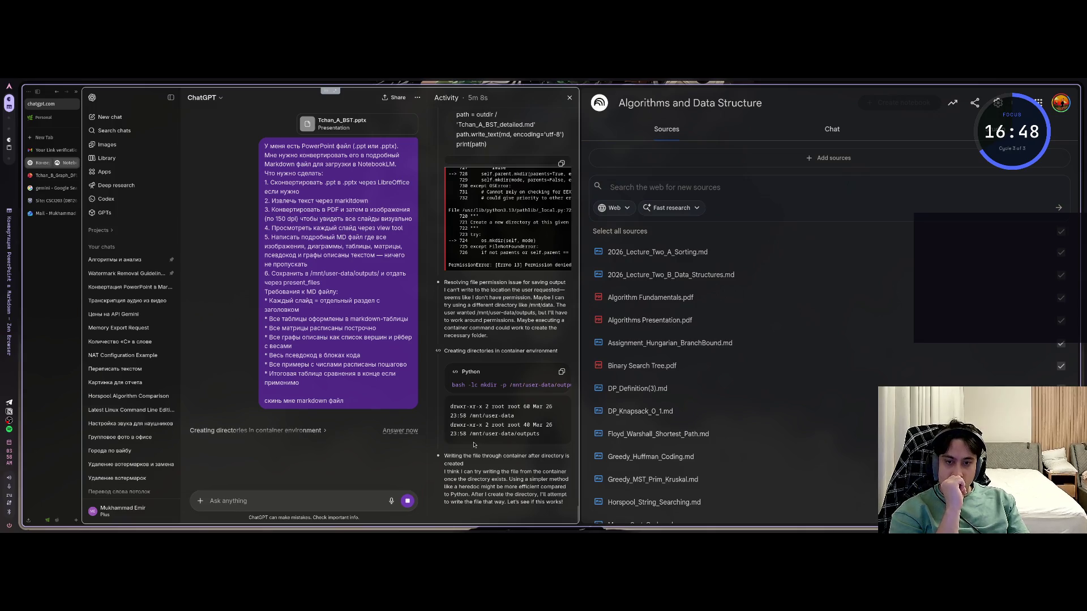
scroll(487, 397, "up", 2)
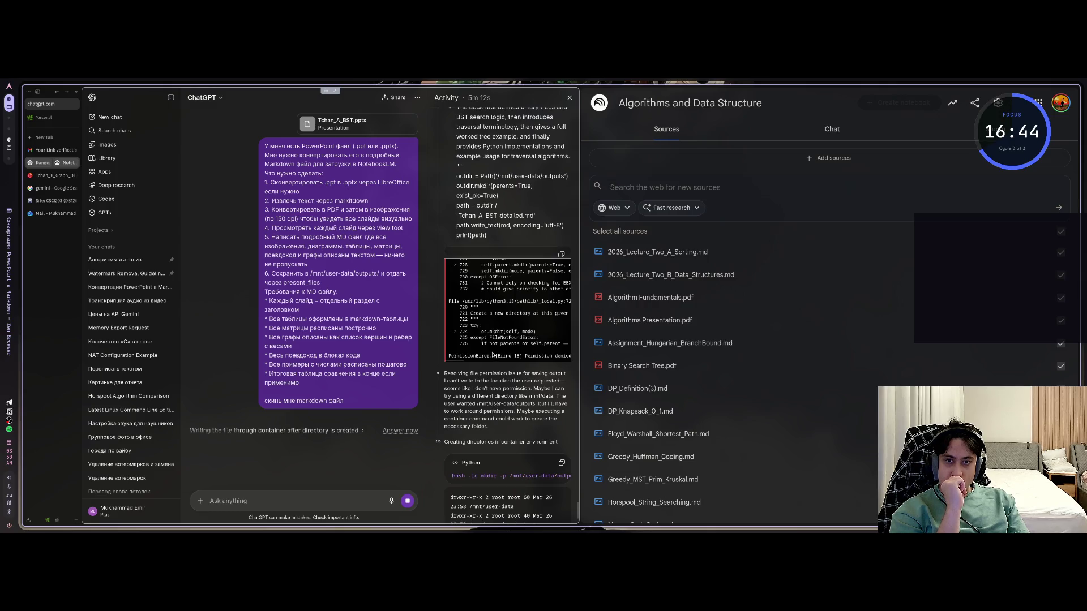
scroll(482, 375, "down", 2)
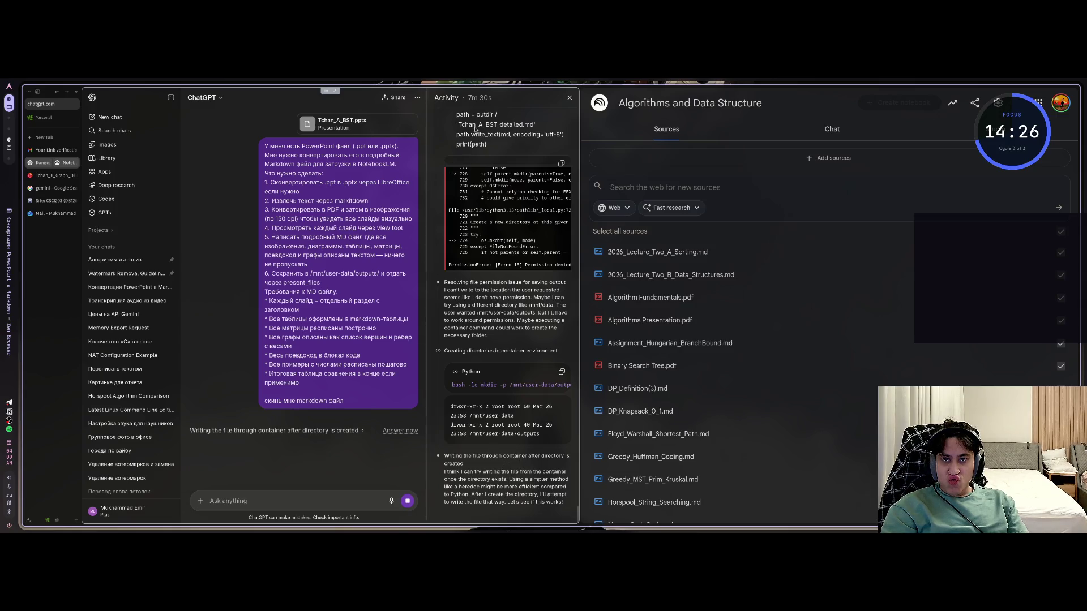
Step: Reload the ChatGPT page and reopen the finished reply's reasoning log
left_click(571, 98)
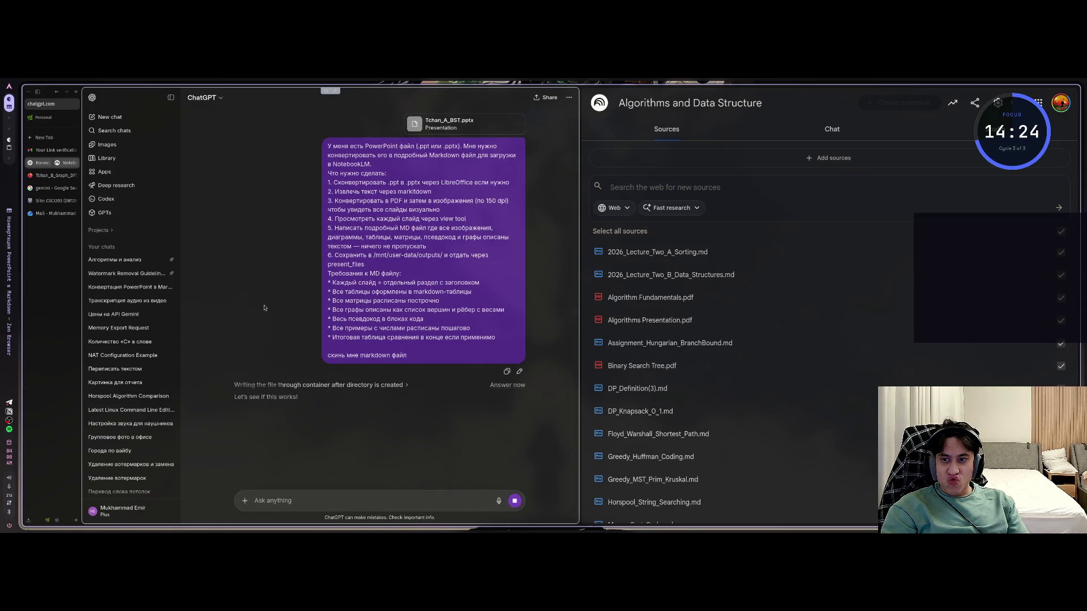
left_click(272, 398)
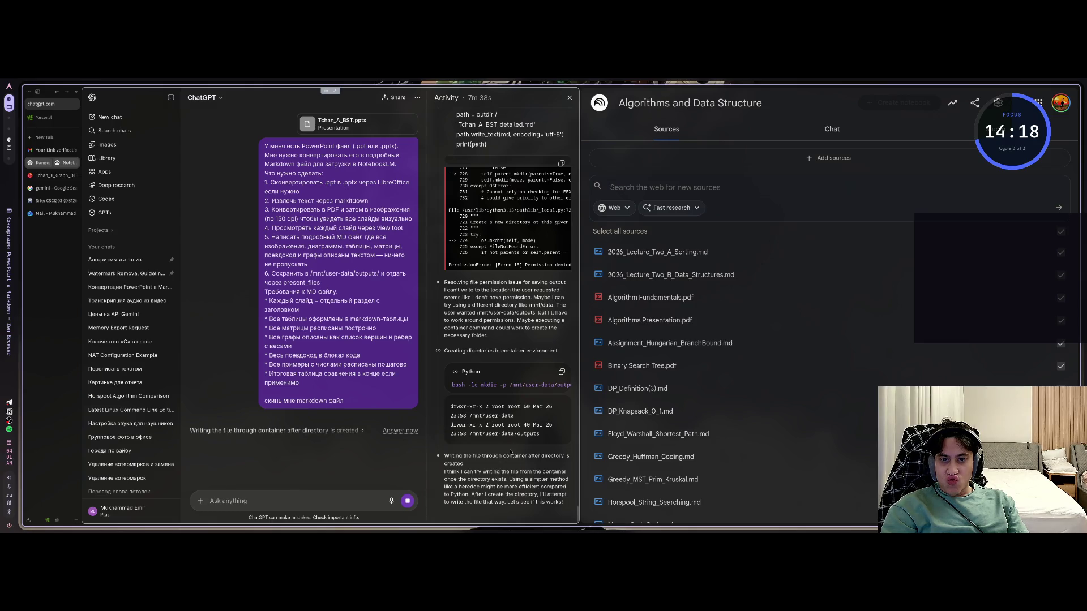
left_click(570, 98)
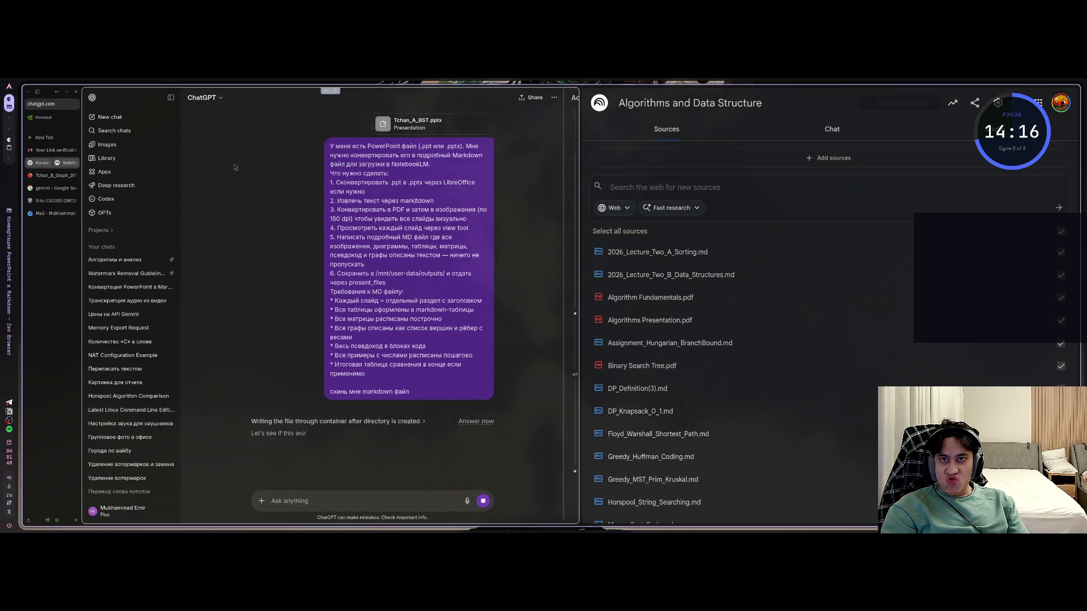
left_click(51, 104)
key("Return")
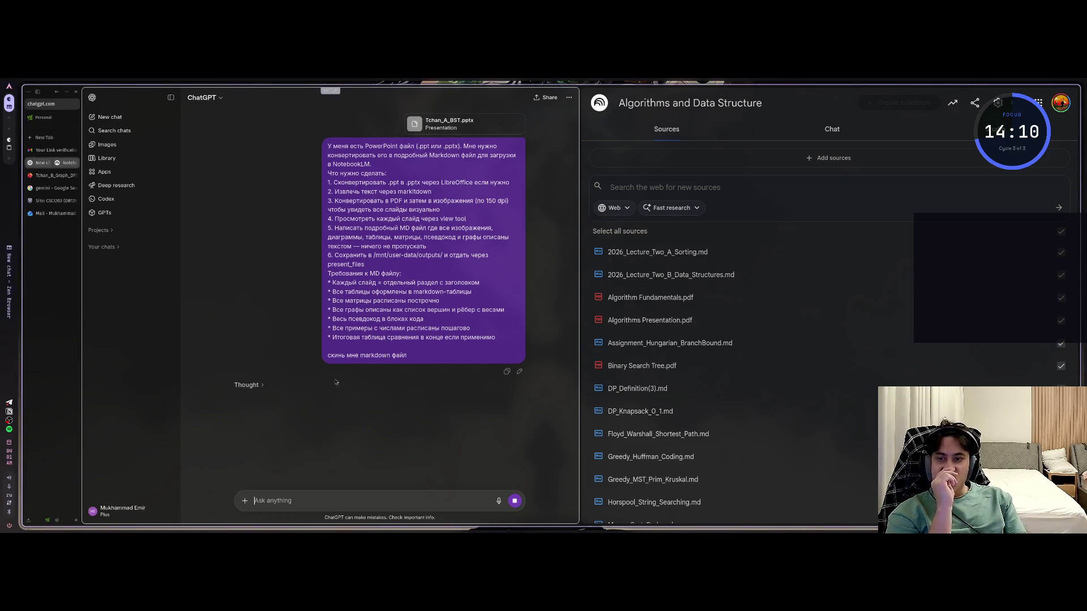
left_click(247, 384)
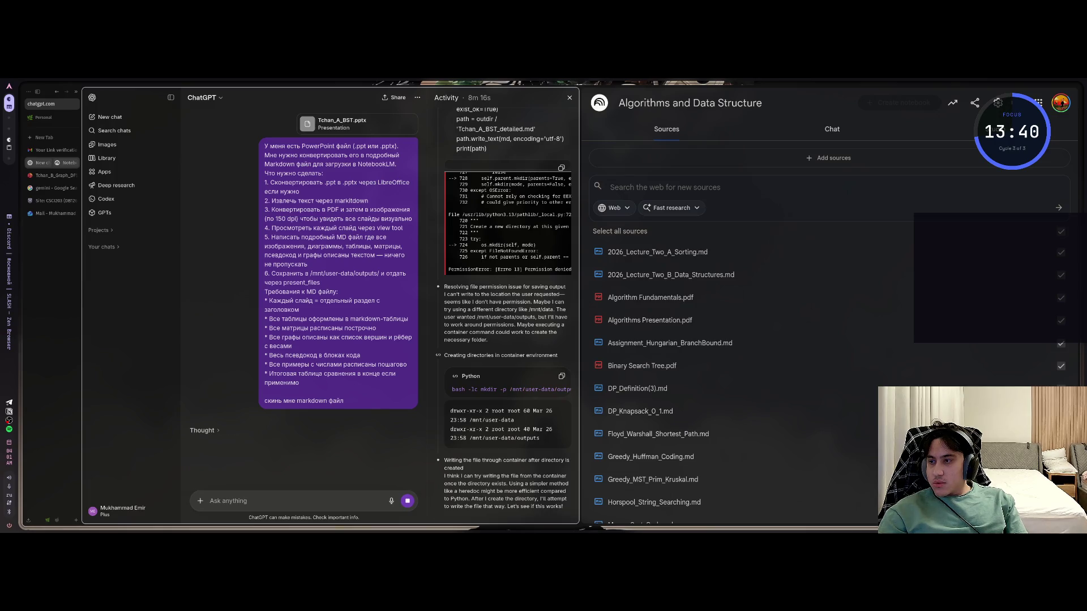
Step: Download Tchan_A_BST_detailed.md from the reply and open it from the browser's downloads list
scroll(314, 357, "down", 2)
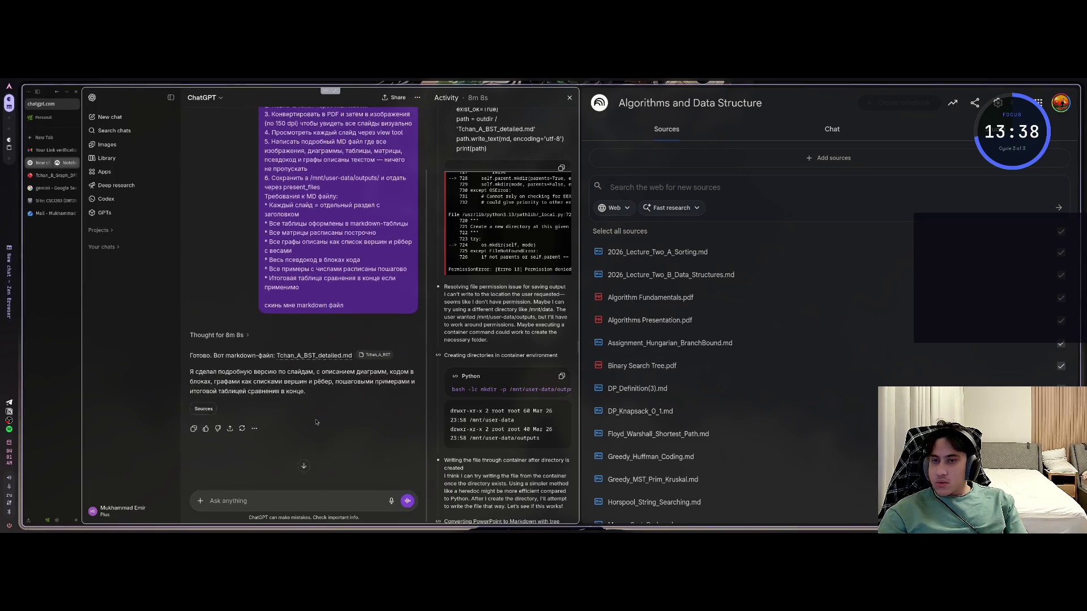
left_click(315, 357)
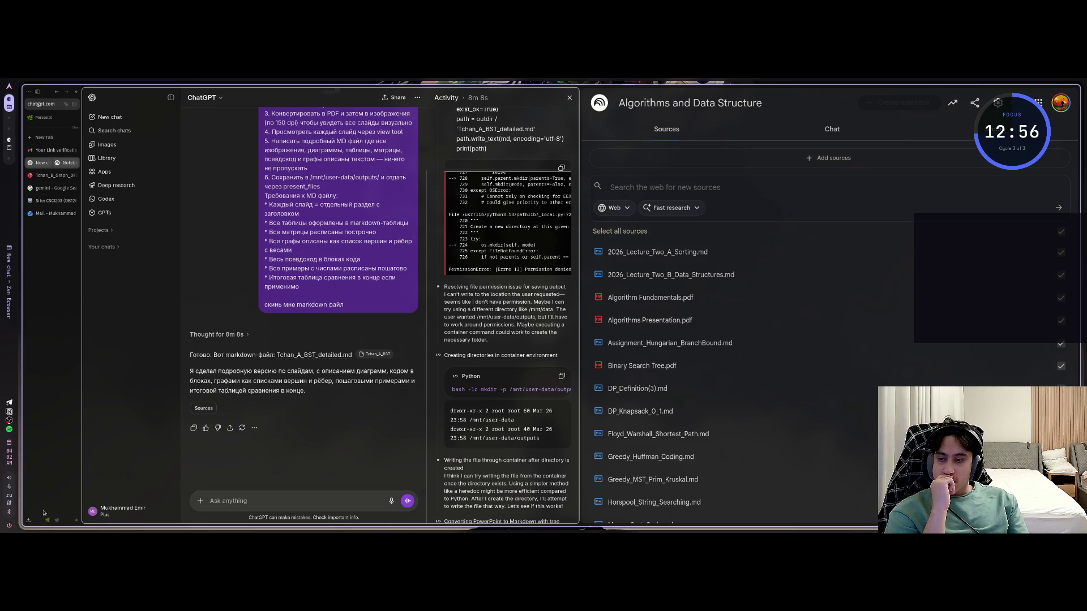
left_click(29, 520)
left_click(167, 459)
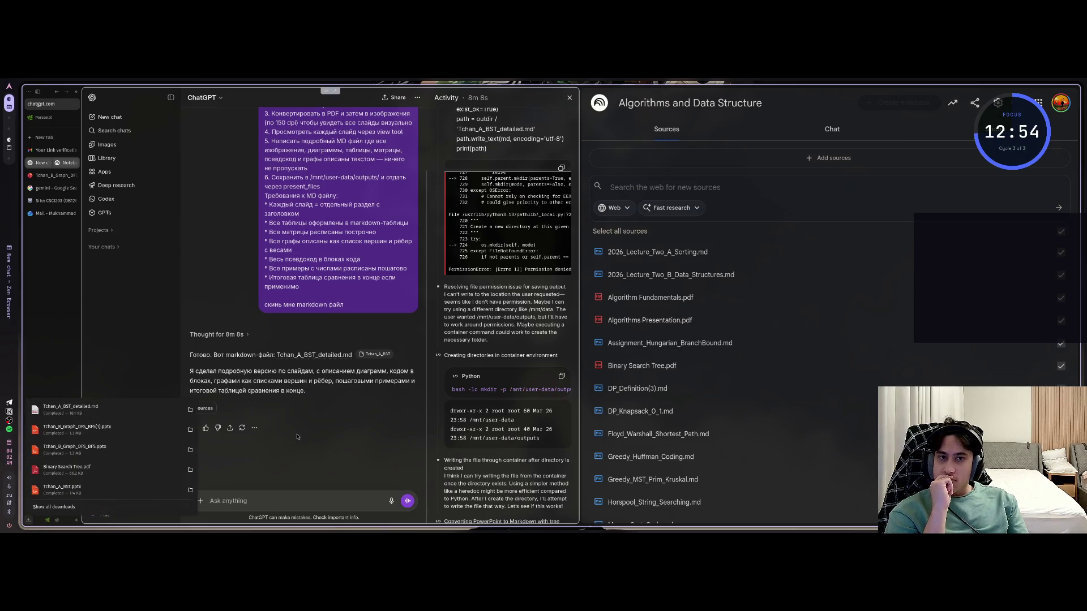
left_click(30, 521)
left_click(68, 410)
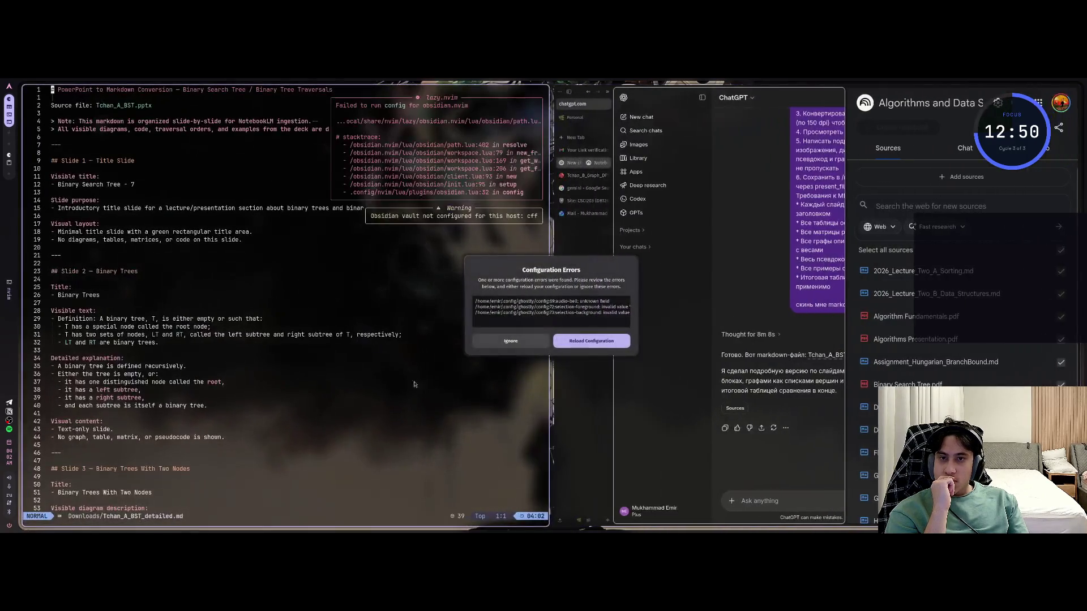
Step: Dismiss Neovim's configuration errors warning, quit the editor, and begin adding a NotebookLM source
left_click(356, 367)
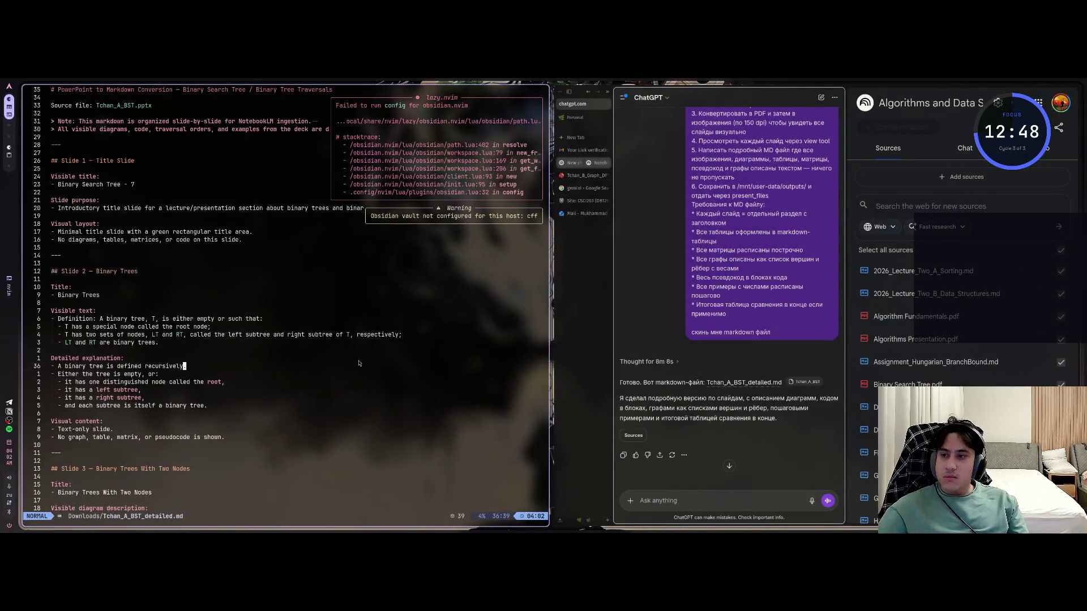
key("super+q")
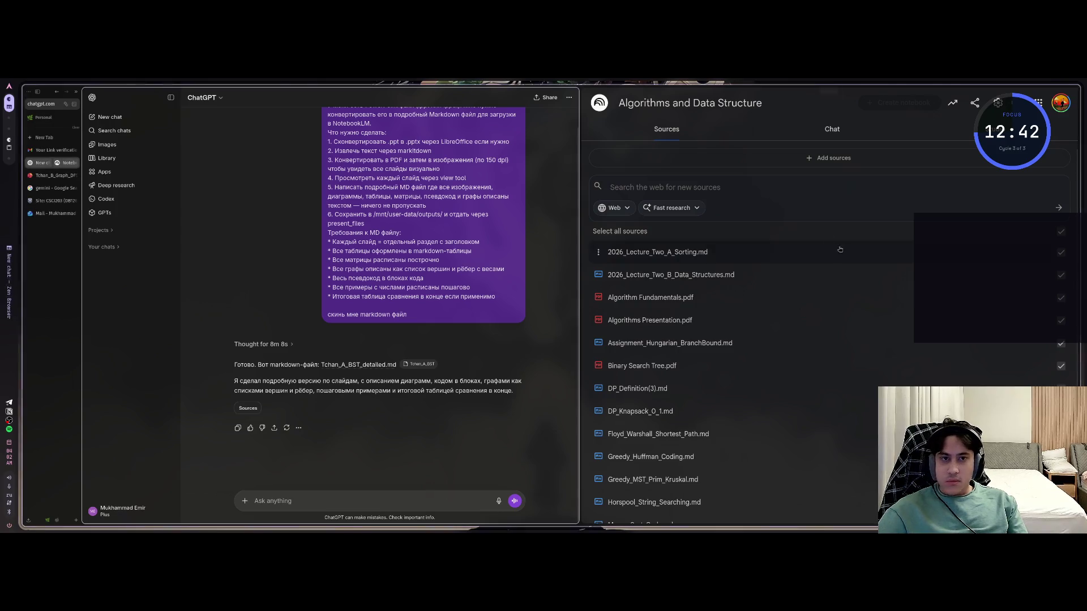
left_click(827, 158)
Step: Upload Tchan_A_BST_detailed.md from the computer and confirm it in the Sources list
left_click(730, 380)
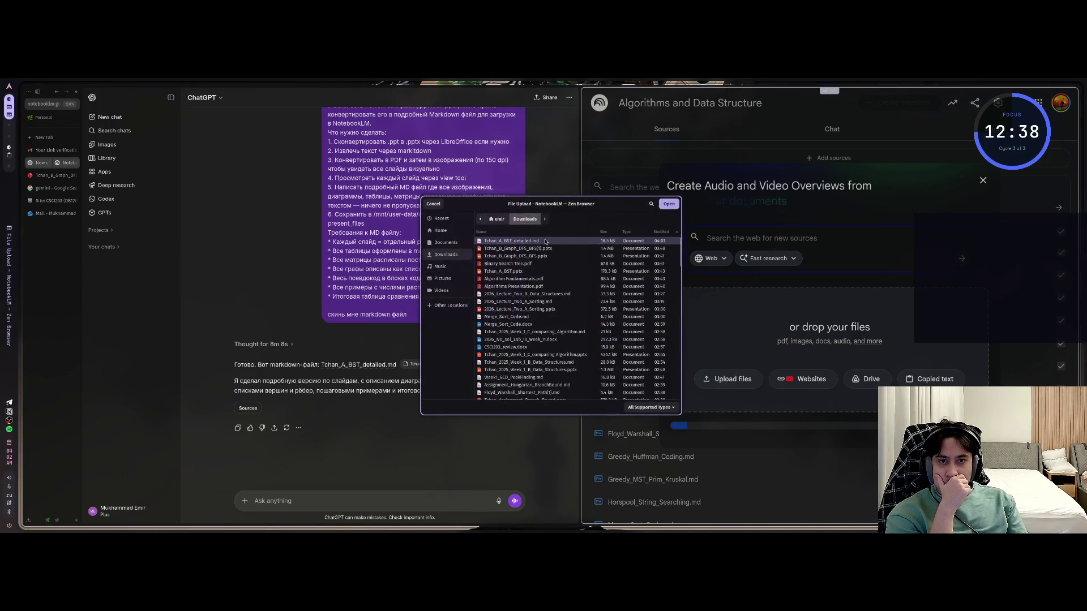
double_click(533, 242)
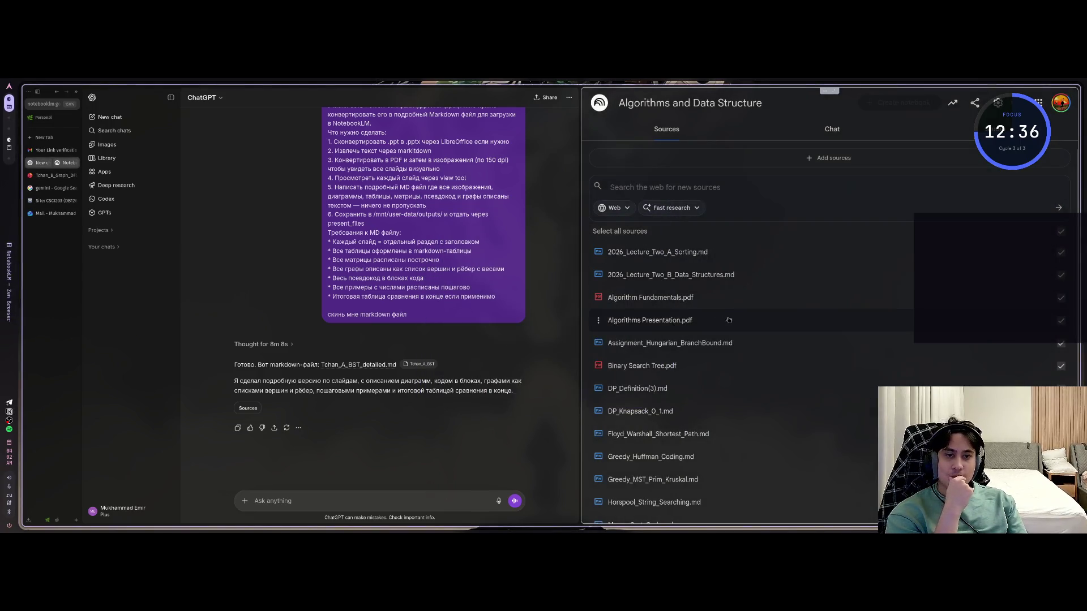
scroll(710, 317, "down", 3)
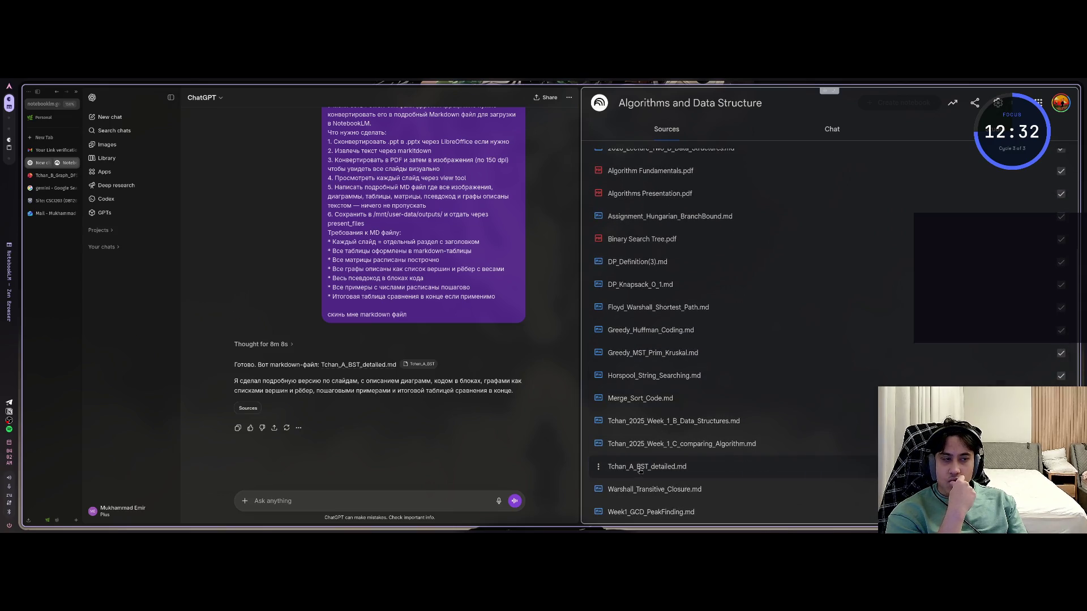
scroll(640, 469, "up", 3)
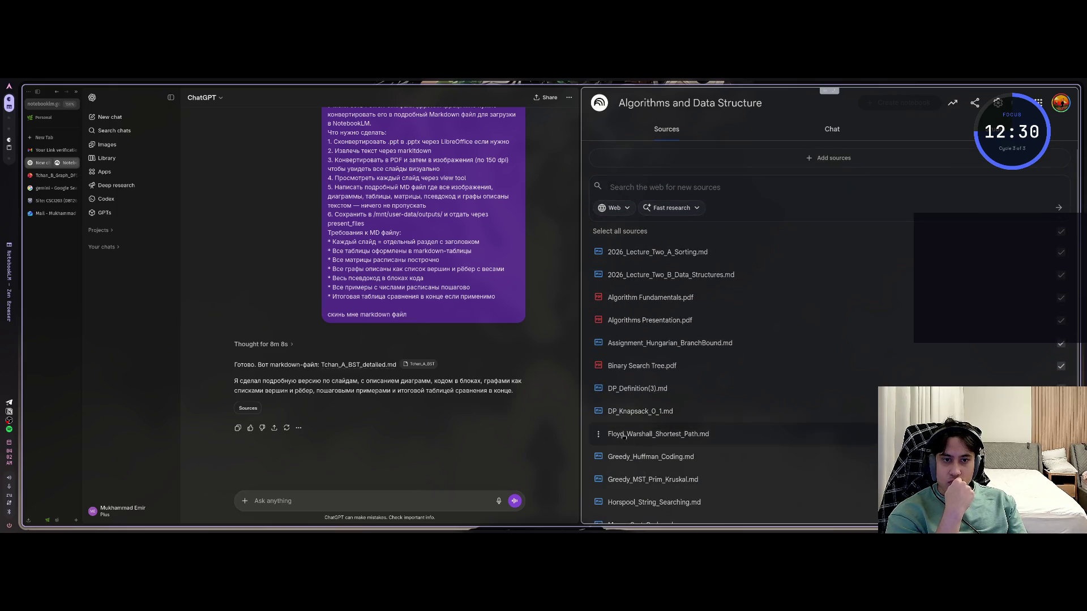
scroll(640, 433, "down", 2)
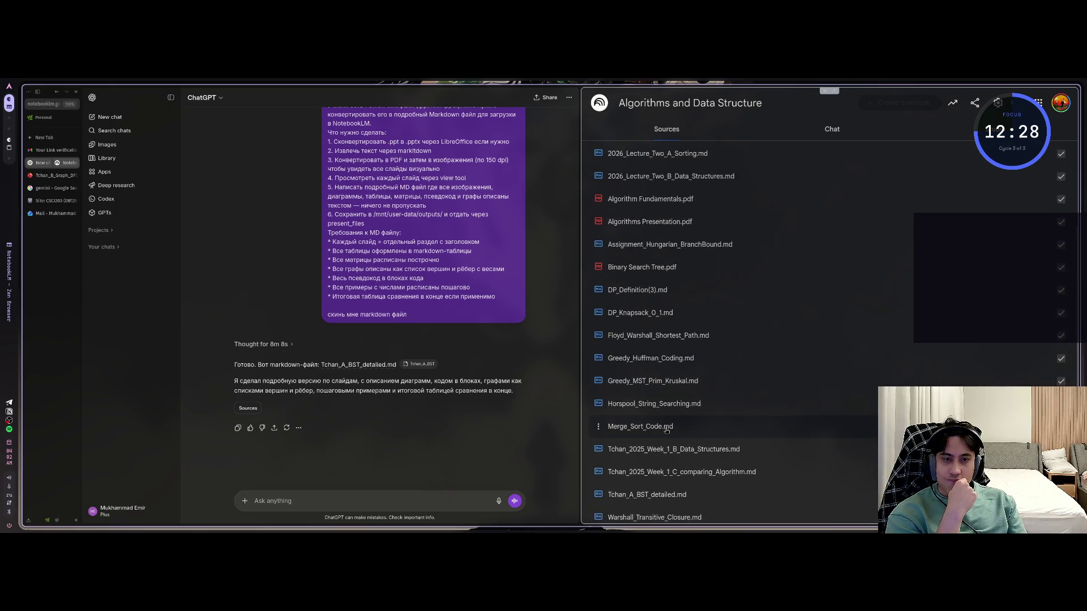
scroll(667, 430, "down", 1)
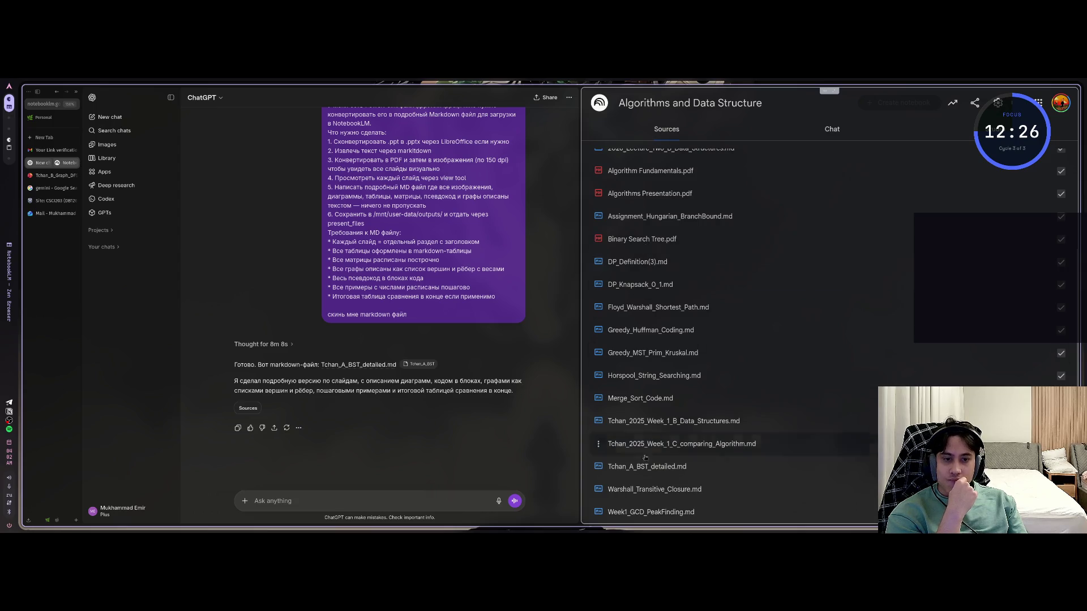
Step: Glance at the Tchan_B_Graph_DFS_BFS slide deck, then return to the ChatGPT/NotebookLM split view
left_click(39, 177)
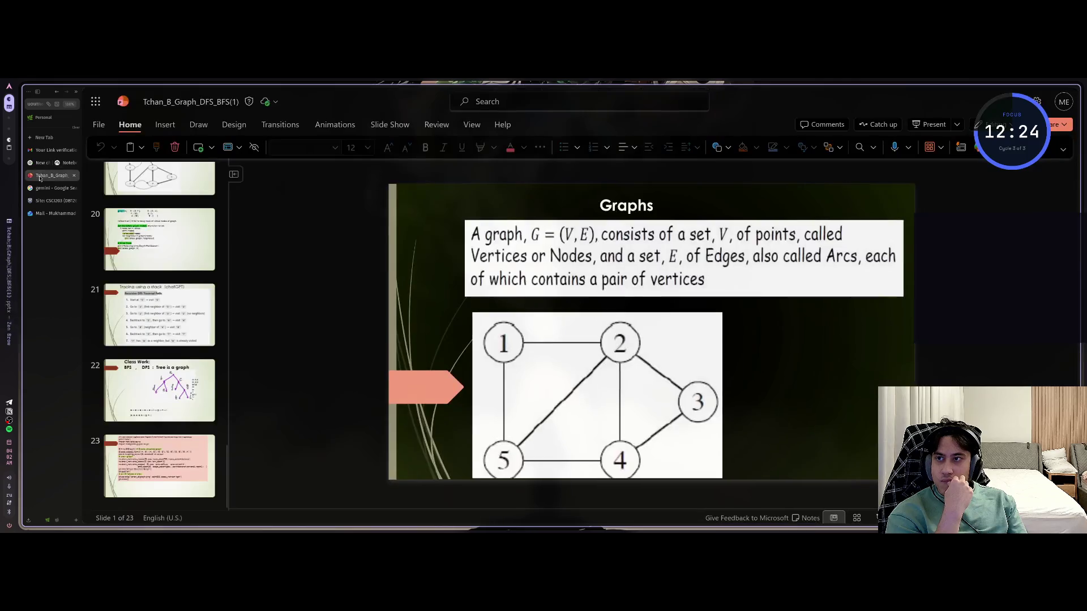
left_click(63, 164)
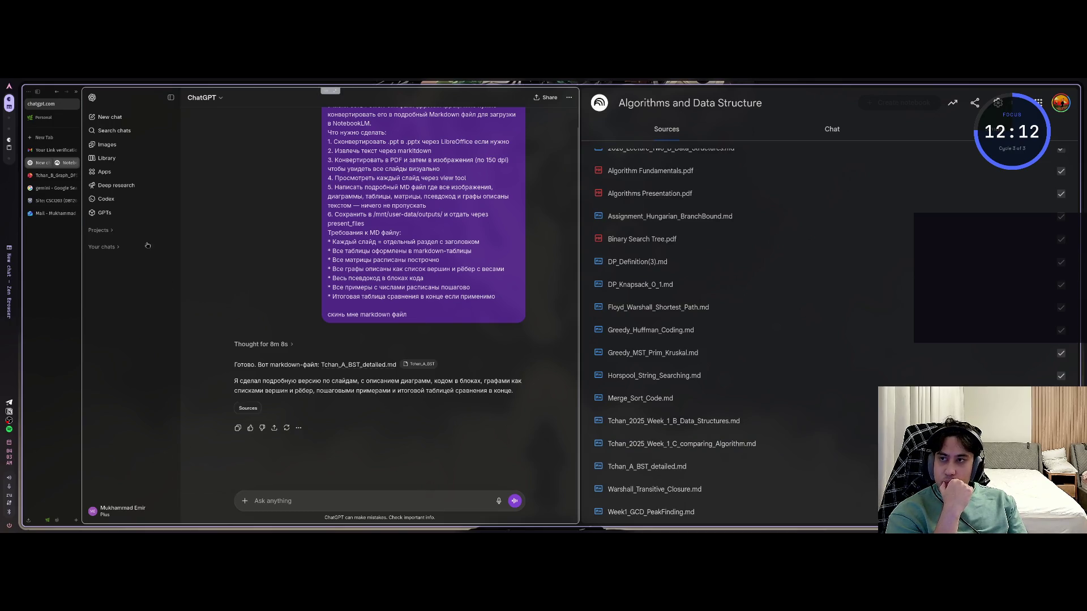
Step: Attach Tchan_B_Graph_DFS_BFS.pptx from the Downloads folder to the ChatGPT message box
left_click(245, 501)
left_click(294, 402)
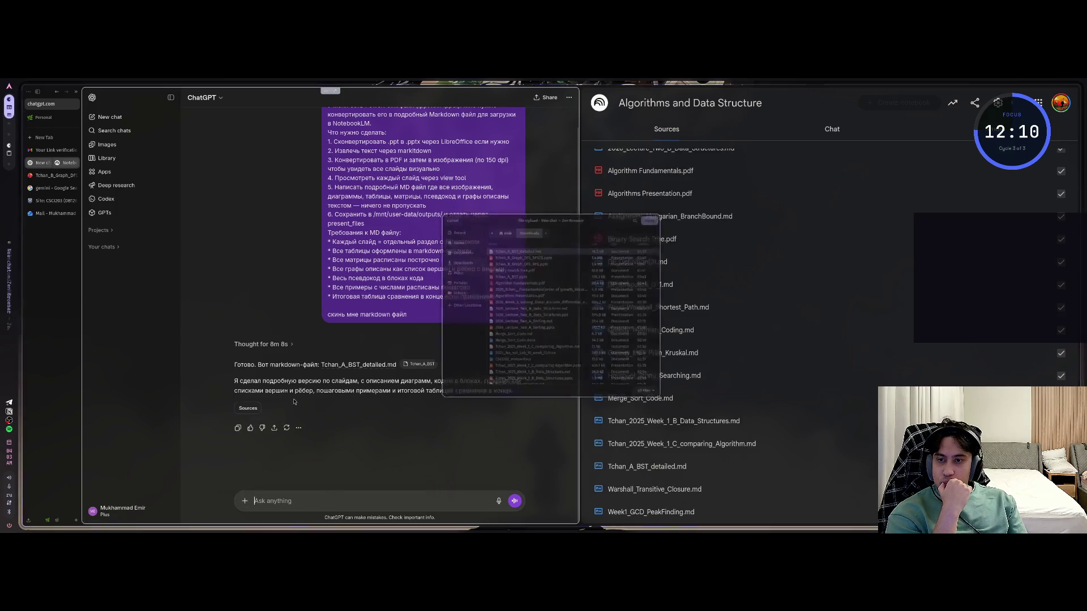
left_click(536, 256)
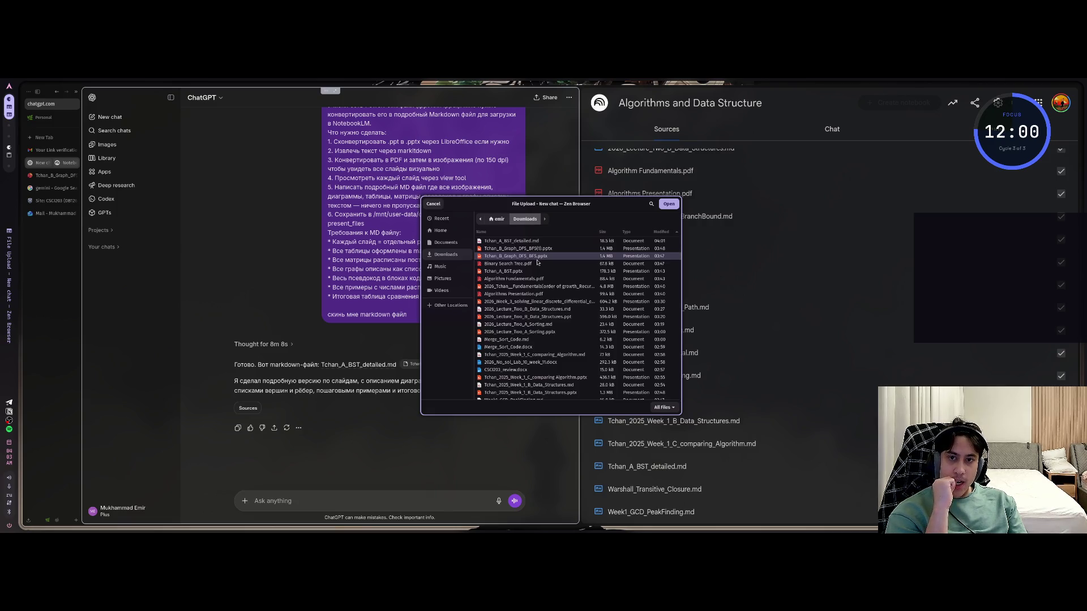
scroll(337, 378, "up", 1)
left_click(397, 337)
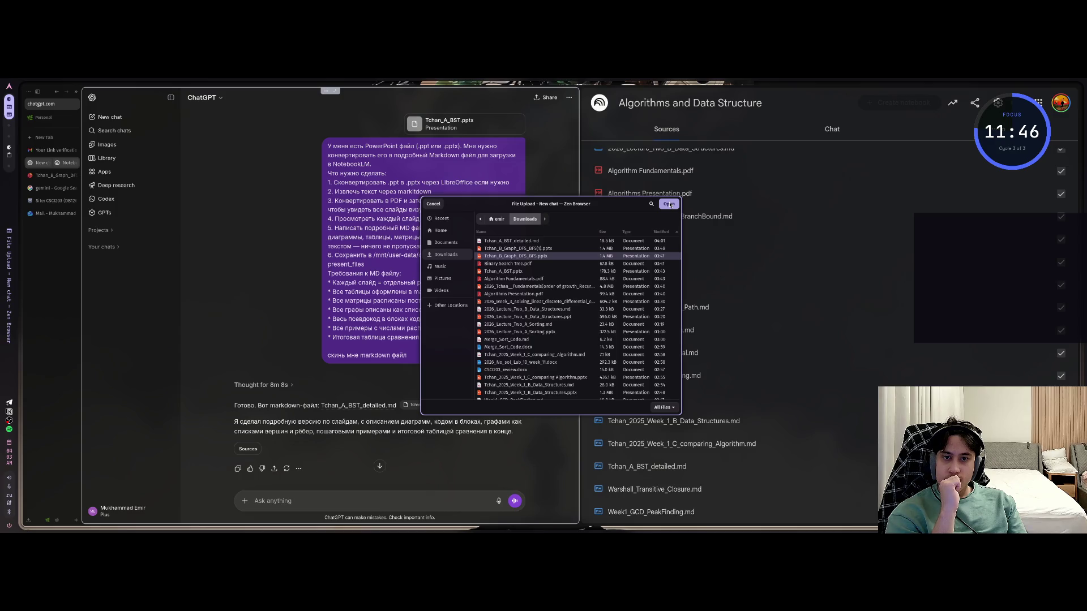
left_click(666, 205)
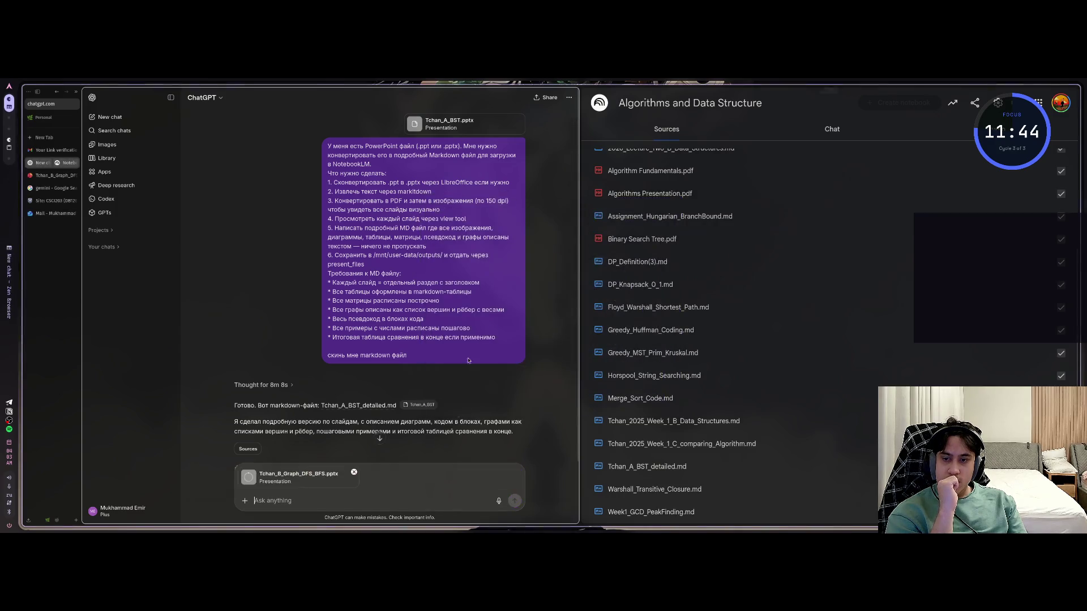
scroll(628, 381, "up", 3)
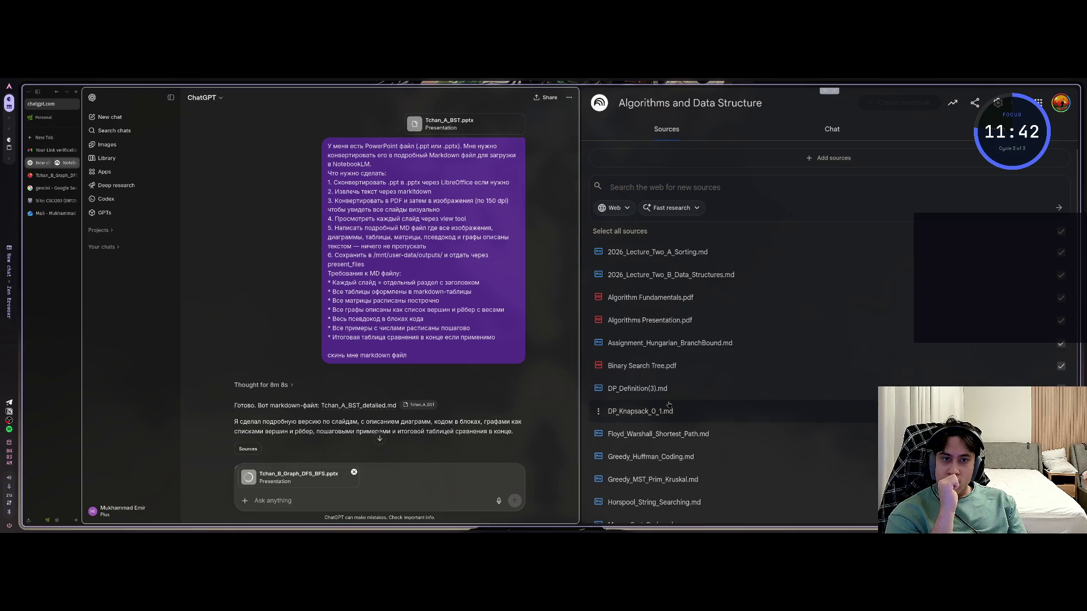
scroll(628, 381, "down", 3)
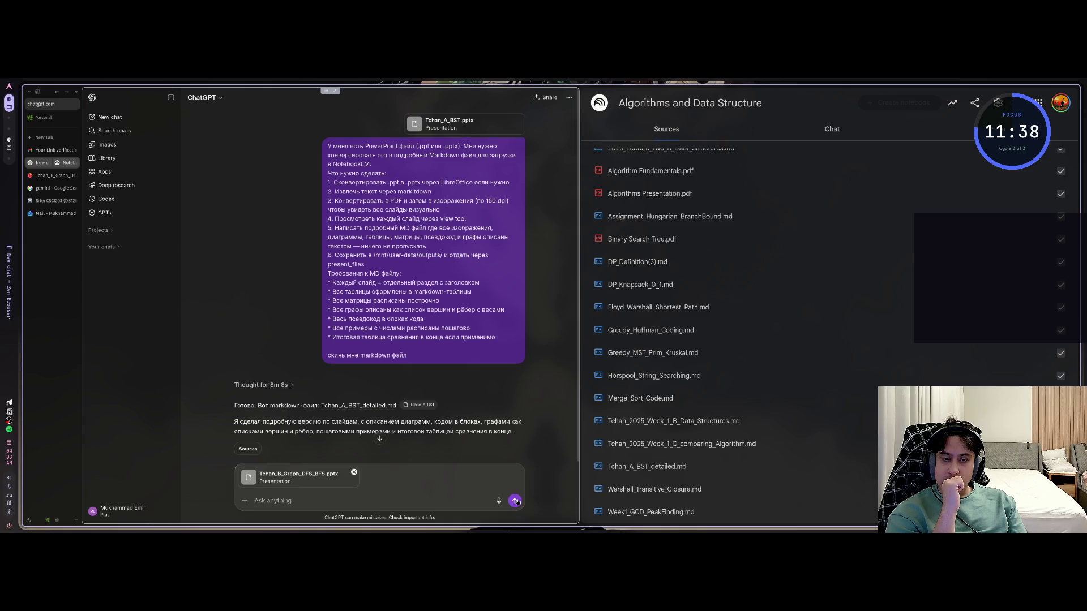
Step: Send the Graph DFS/BFS slides to ChatGPT and look over its reply
left_click(515, 501)
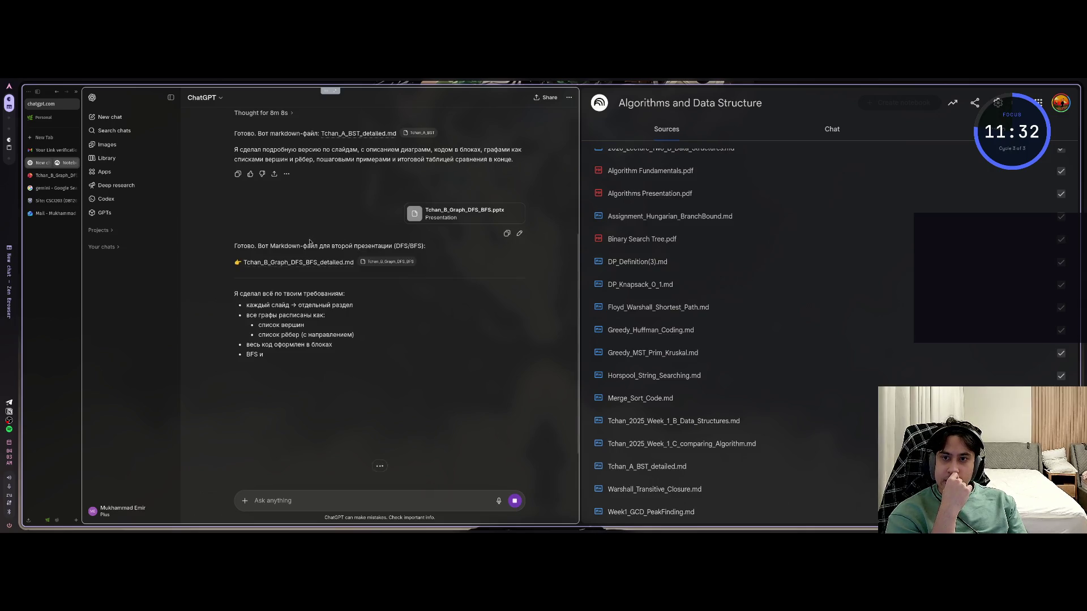
scroll(438, 453, "up", 5)
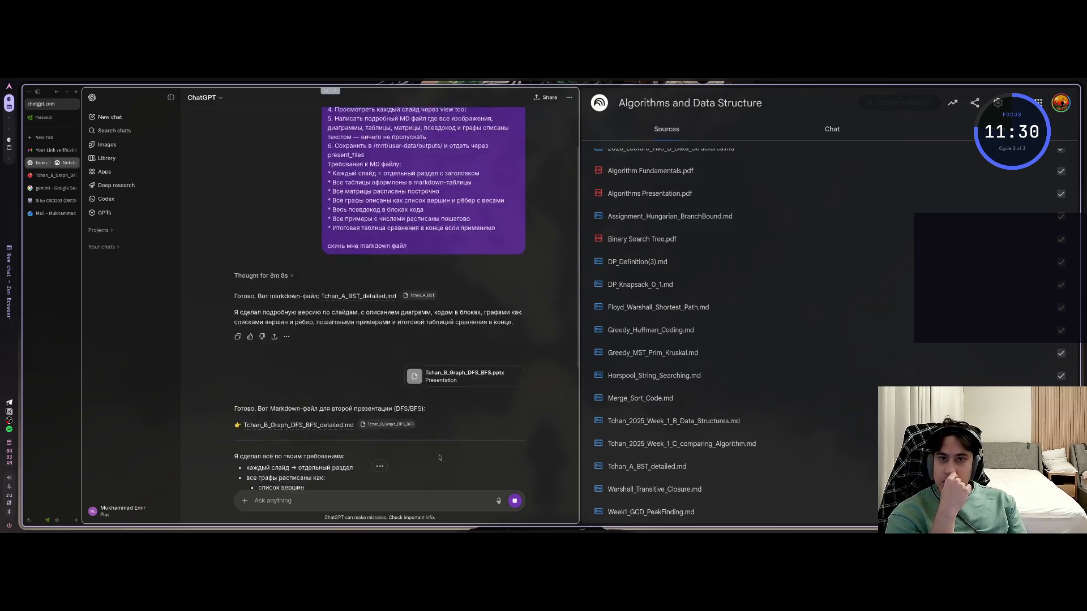
scroll(473, 419, "down", 3)
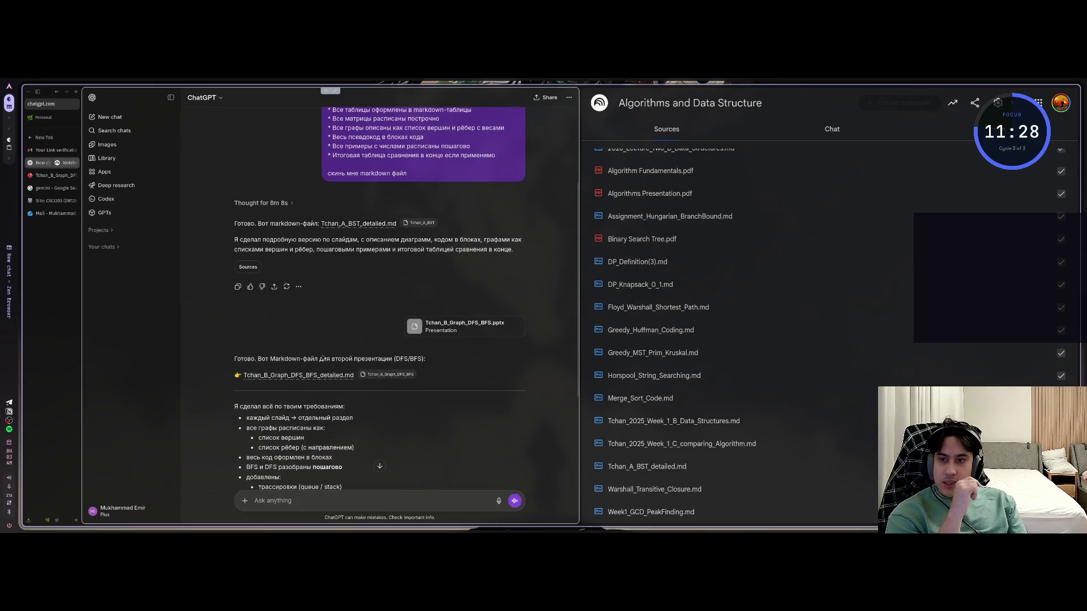
scroll(322, 358, "down", 3)
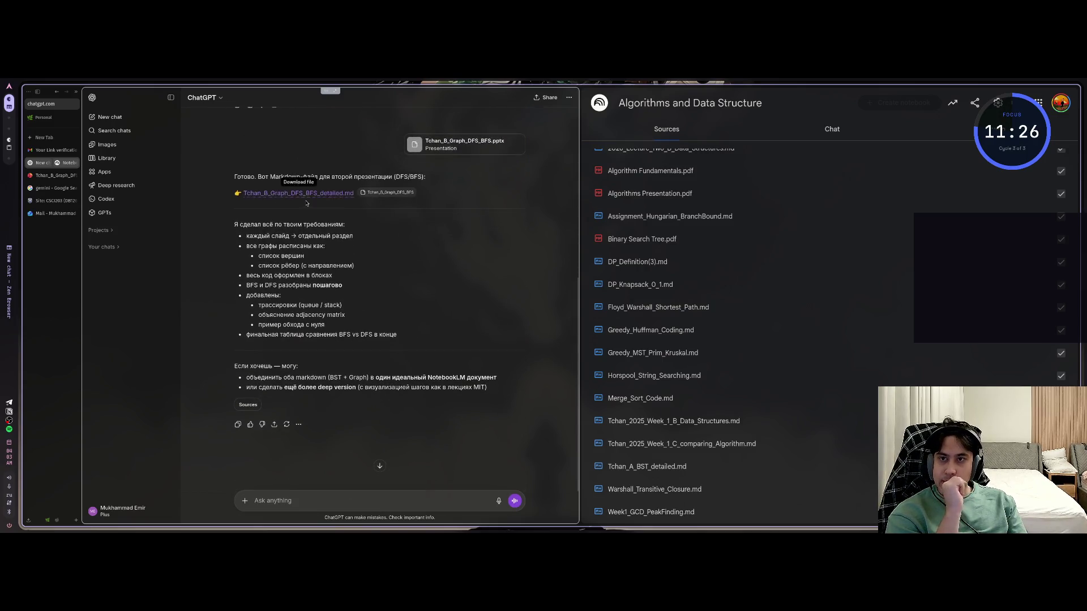
Step: Try downloading Tchan_B_Graph_DFS_BFS_detailed.md, reload ChatGPT, and check the downloads list
left_click(309, 200)
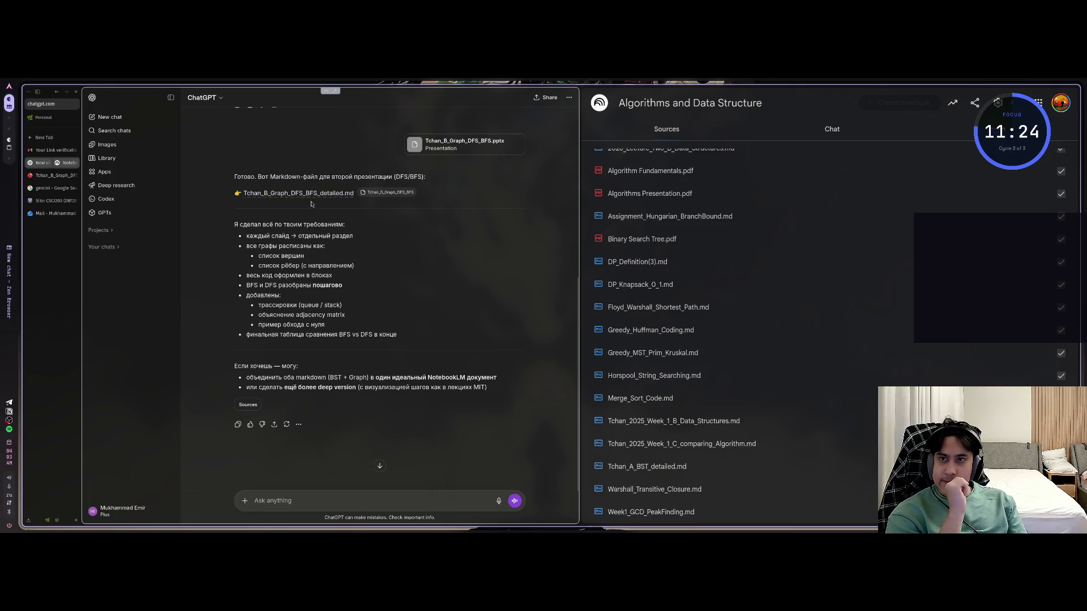
left_click(290, 195)
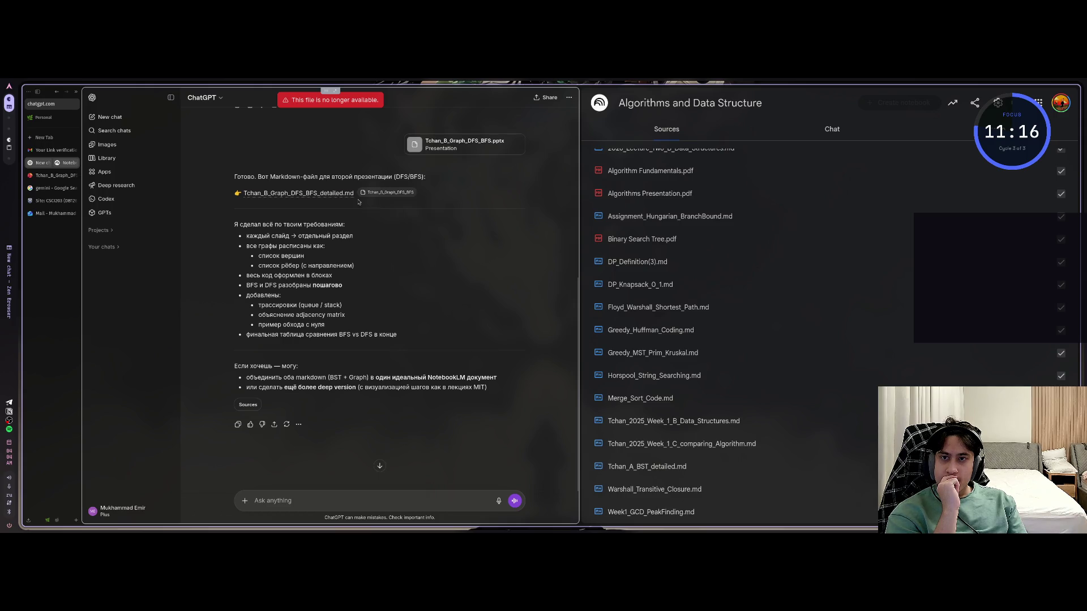
left_click(30, 520)
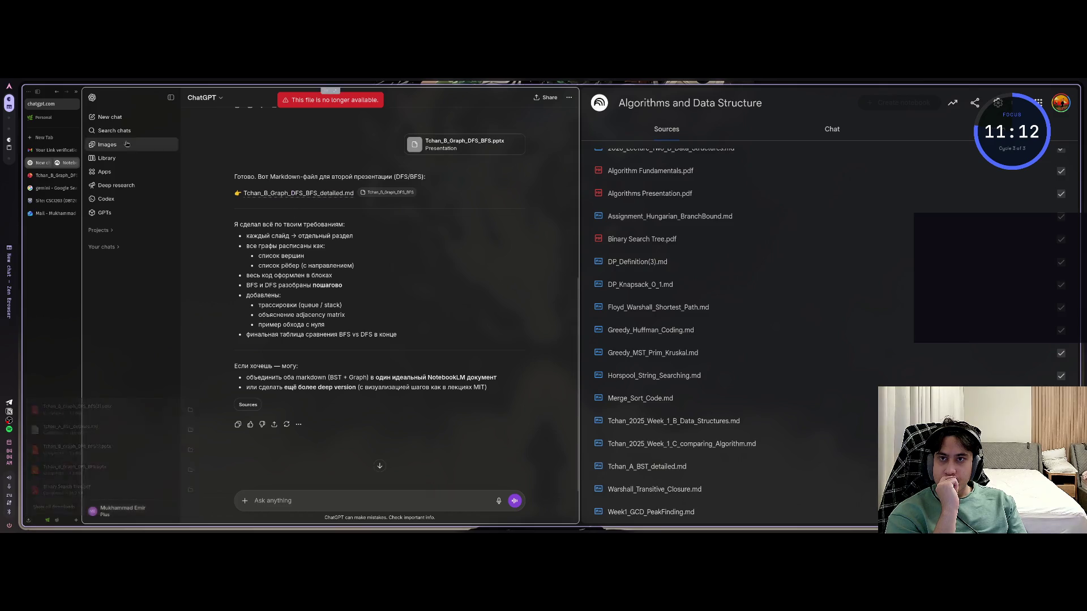
left_click(54, 105)
key("Return")
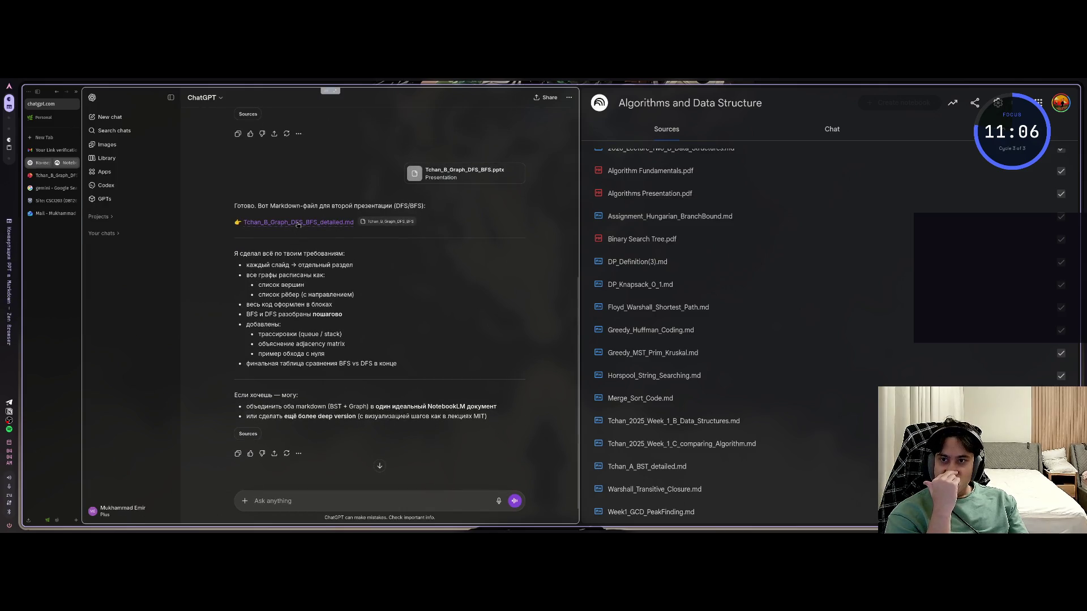
left_click(27, 520)
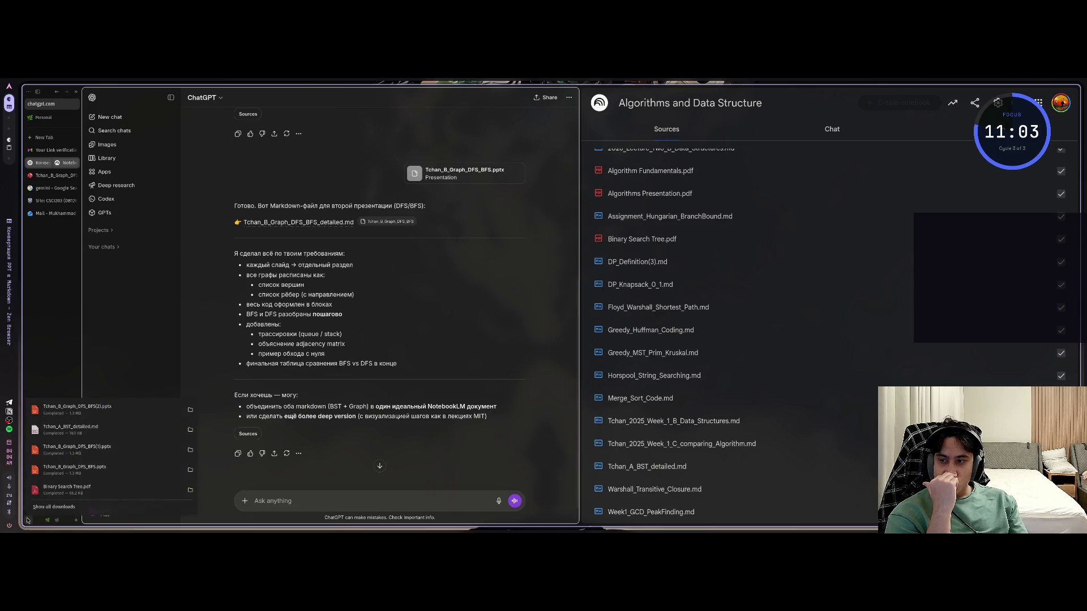
Step: Retry the .md link, then tell ChatGPT in Russian that the md file won't download
left_click(300, 222)
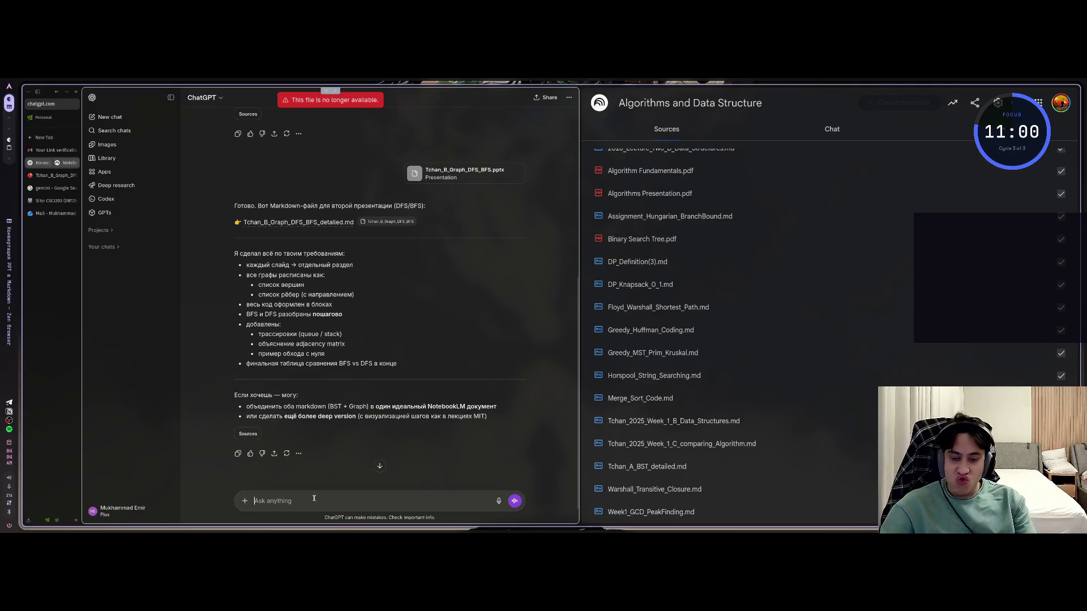
type("не работает,")
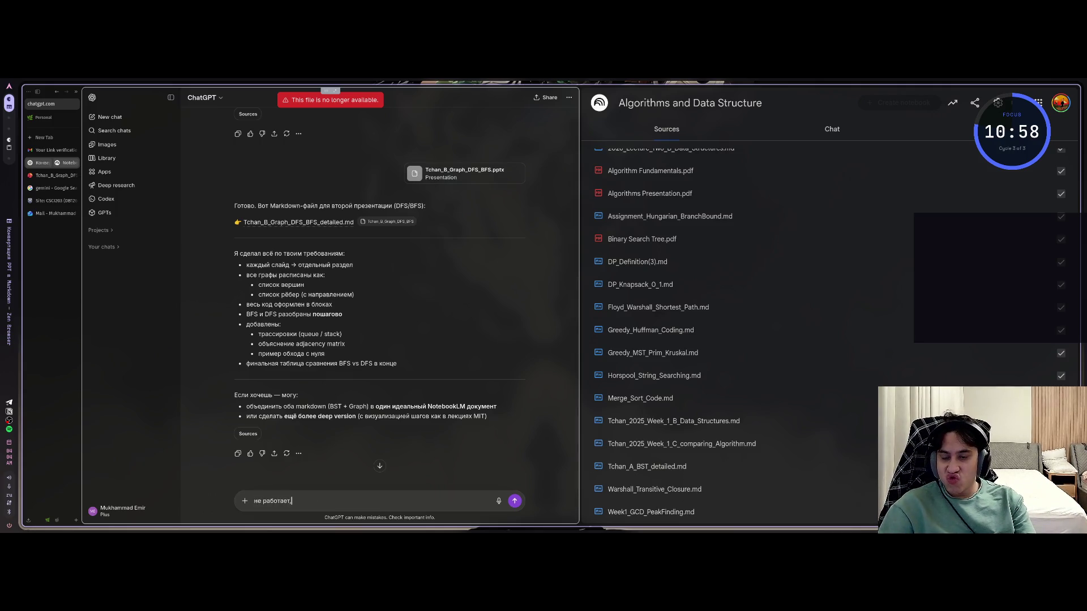
type(" не ")
type("скачать md afq")
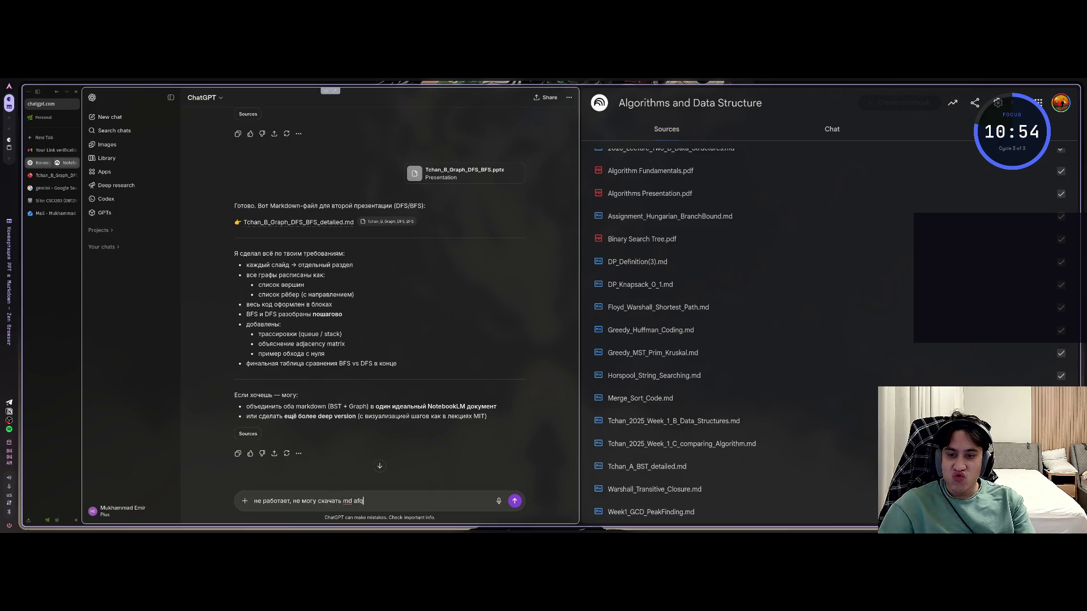
key("BackSpace")
key("BackSpace")
type("йл")
key("Return")
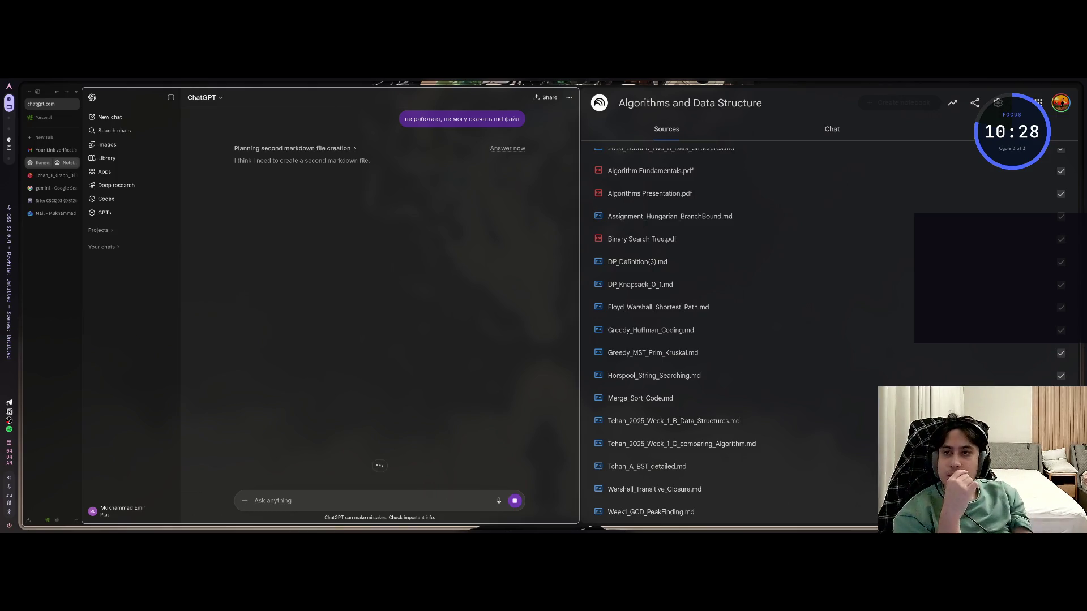
Step: Check ChatGPT's reasoning steps and code for the regenerated file, then hide them
left_click(286, 271)
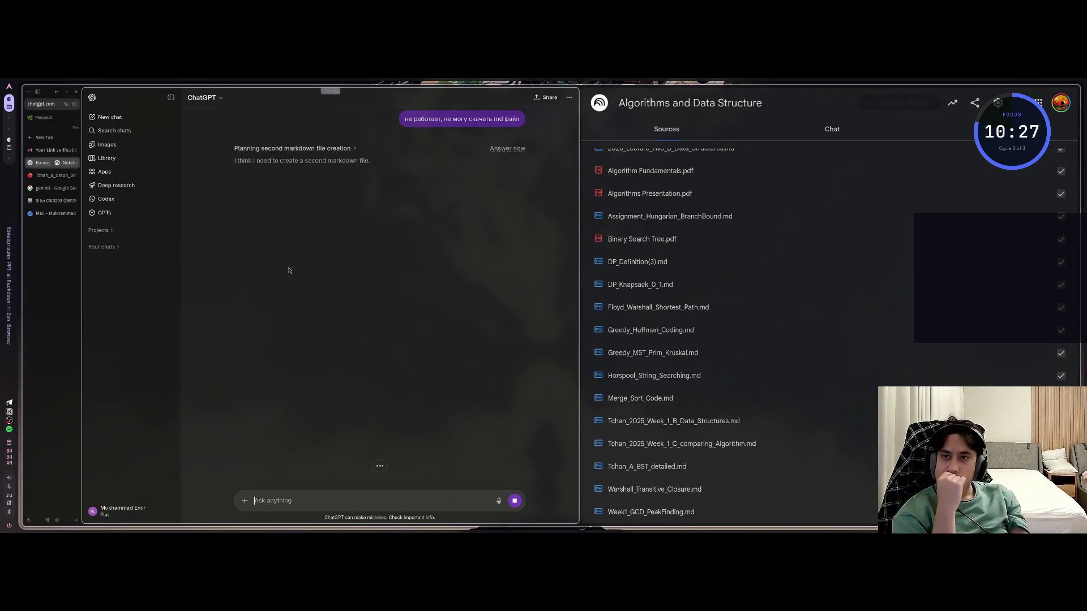
left_click(352, 150)
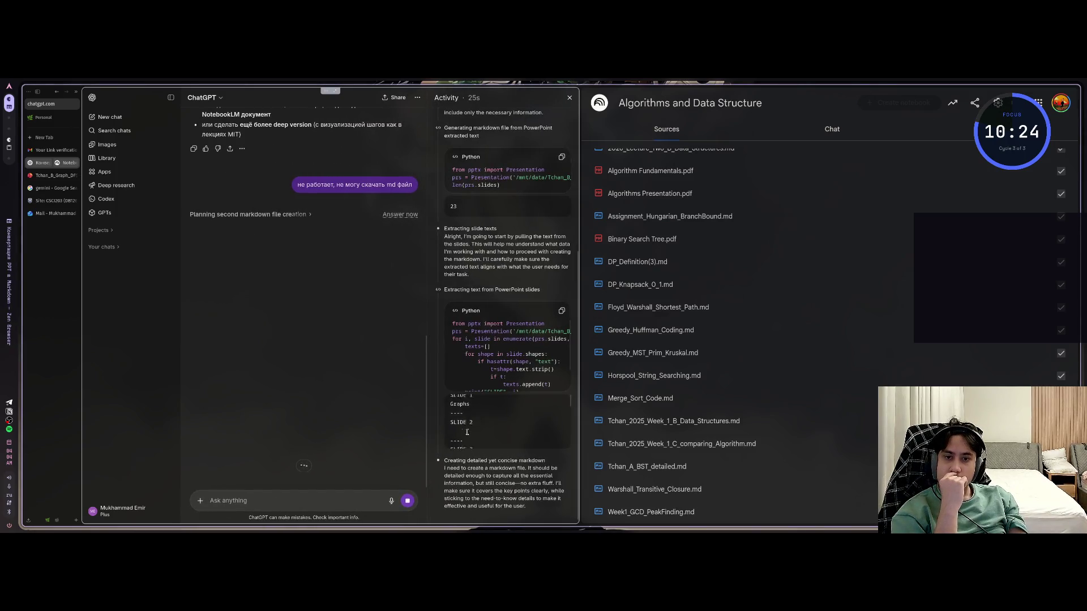
scroll(467, 432, "down", 5)
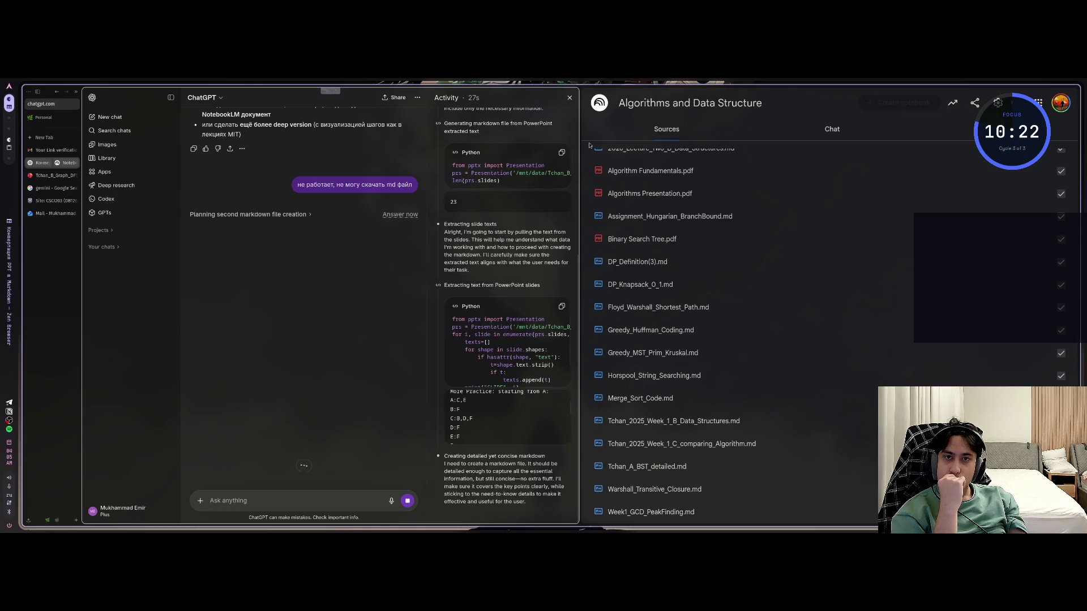
left_click(570, 97)
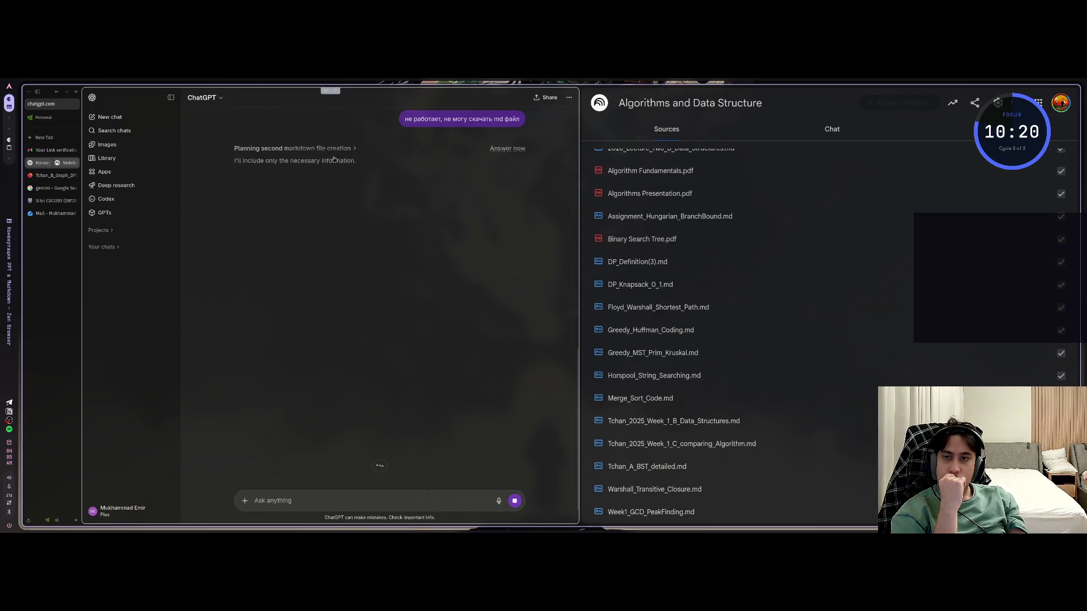
Step: Close the Gmail verification, Tchan_B_Graph slides and gemini search tabs
left_click(44, 152)
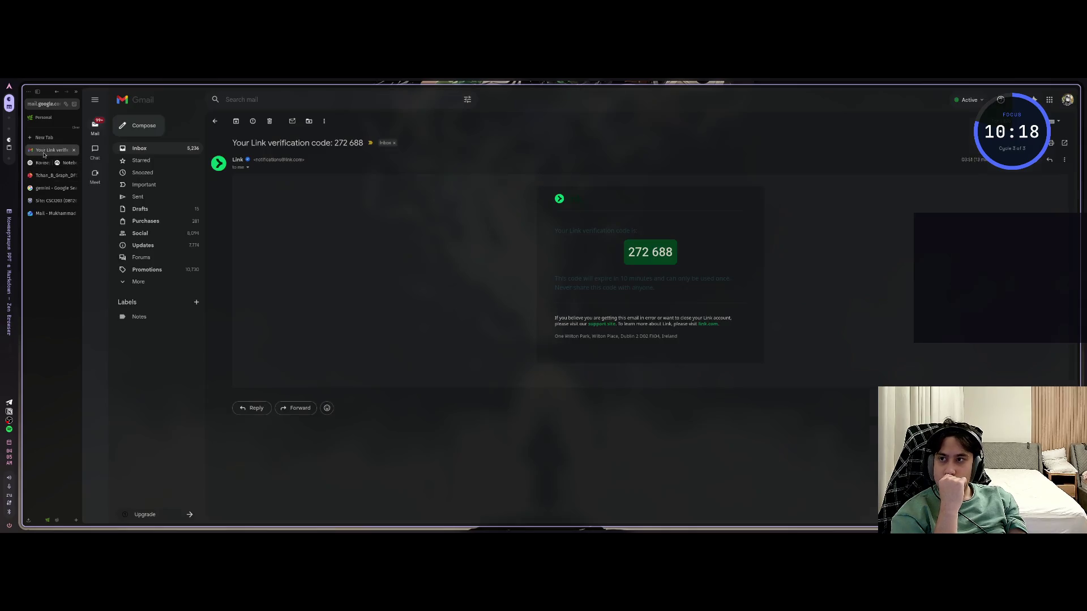
middle_click(44, 152)
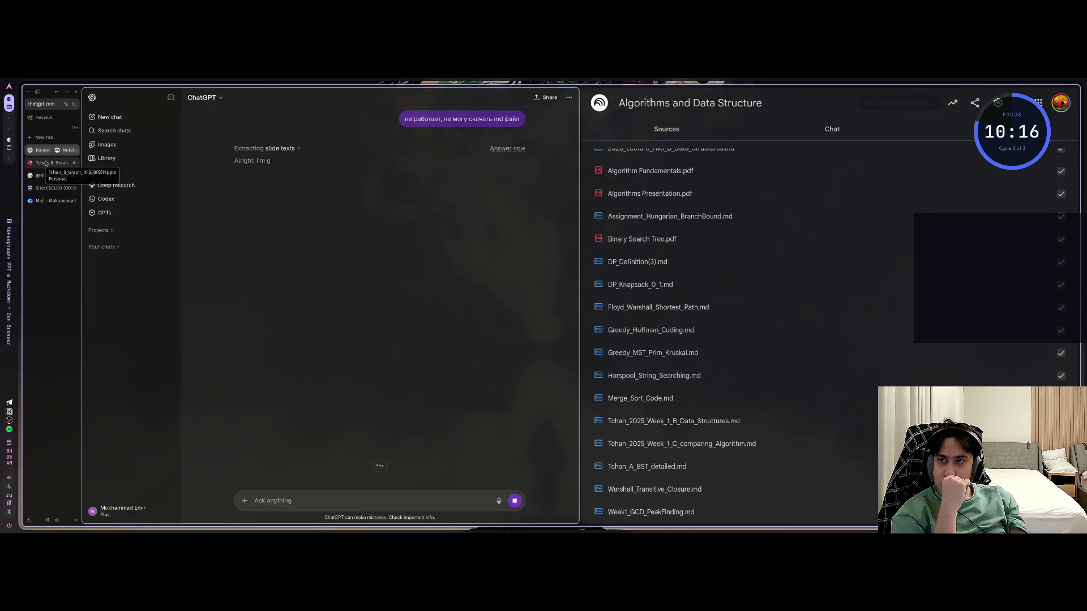
left_click(46, 163)
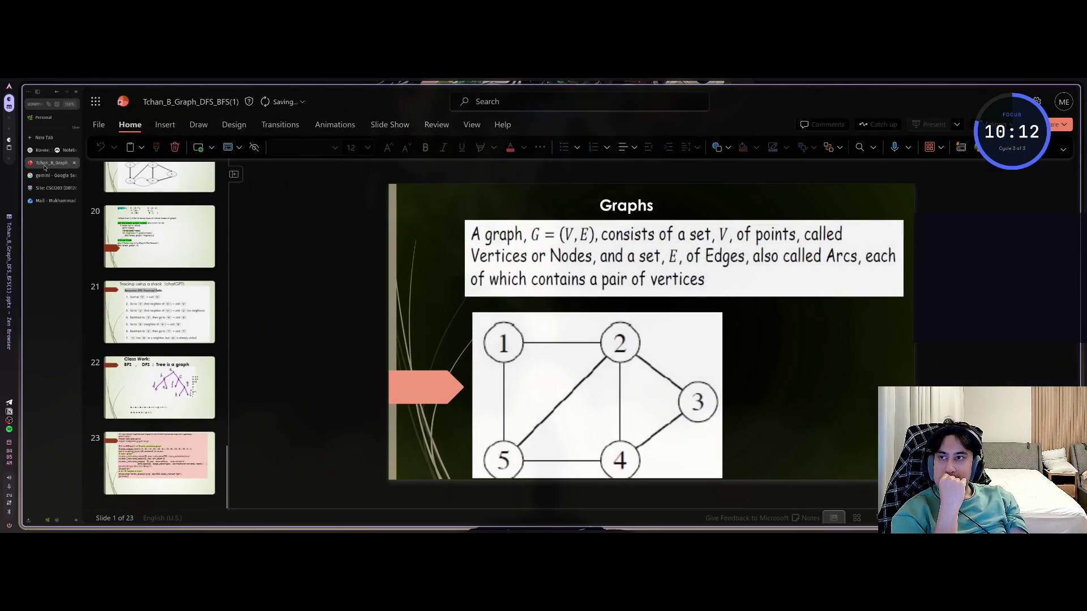
middle_click(44, 168)
key("ctrl+t")
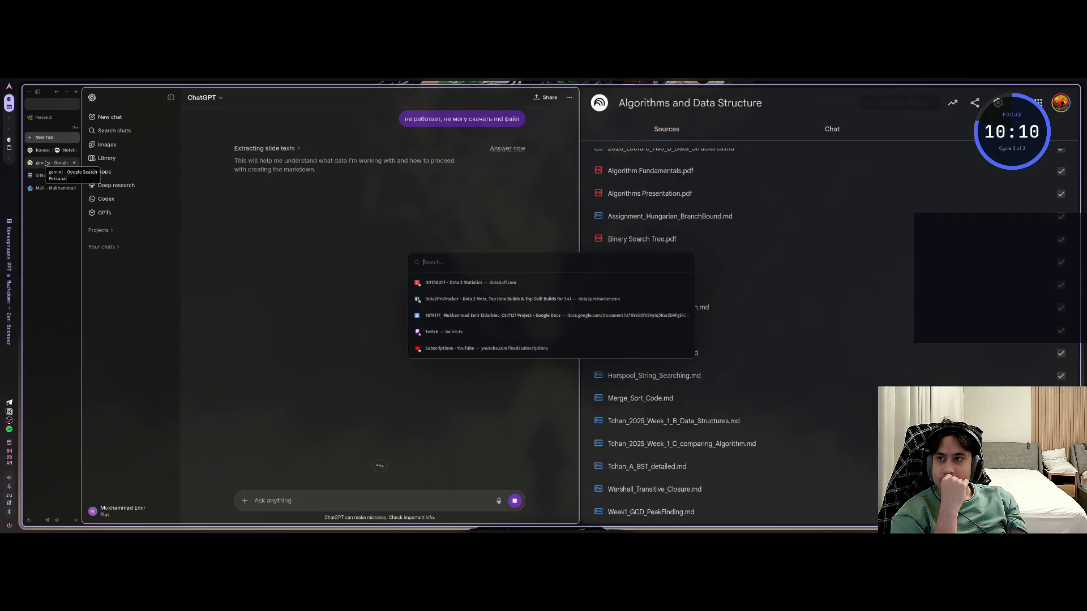
middle_click(46, 163)
left_click(278, 264)
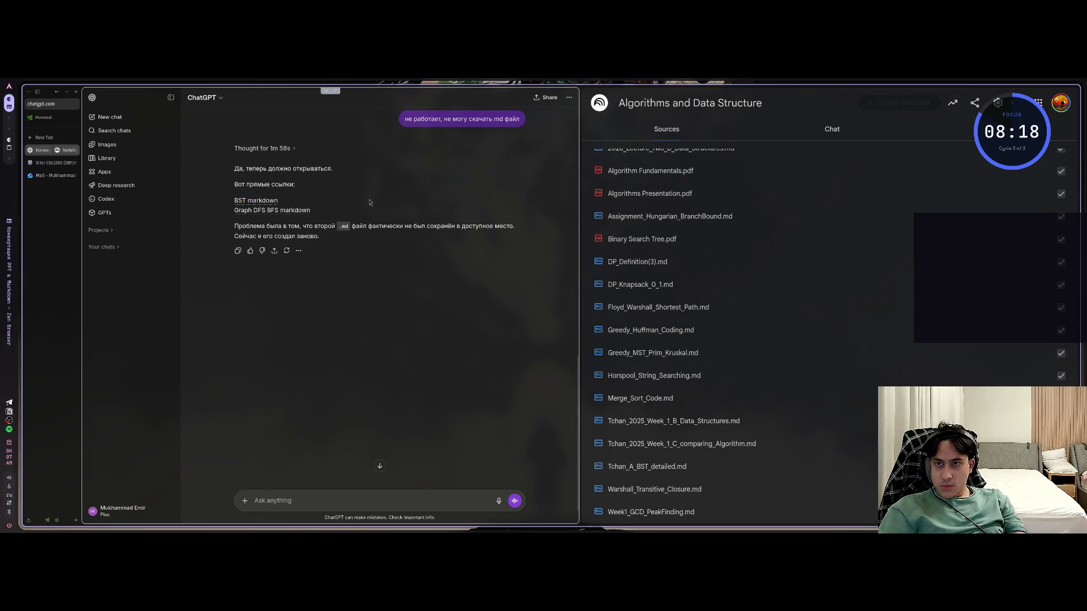
Step: Download via the 'Graph DFS BFS markdown' link and open the file from recent downloads in Neovim
left_click(294, 210)
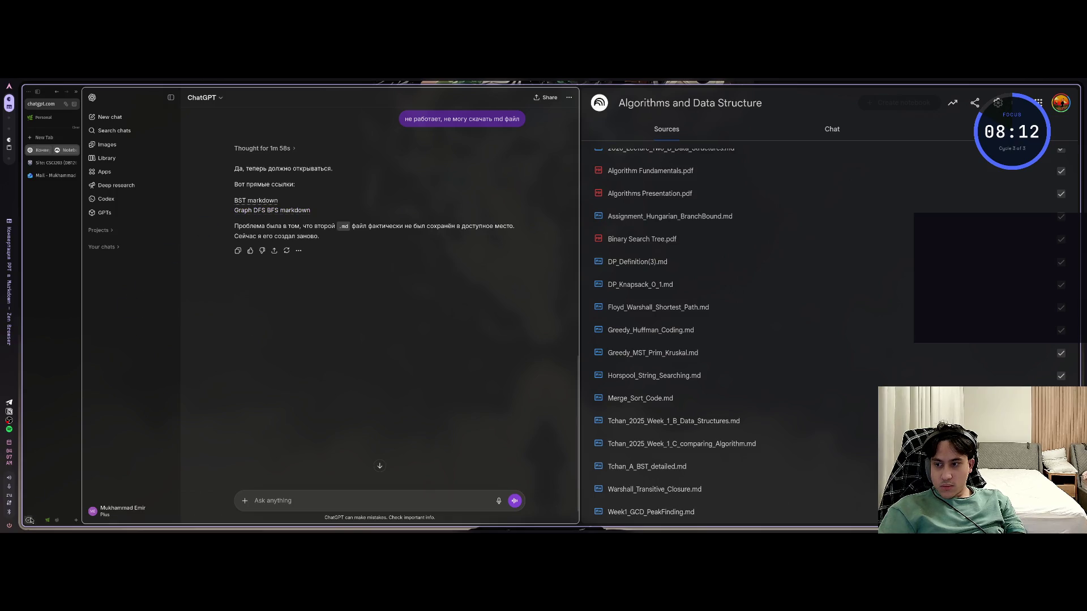
left_click(29, 519)
left_click(179, 403)
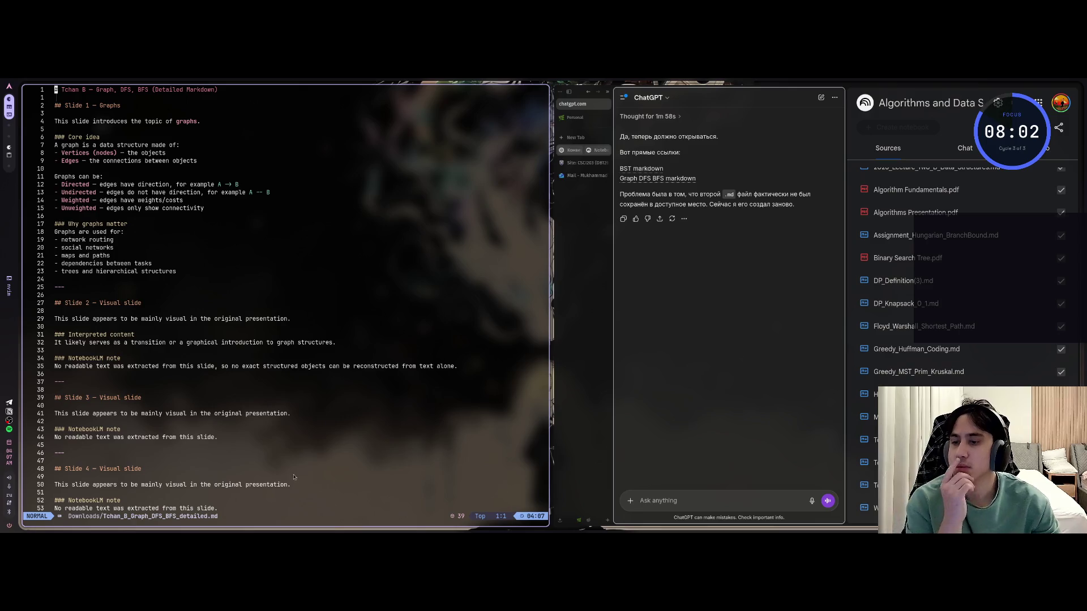
Step: Read Tchan_B_Graph_DFS_BFS_detailed.md through its BFS vs DFS takeaways, then quit Neovim
scroll(245, 423, "down", 18)
scroll(246, 423, "down", 20)
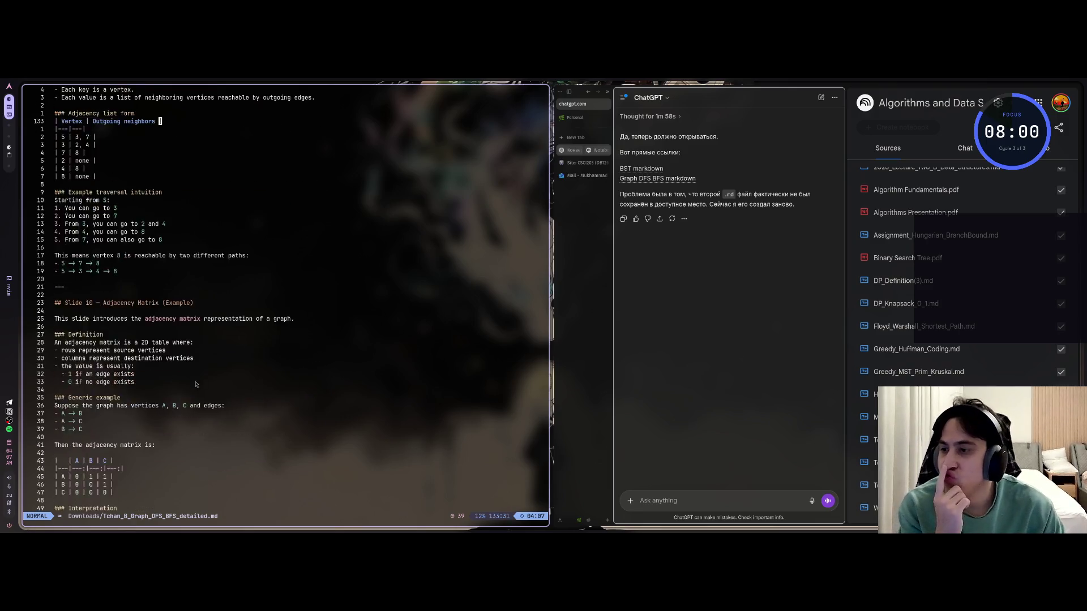
scroll(176, 382, "down", 20)
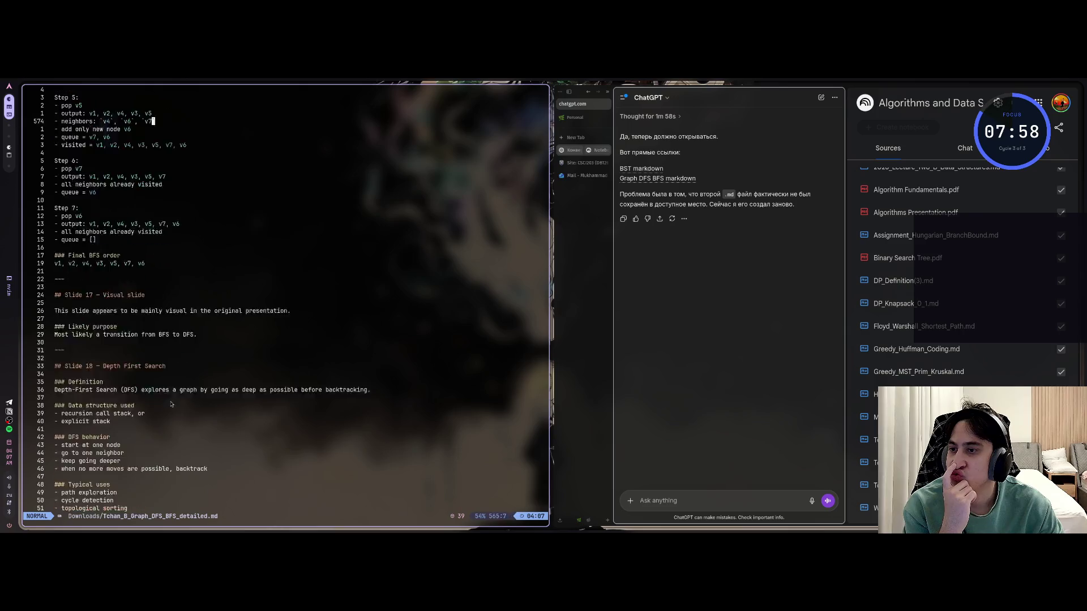
scroll(174, 399, "up", 8)
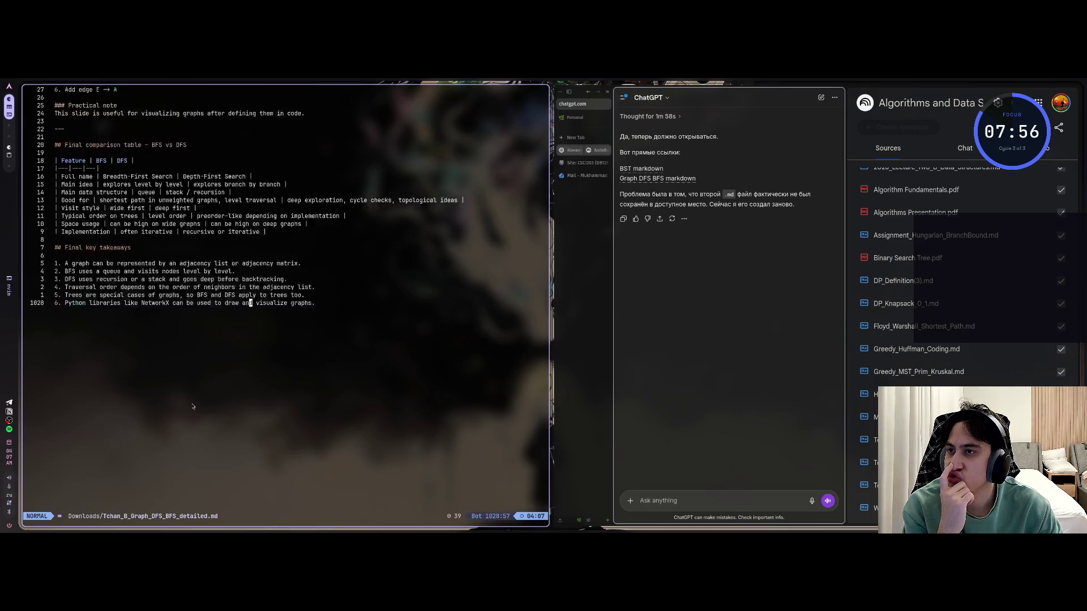
scroll(127, 338, "up", 3)
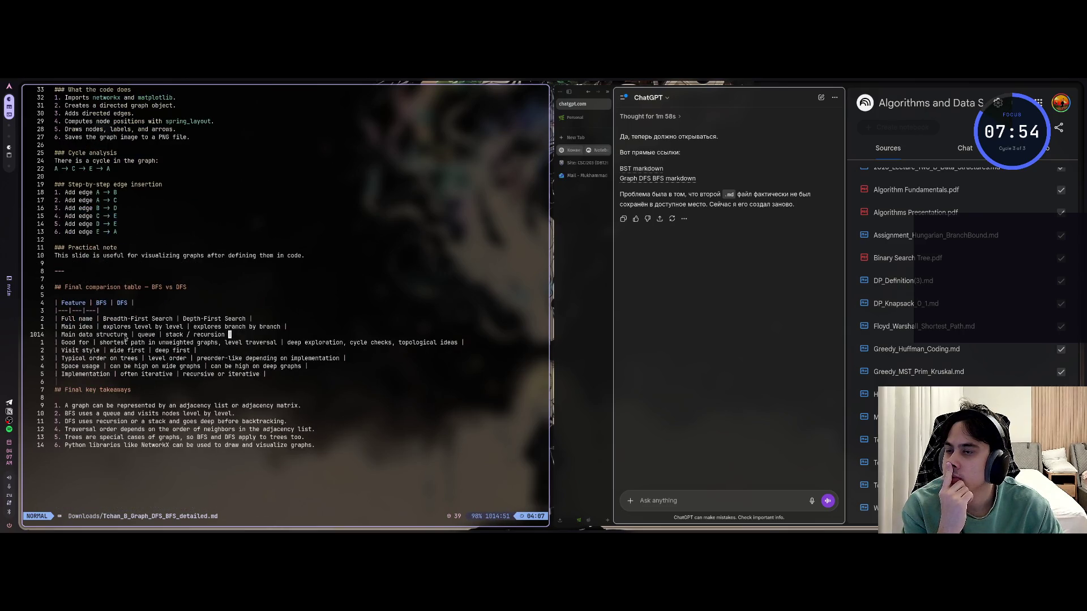
scroll(126, 338, "up", 13)
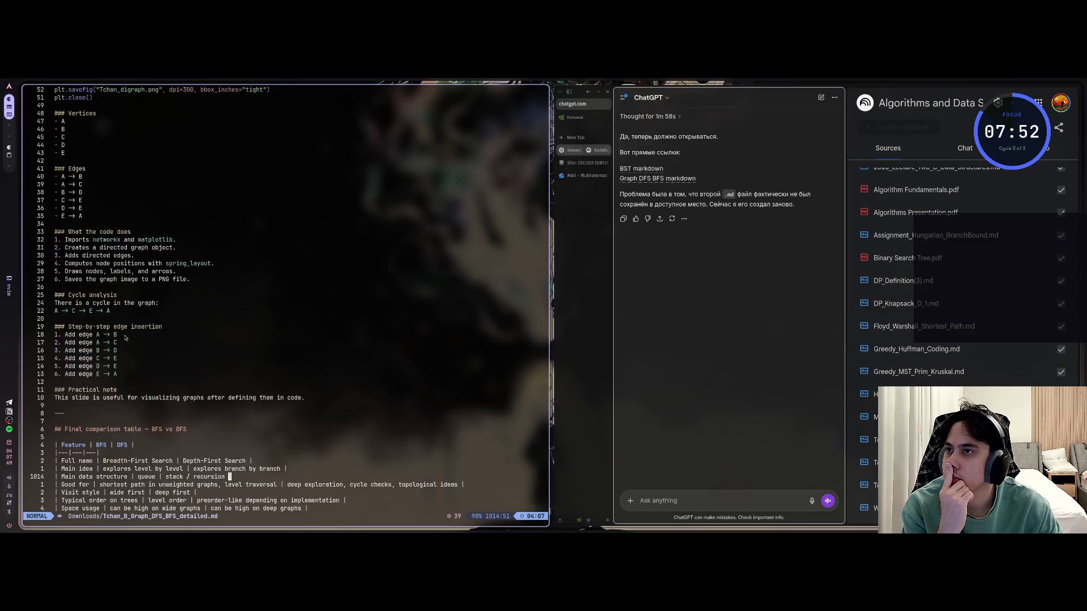
scroll(128, 358, "up", 9)
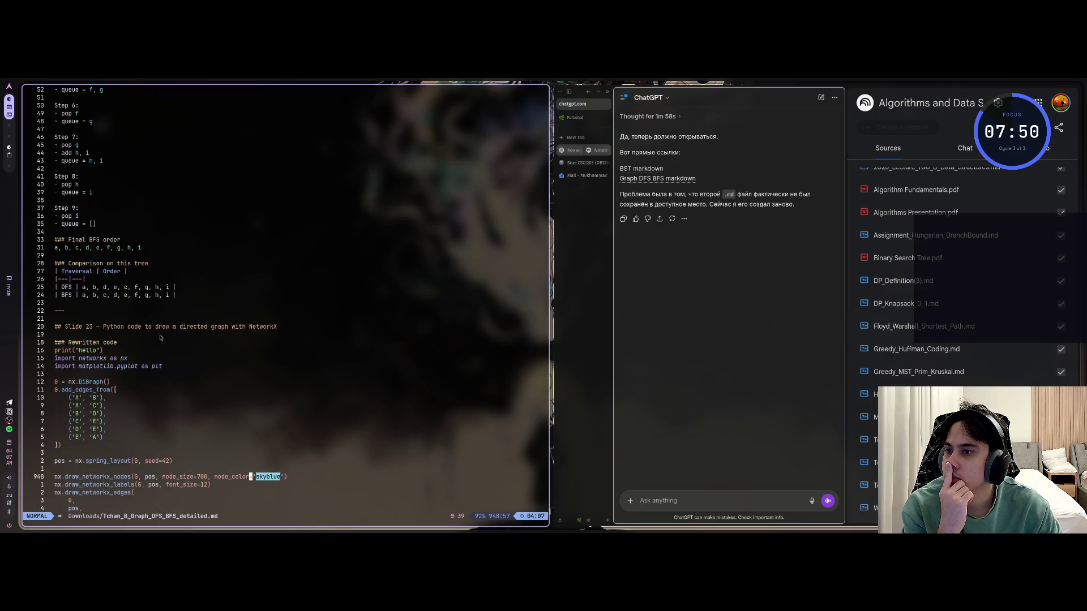
left_click(222, 327)
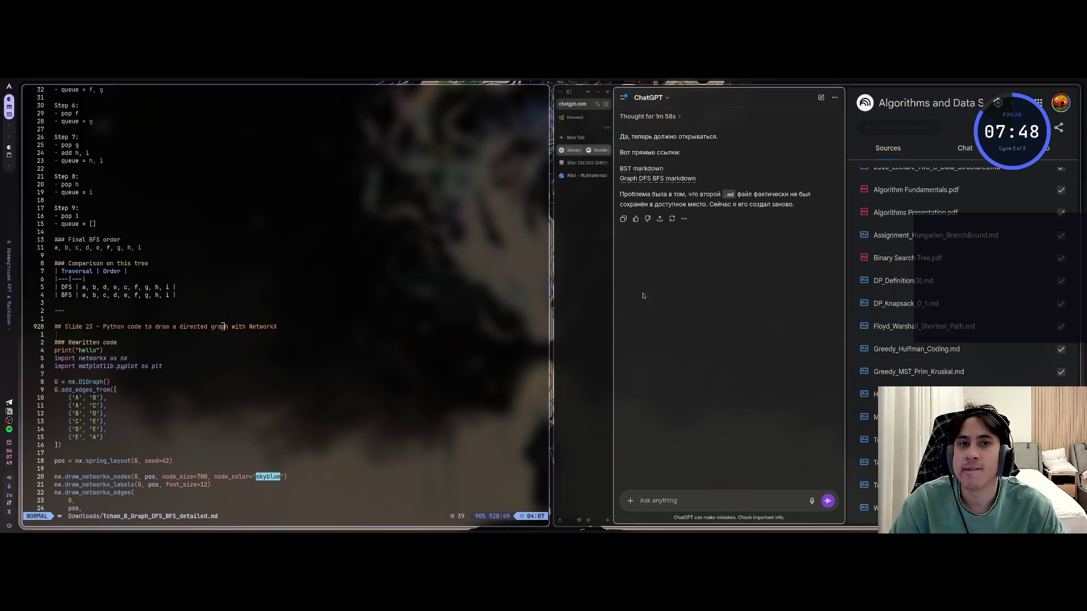
key("super+q")
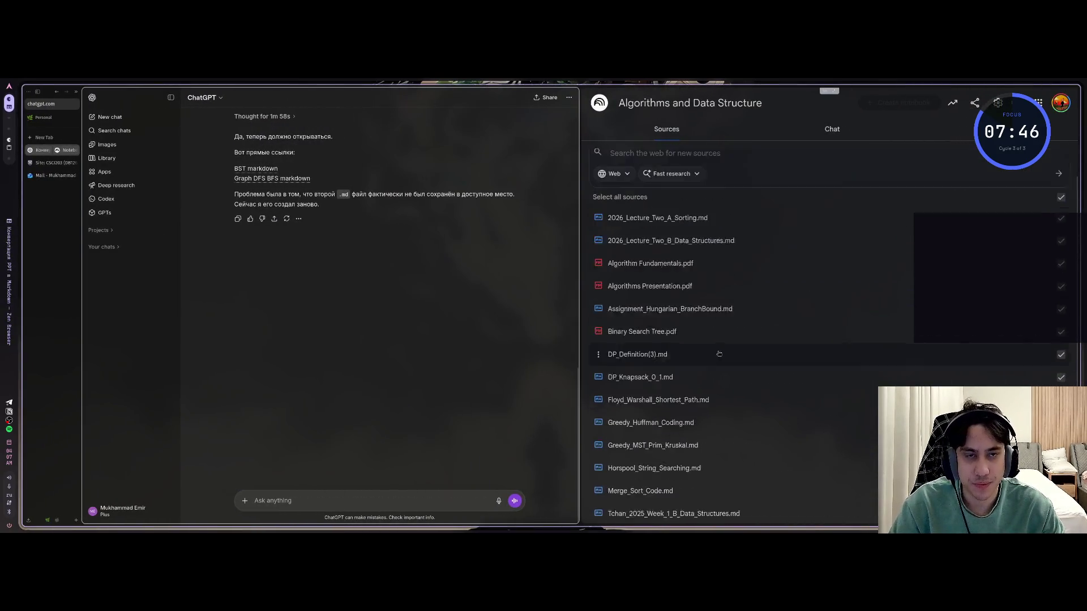
Step: Upload Tchan_B_Graph_DFS_BFS_detailed.md as a notebook source and check the recent downloads list
left_click(829, 158)
left_click(794, 370)
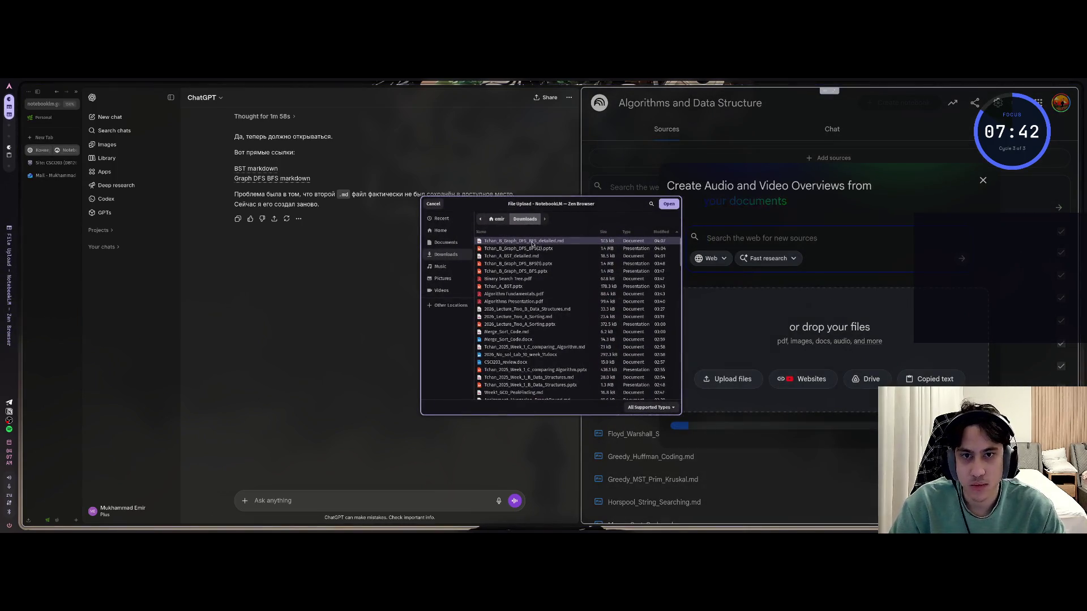
left_click(669, 205)
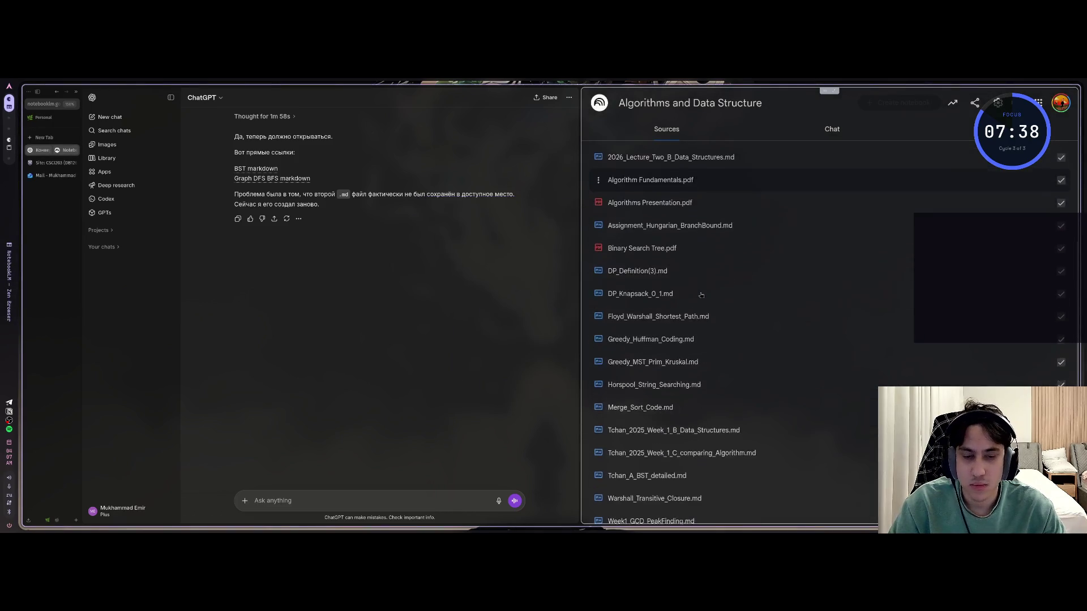
scroll(700, 295, "up", 3)
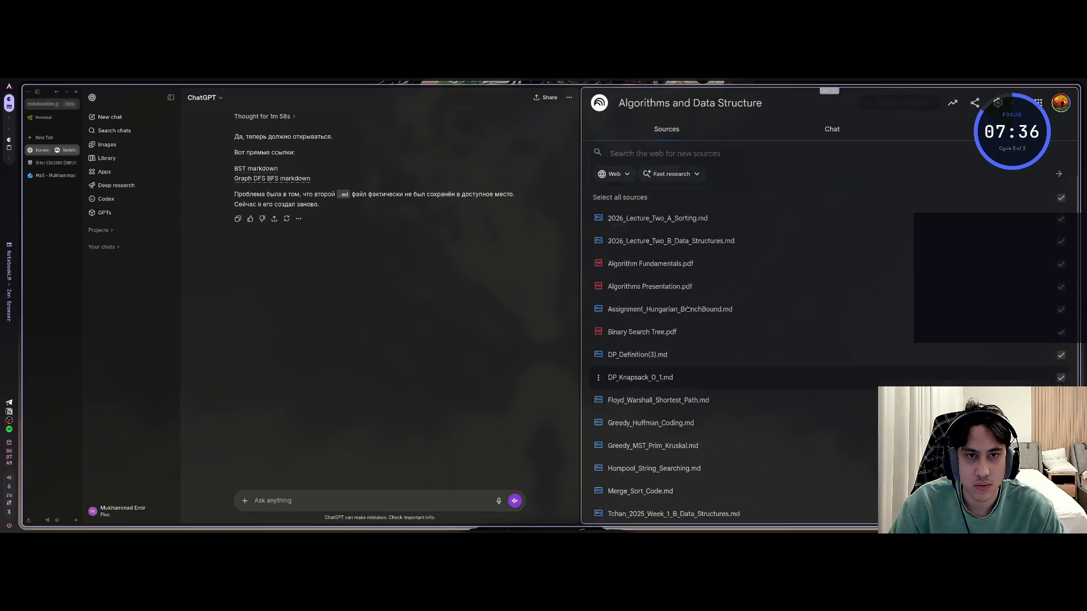
scroll(687, 308, "up", 1)
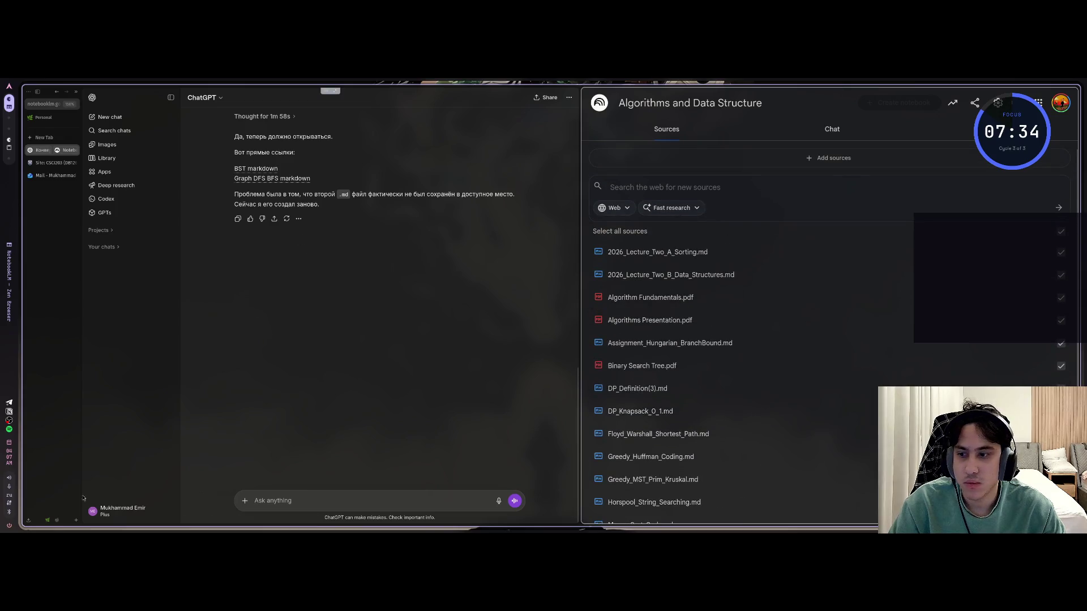
left_click(28, 520)
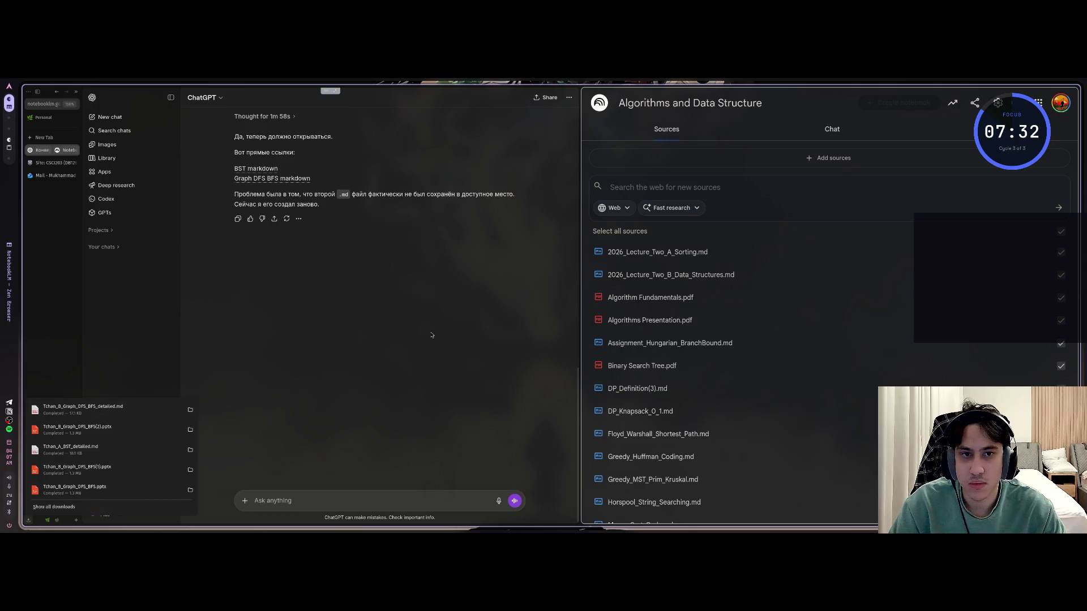
scroll(718, 364, "down", 3)
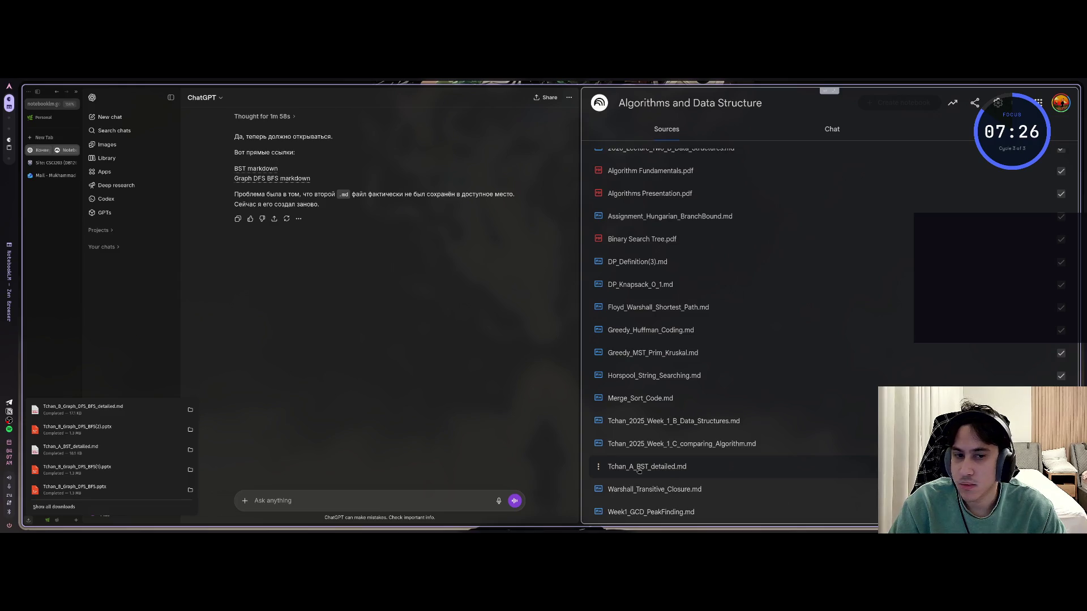
scroll(638, 469, "up", 3)
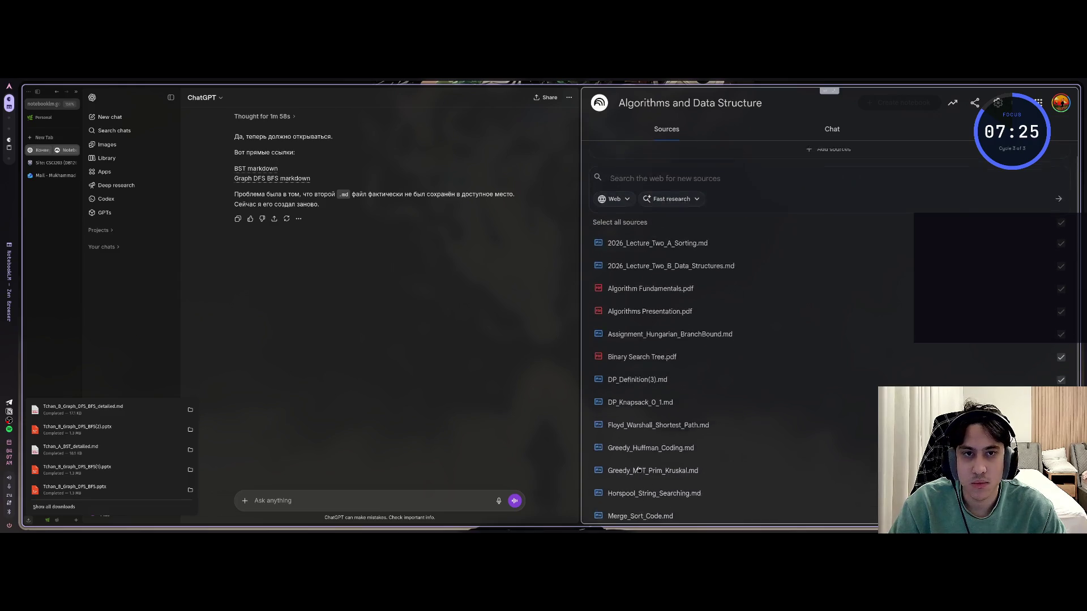
Step: Upload the Graph DFS BFS Markdown file again as a notebook source
left_click(762, 153)
left_click(730, 380)
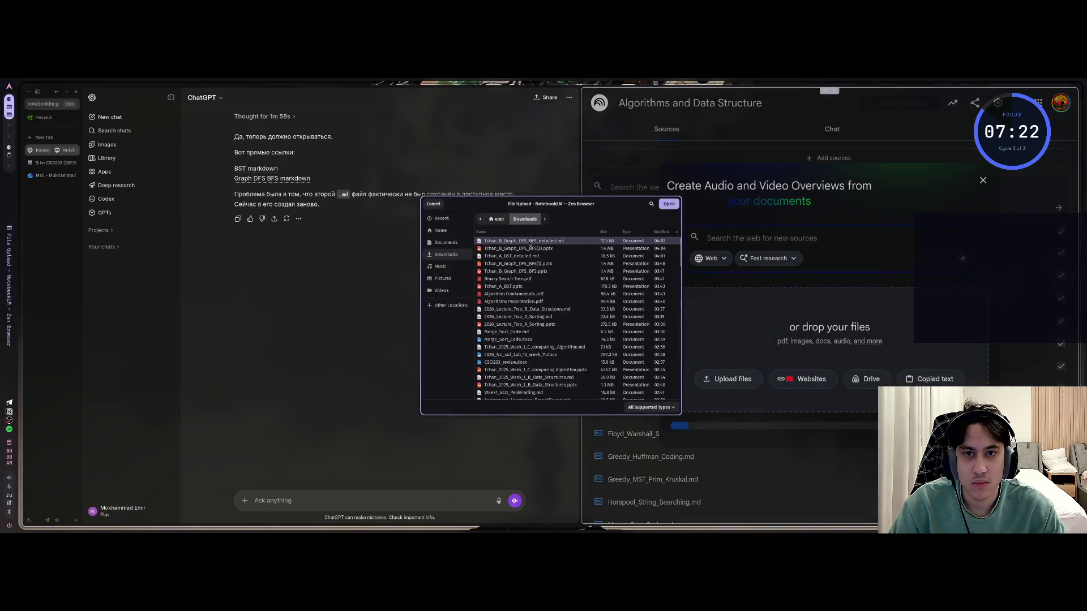
left_click(668, 207)
scroll(694, 359, "down", 6)
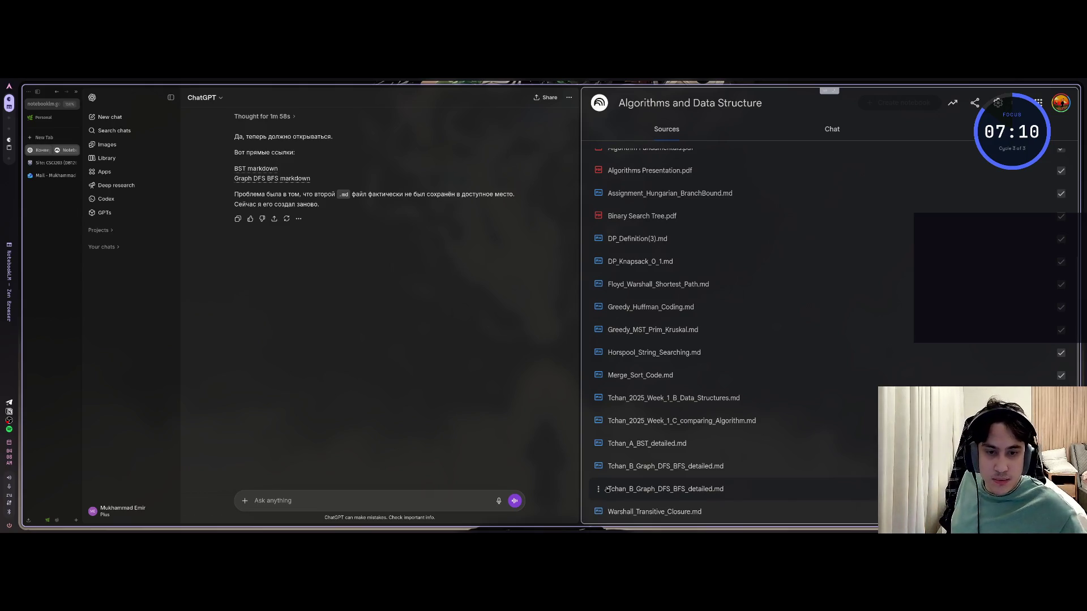
left_click(495, 450)
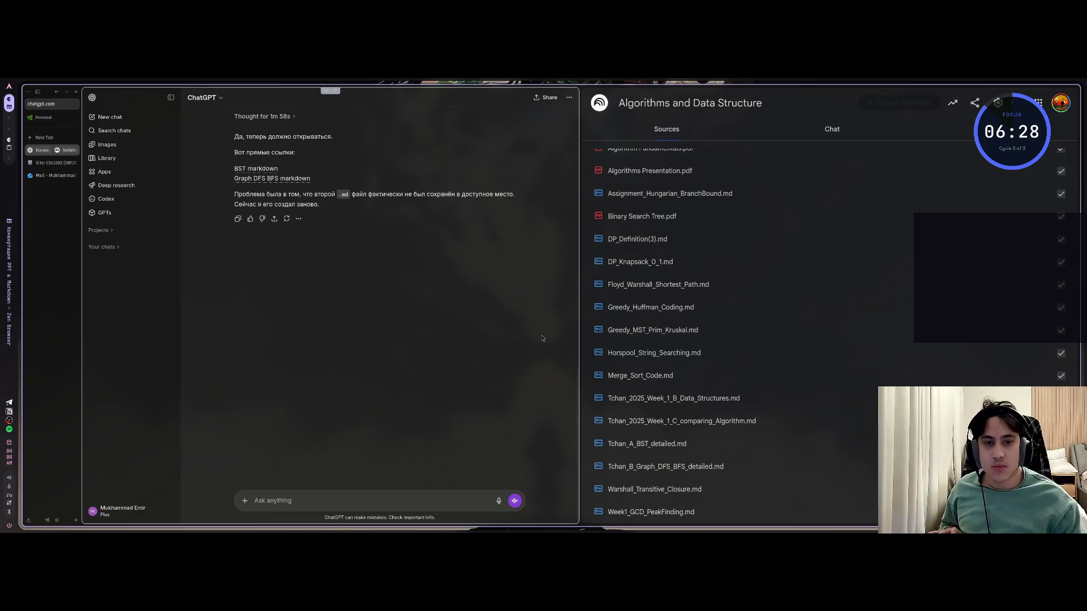
Step: Download the Week 5 Scheduling Gates Greedy algorithm lecture slides from the CSCI203 Moodle page
scroll(734, 425, "up", 3)
scroll(735, 426, "down", 3)
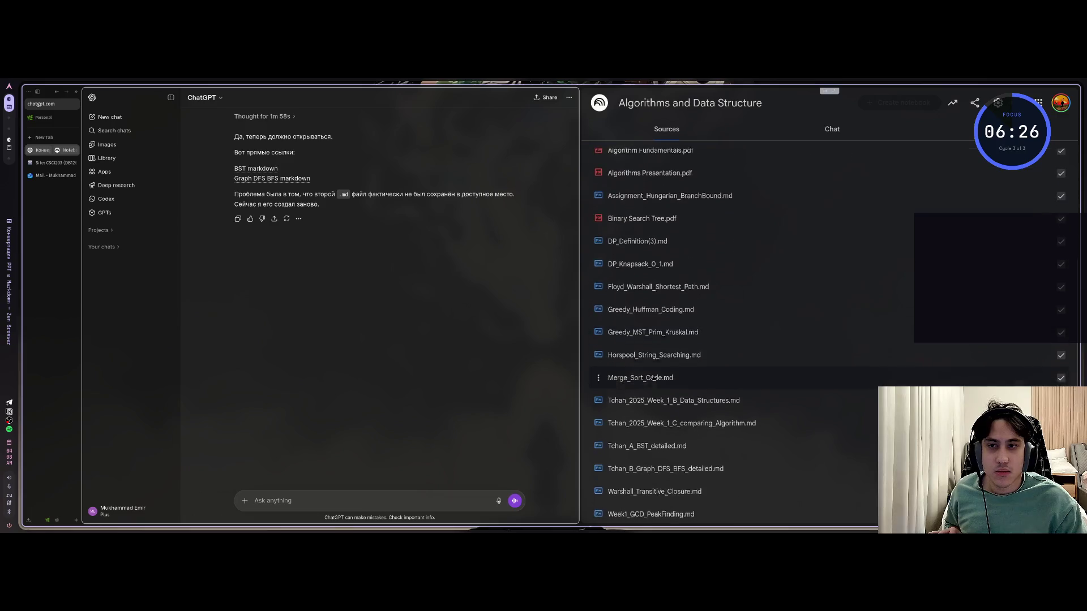
left_click(39, 164)
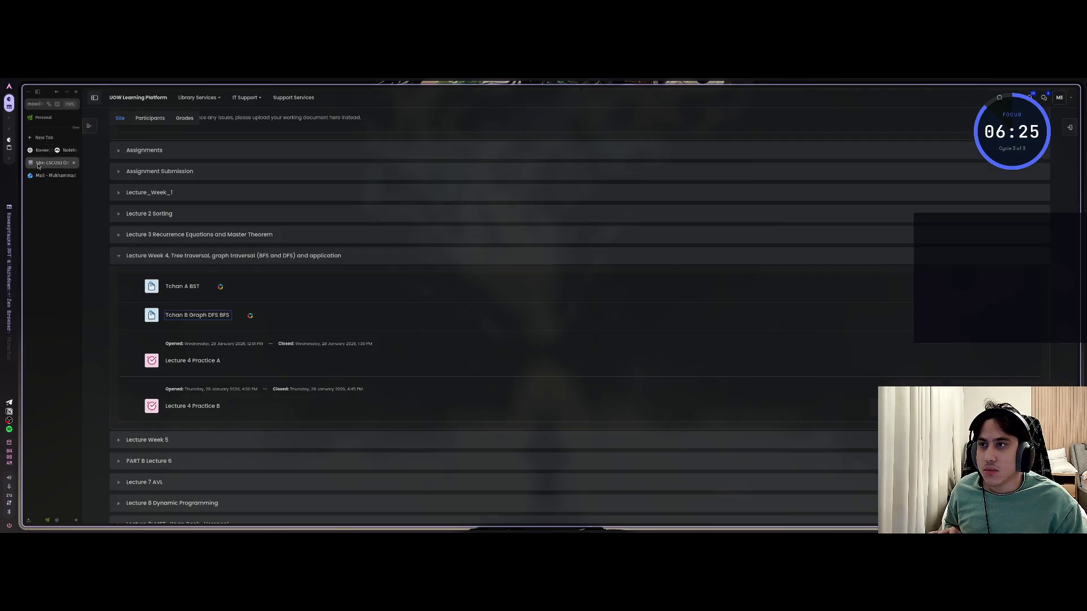
left_click(158, 256)
left_click(156, 276)
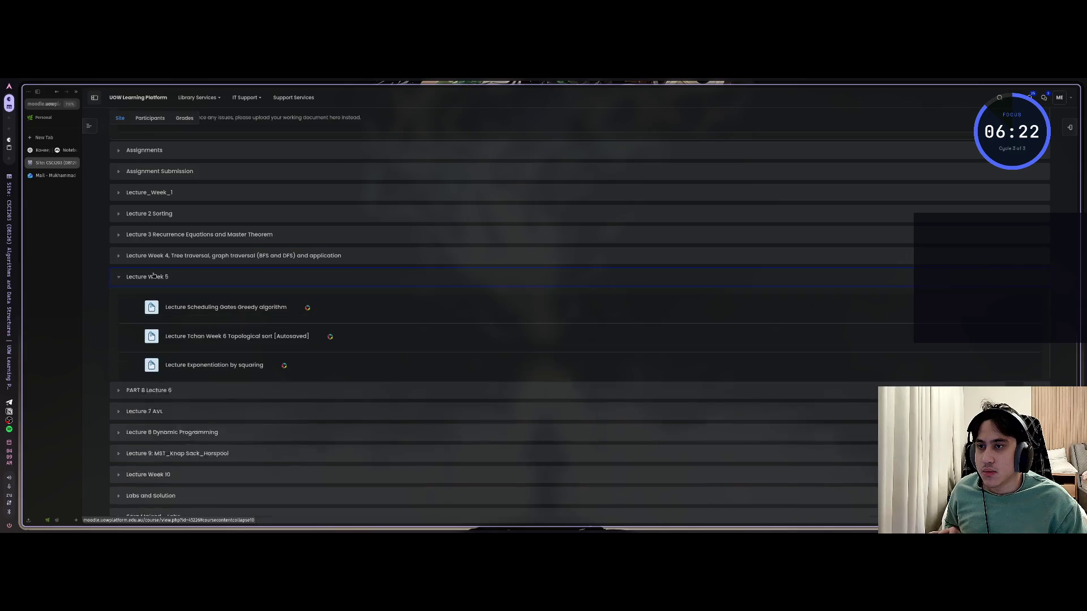
scroll(247, 345, "down", 1)
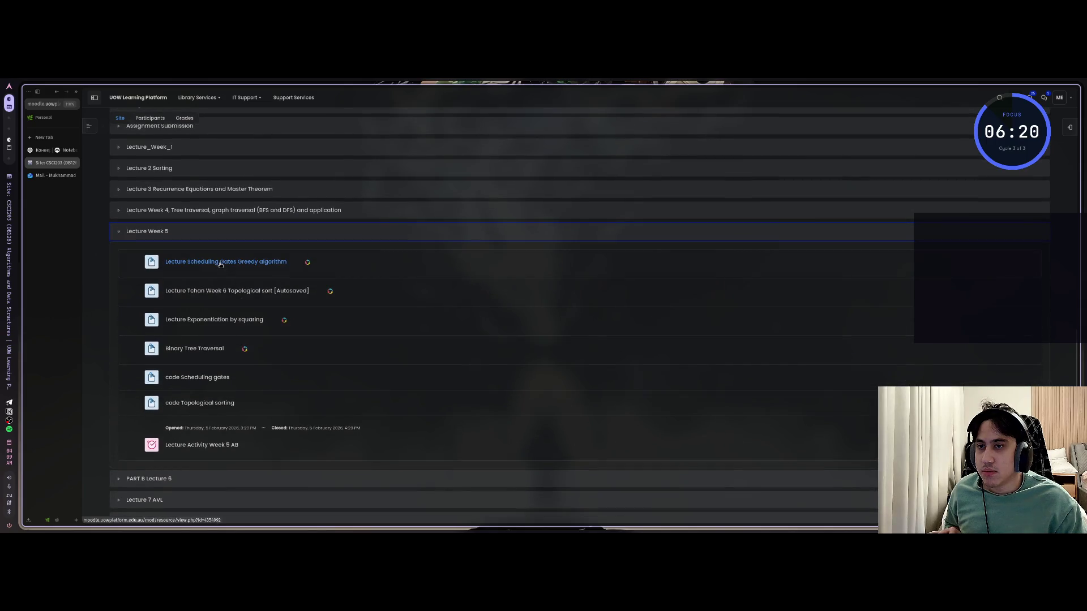
left_click(219, 266)
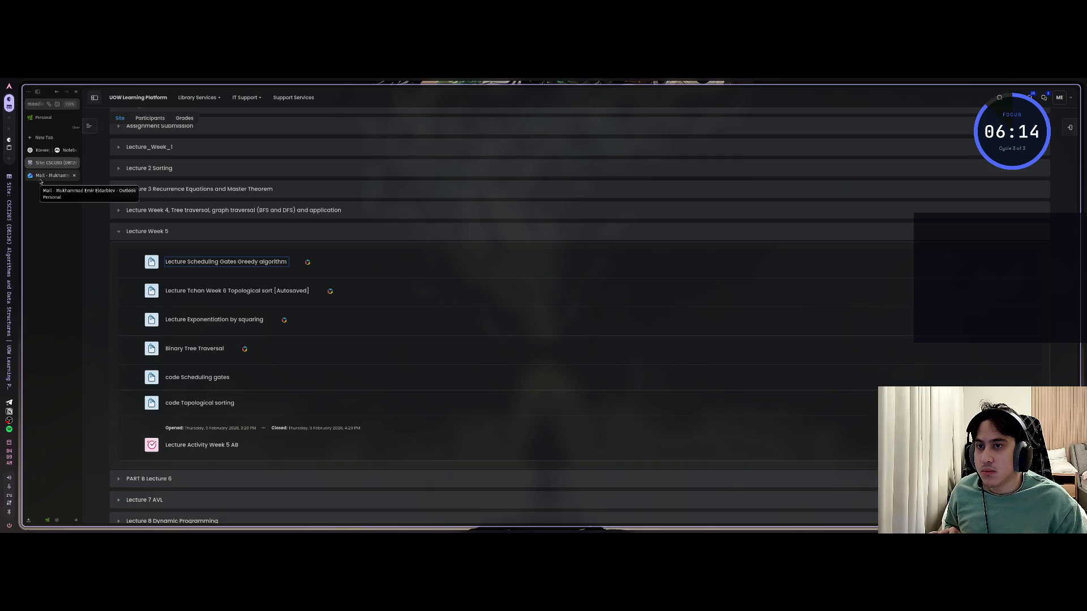
left_click(28, 520)
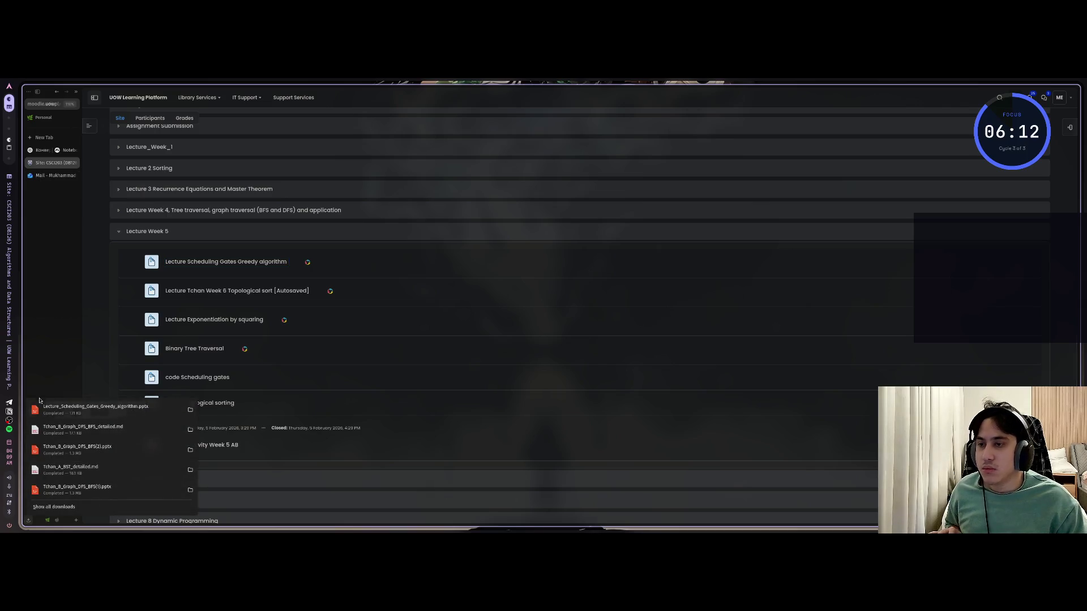
Step: Back in ChatGPT, open the file-upload dialog for attaching a file
left_click(42, 150)
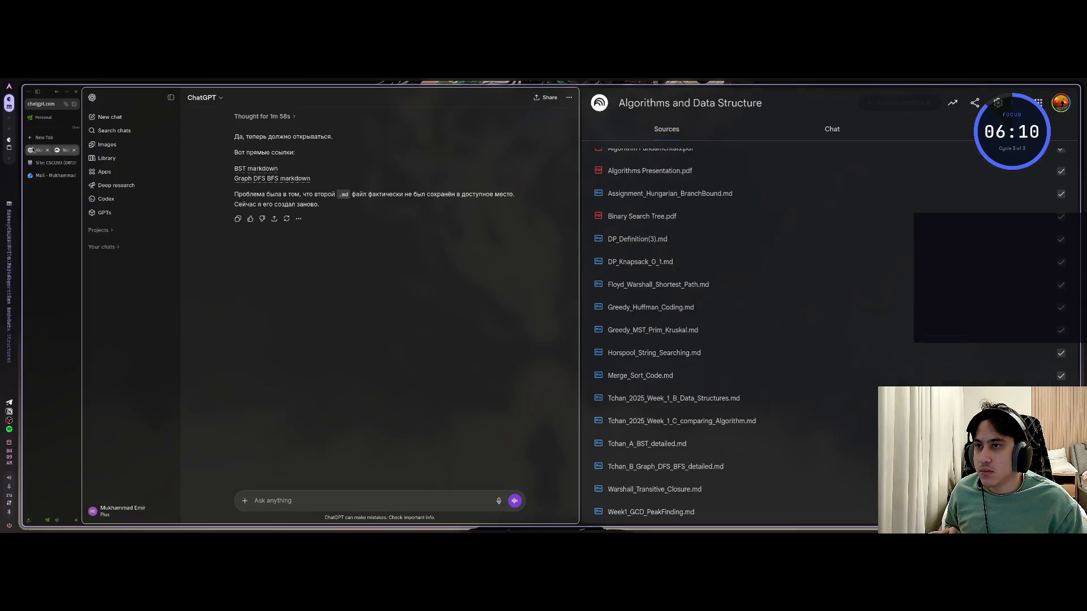
left_click(245, 500)
left_click(272, 398)
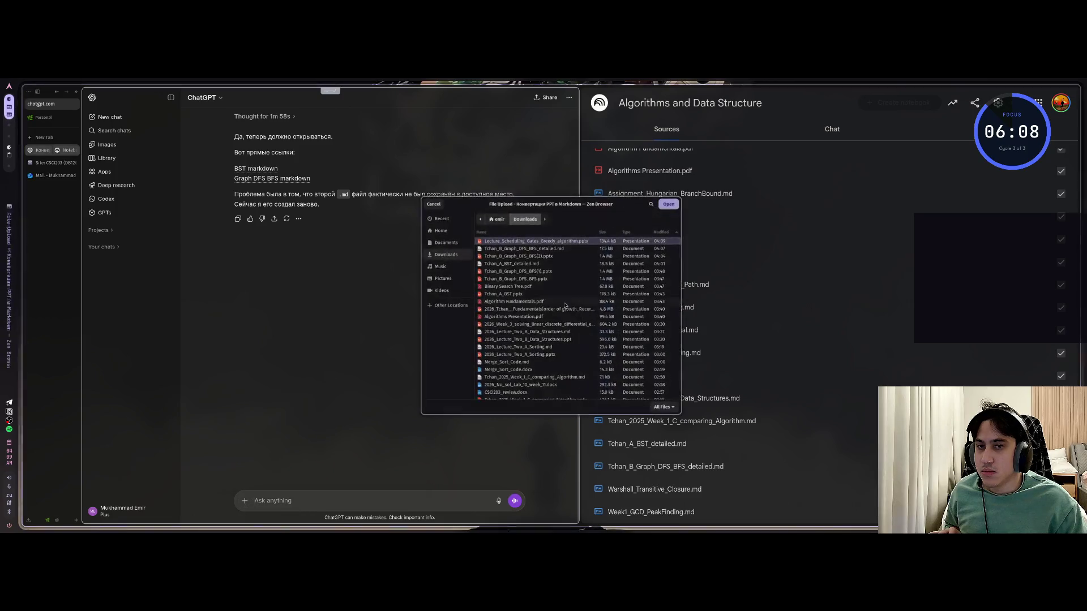
Step: Attach Lecture_Scheduling_Gates_Greedy_algorithm.pptx and send it to ChatGPT
double_click(558, 241)
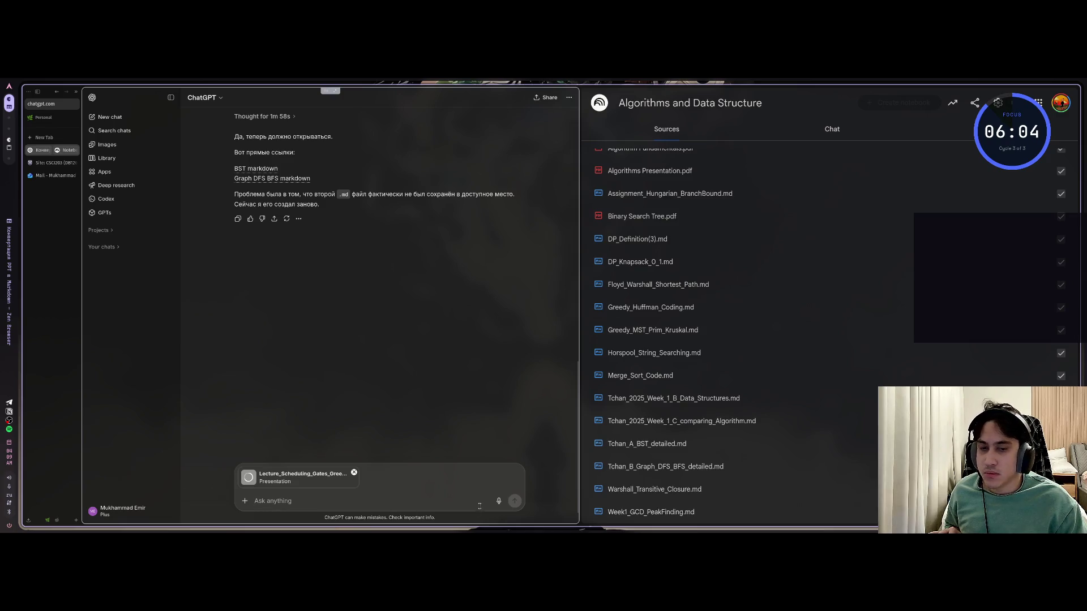
left_click(515, 501)
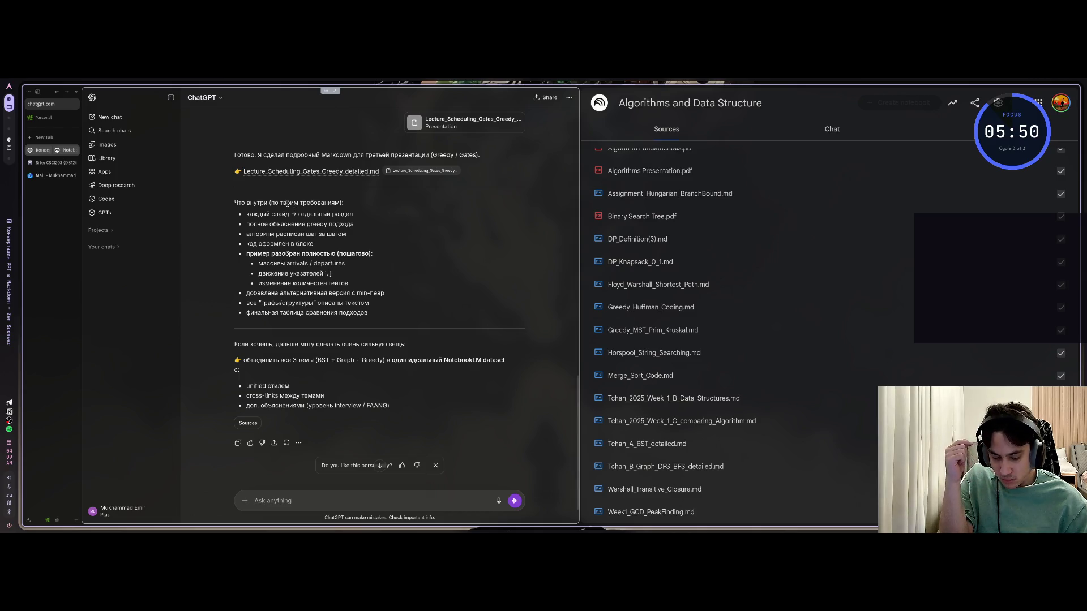
Step: Try downloading Lecture_Scheduling_Gates_Greedy_detailed.md twice, then screenshot the 'no longer available' error
left_click(300, 171)
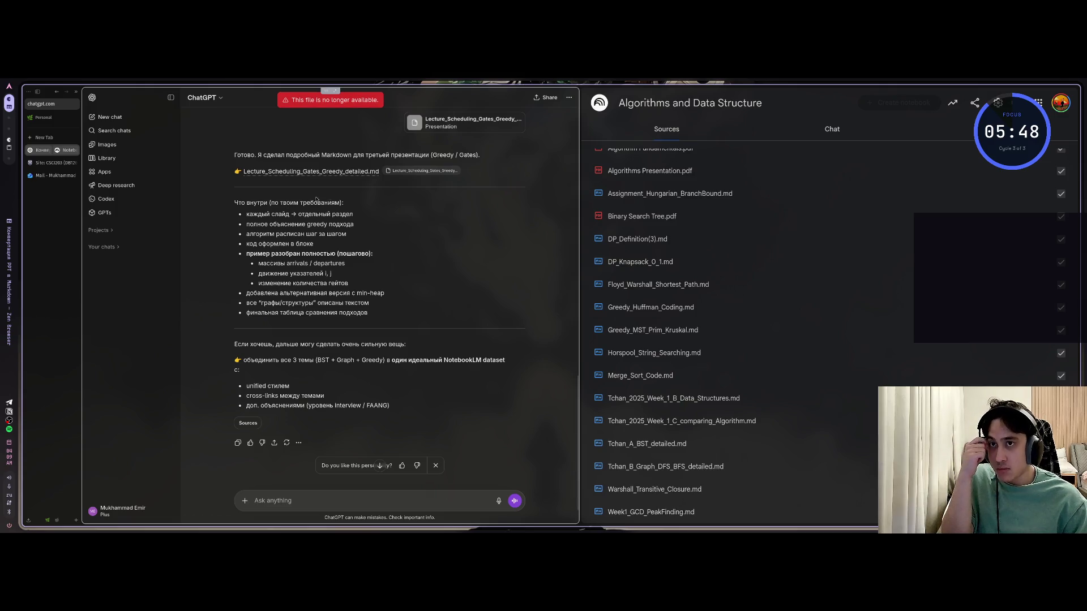
scroll(371, 214, "down", 1)
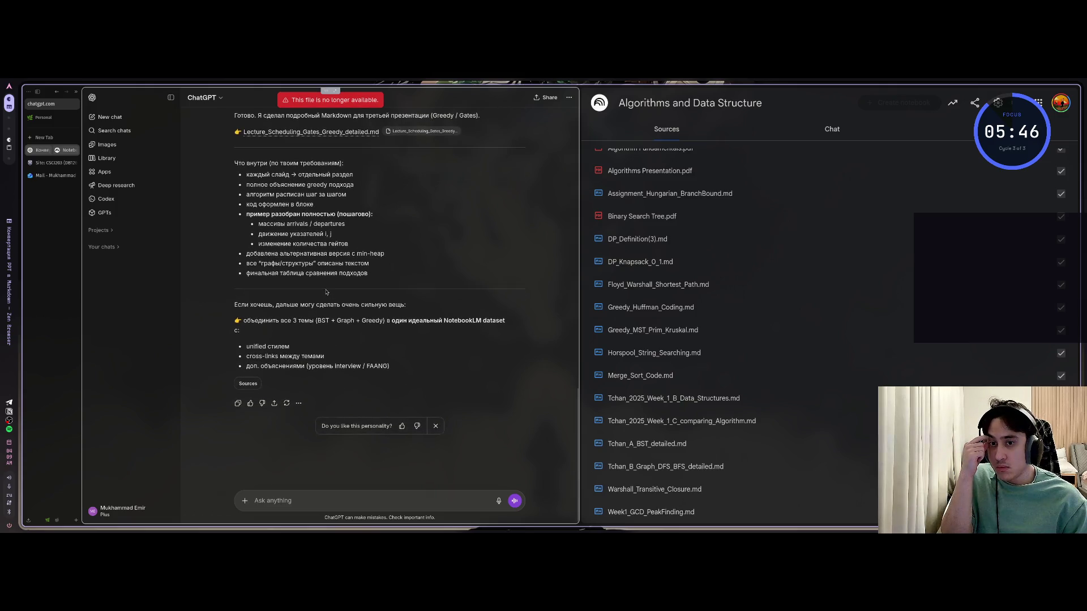
scroll(336, 245, "up", 2)
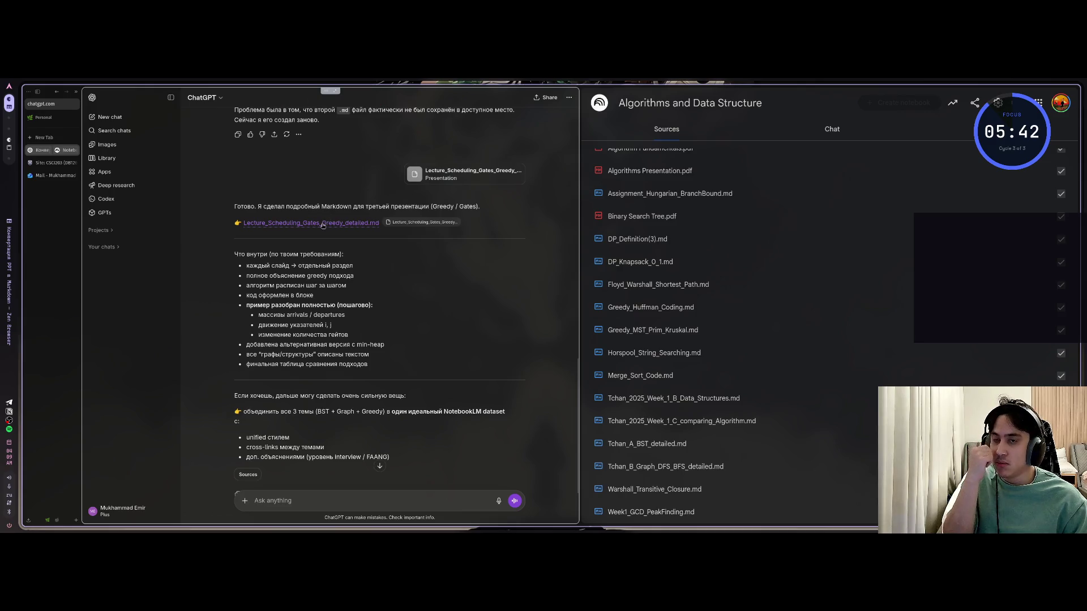
left_click(322, 226)
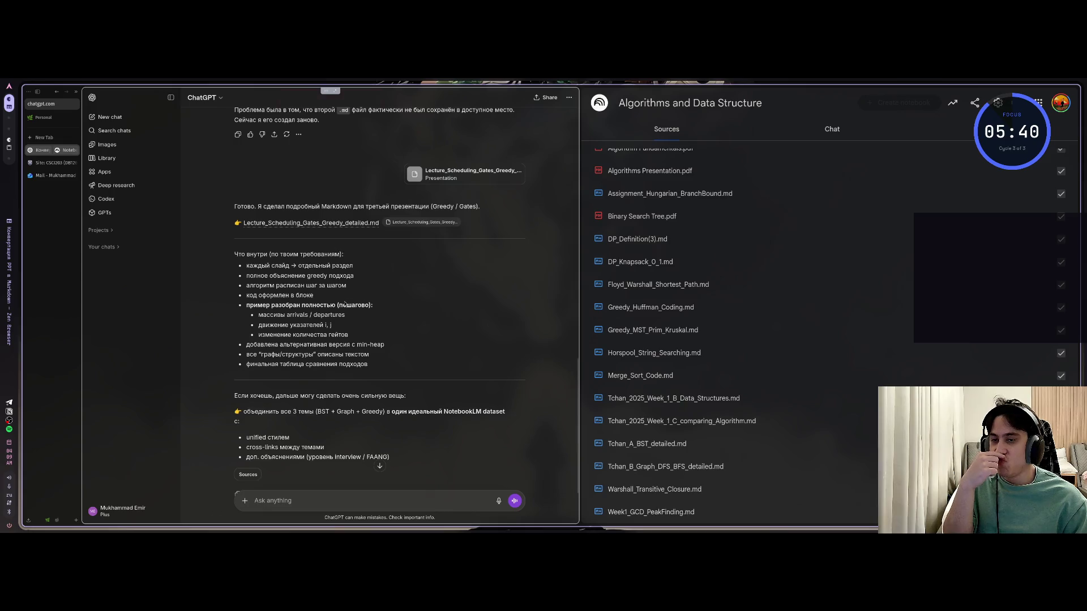
right_click(341, 299)
left_click(320, 274)
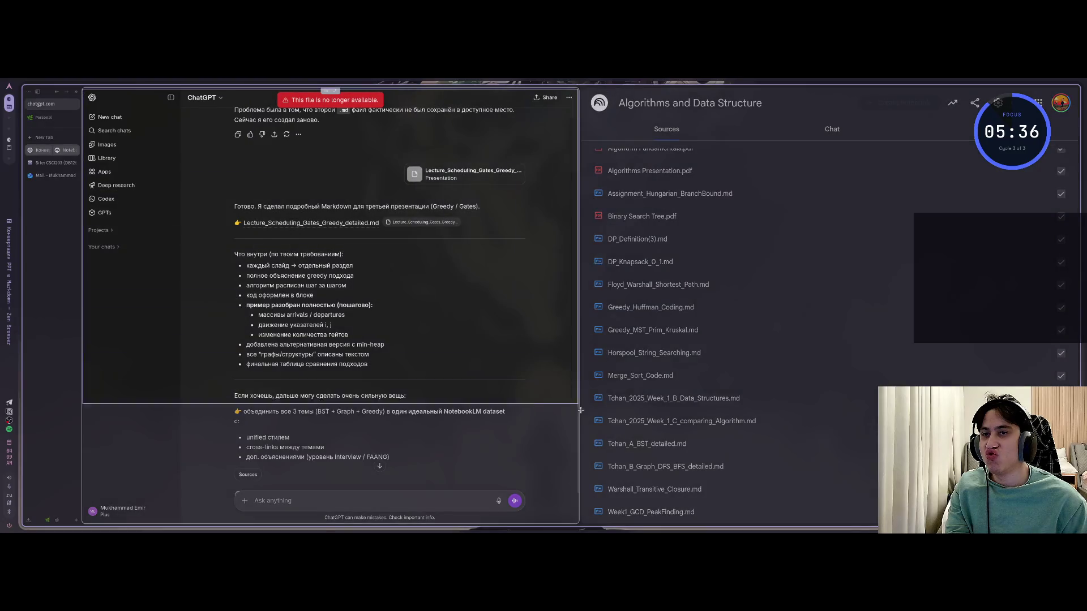
key("Print")
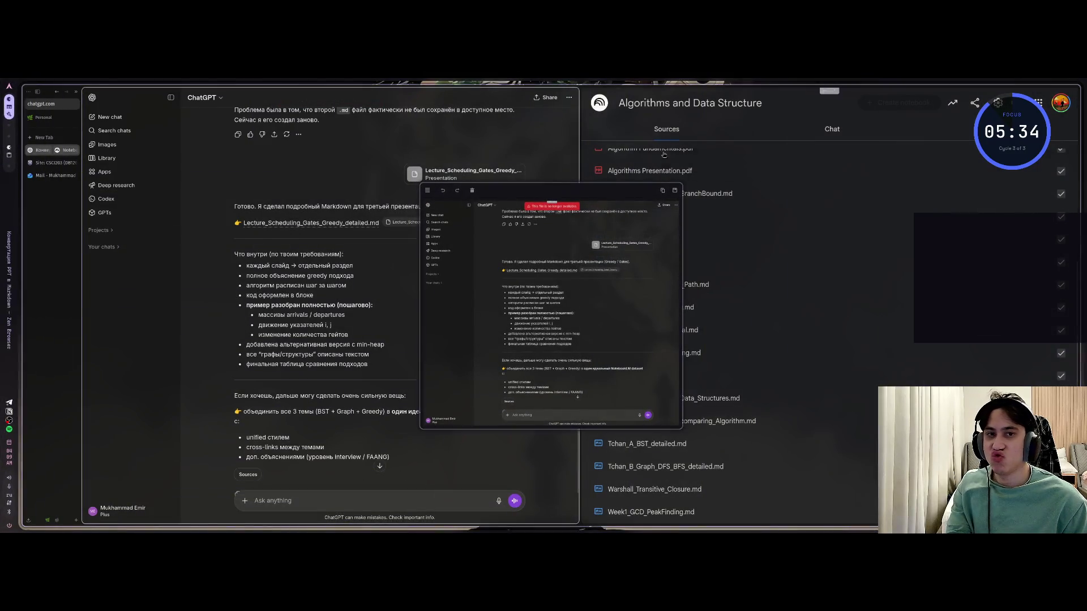
Step: Paste the download-error screenshot into ChatGPT's message box and send it for analysis
left_click(662, 190)
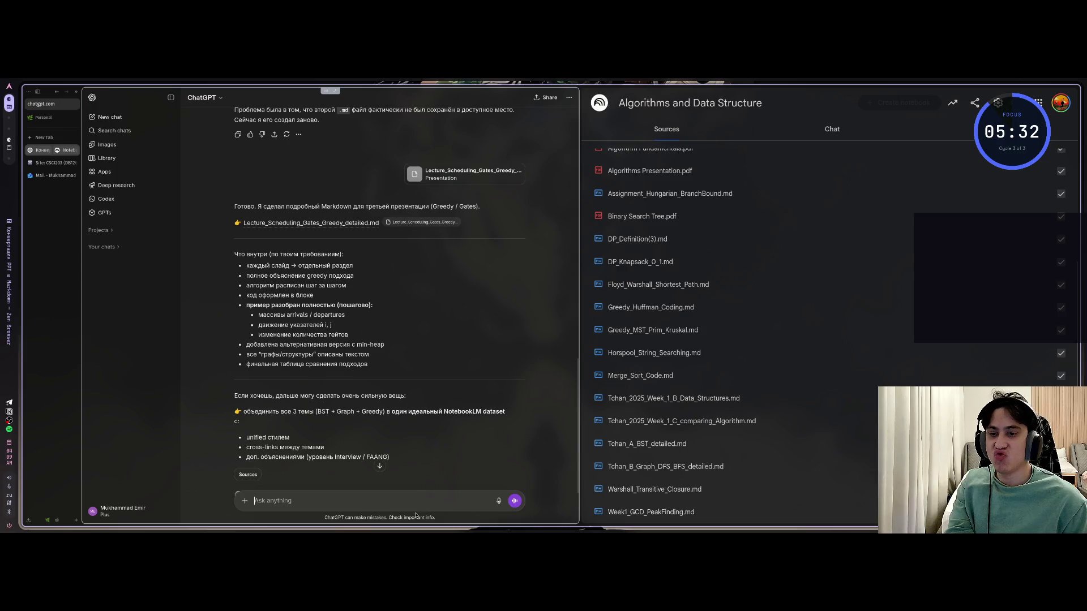
key("ctrl+v")
key("Return")
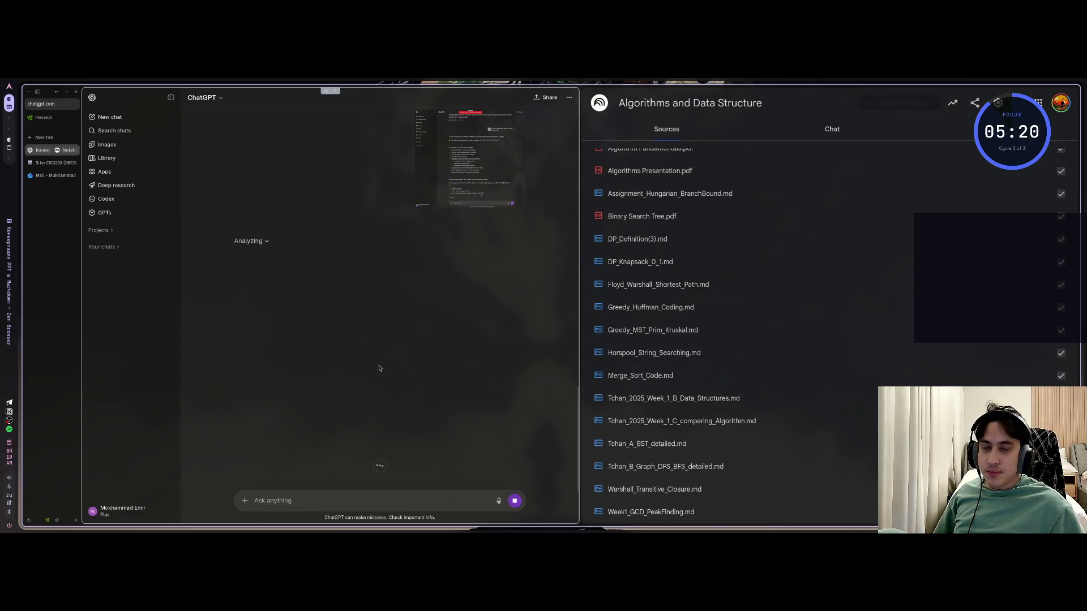
scroll(379, 369, "up", 5)
scroll(376, 368, "down", 8)
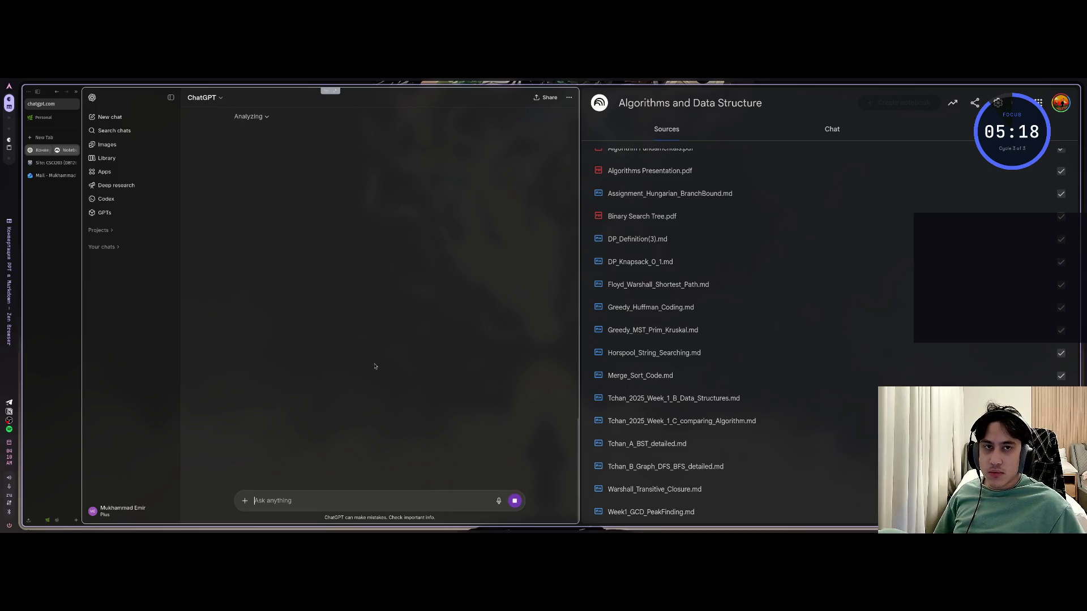
scroll(374, 368, "up", 2)
scroll(374, 369, "up", 3)
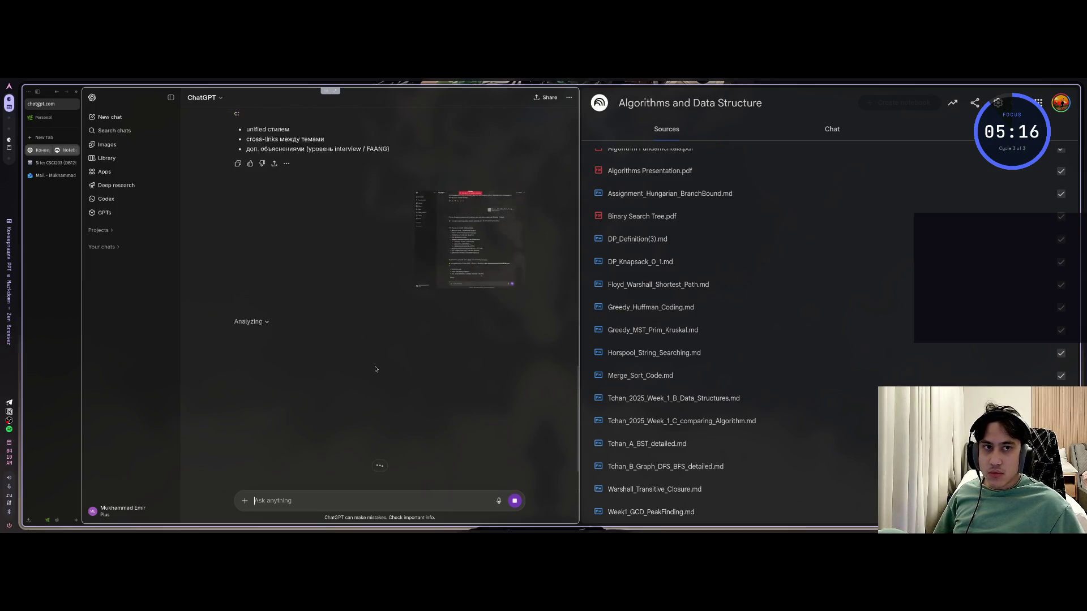
left_click(757, 103)
Step: Correct the notebook title's ending so it reads 'Algorithms and Data Structures'
key("ctrl+a")
key("BackSpace")
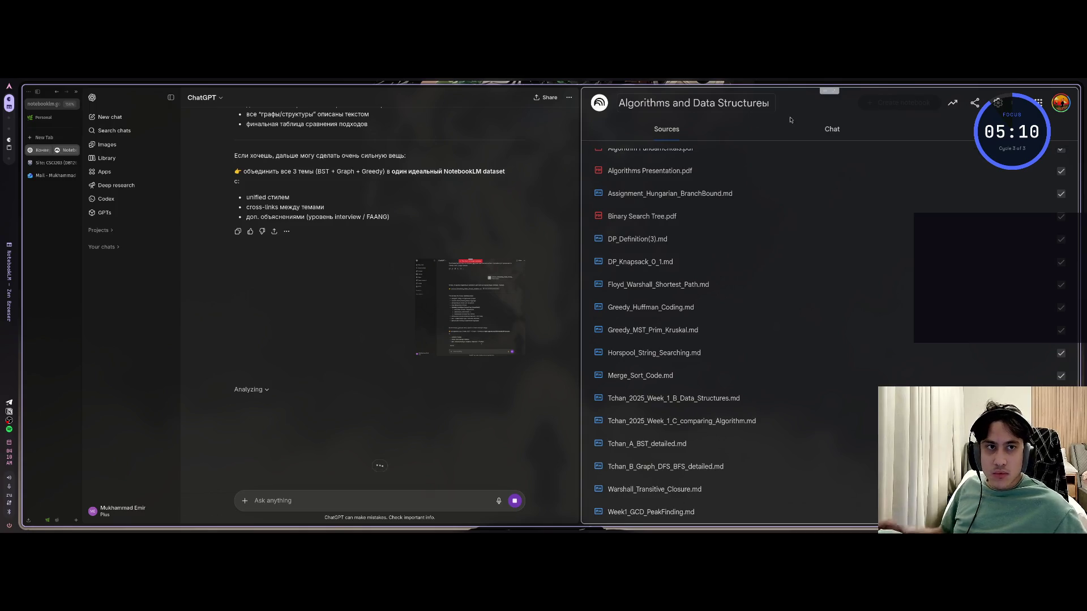
key("BackSpace")
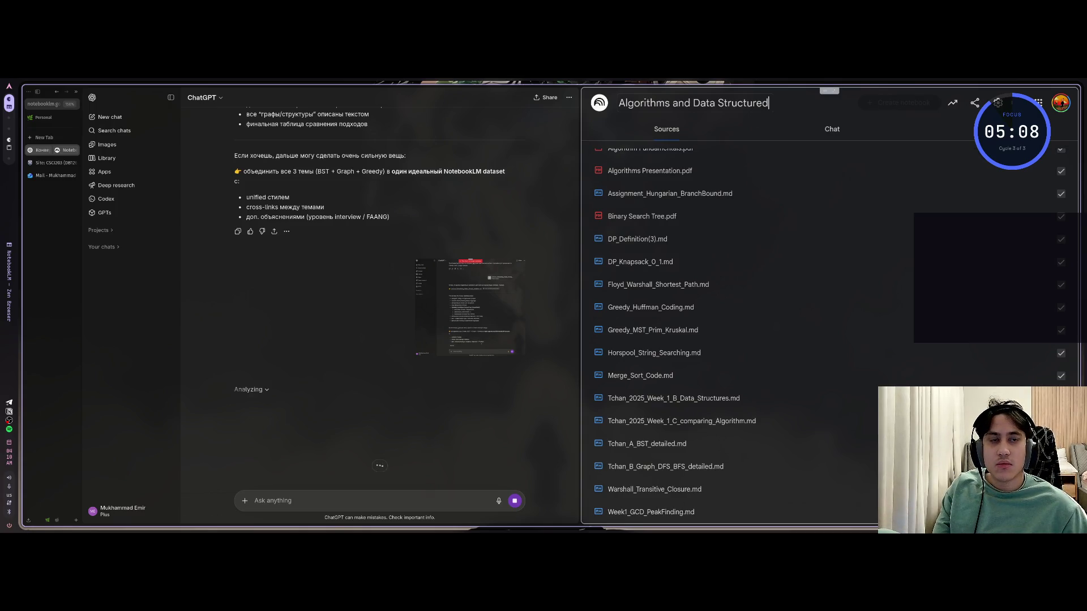
key("BackSpace")
type("s")
key("Return")
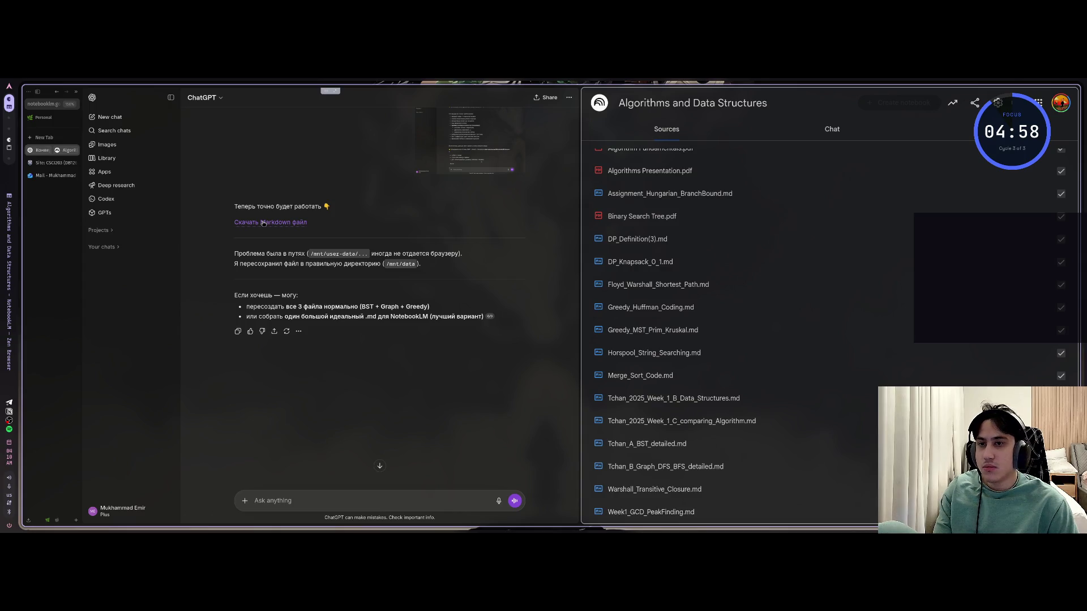
Step: Download the re-saved Lecture_Scheduling_Gates_Greedy_detailed.md and verify it in the downloads list
left_click(263, 223)
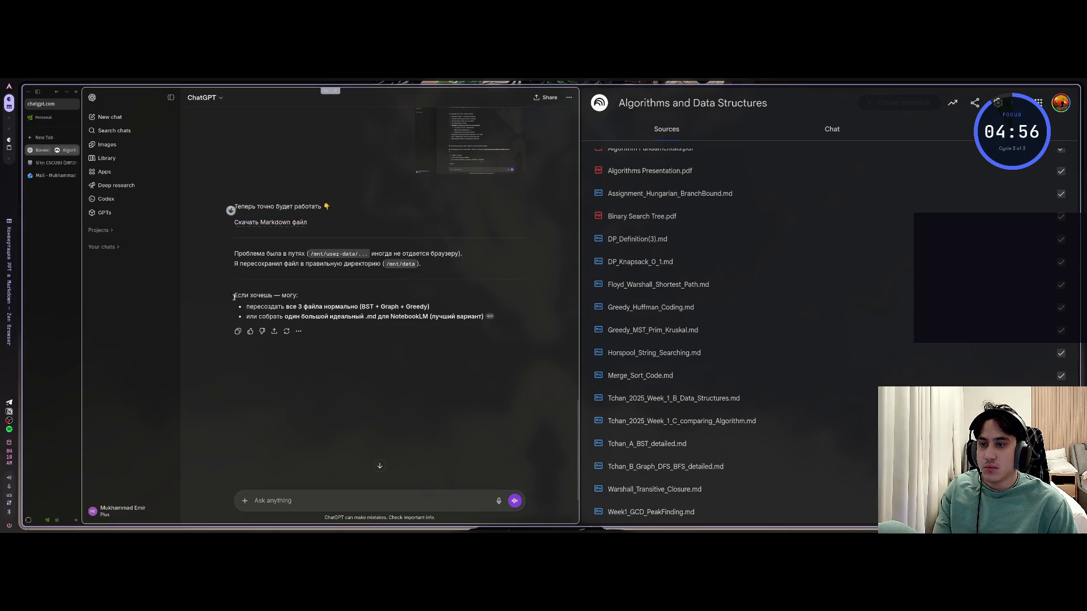
left_click(11, 513)
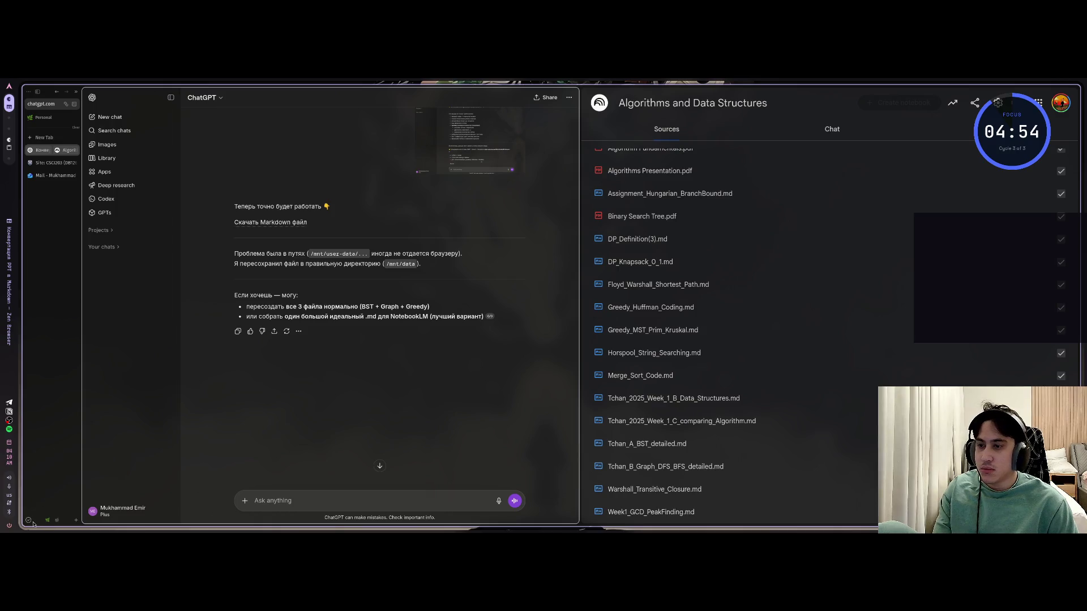
left_click(29, 521)
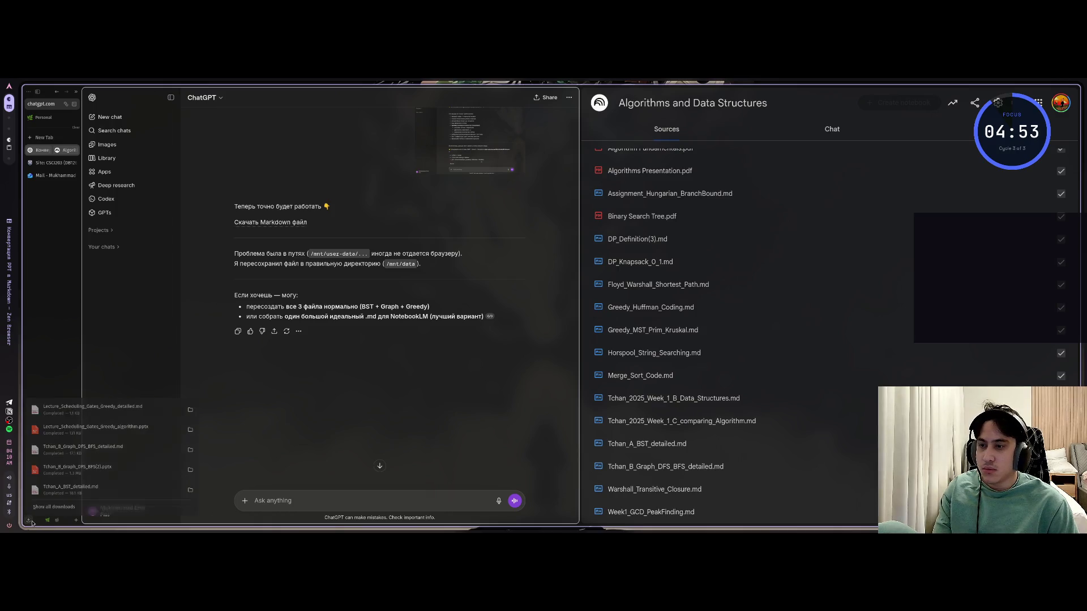
left_click(341, 399)
Step: Upload Lecture_Scheduling_Gates_Greedy_detailed.md from Downloads as a notebook source
scroll(766, 168, "up", 5)
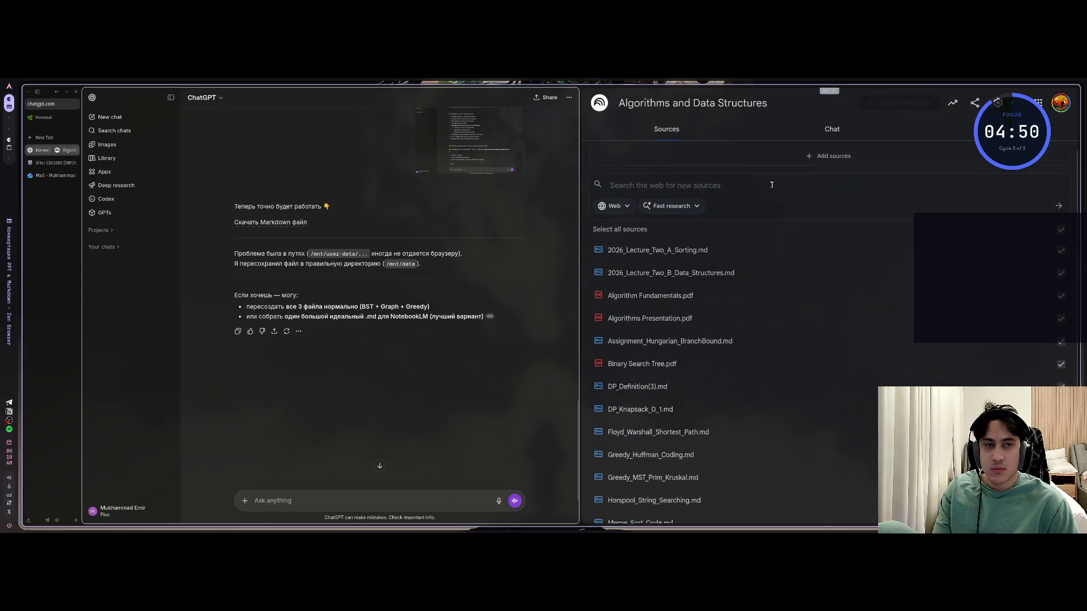
left_click(766, 167)
left_click(730, 379)
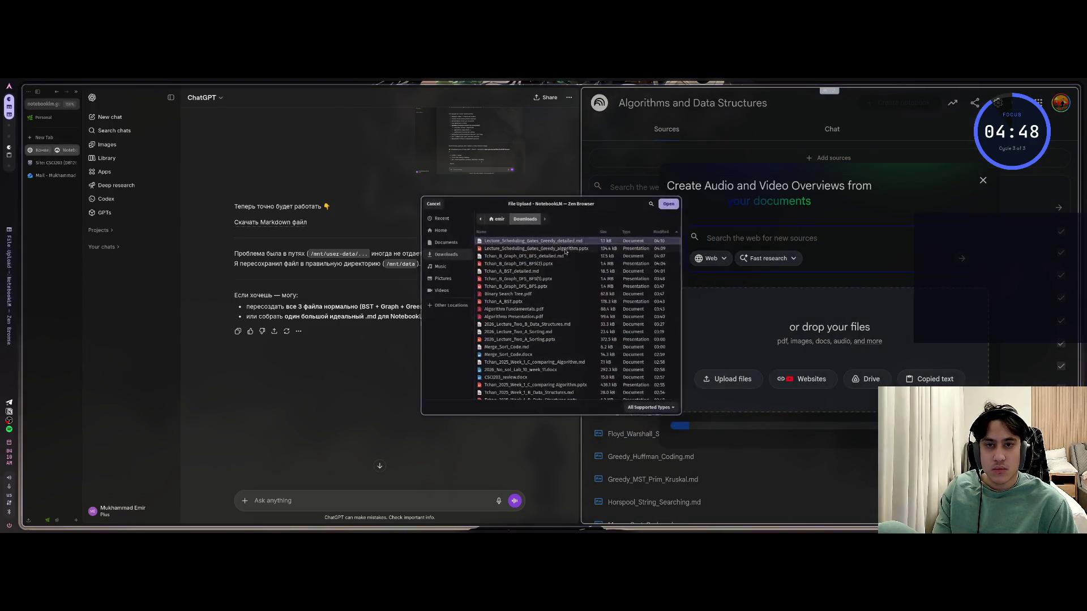
left_click(669, 204)
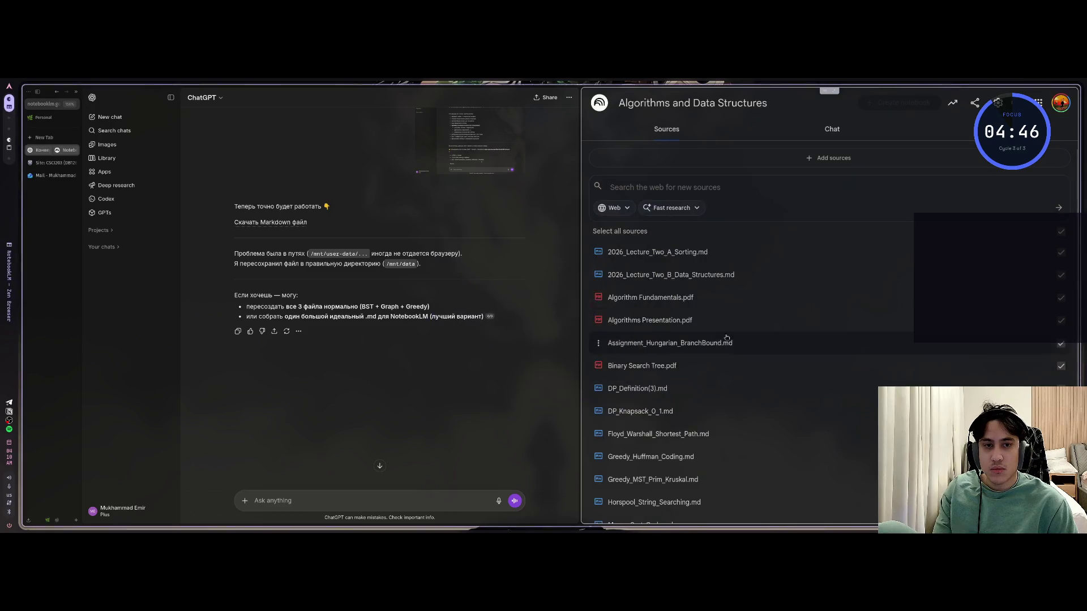
Step: Upload the Greedy/Gates Markdown file once more, then reload the notebook page showing 19 sources
scroll(725, 358, "up", 3)
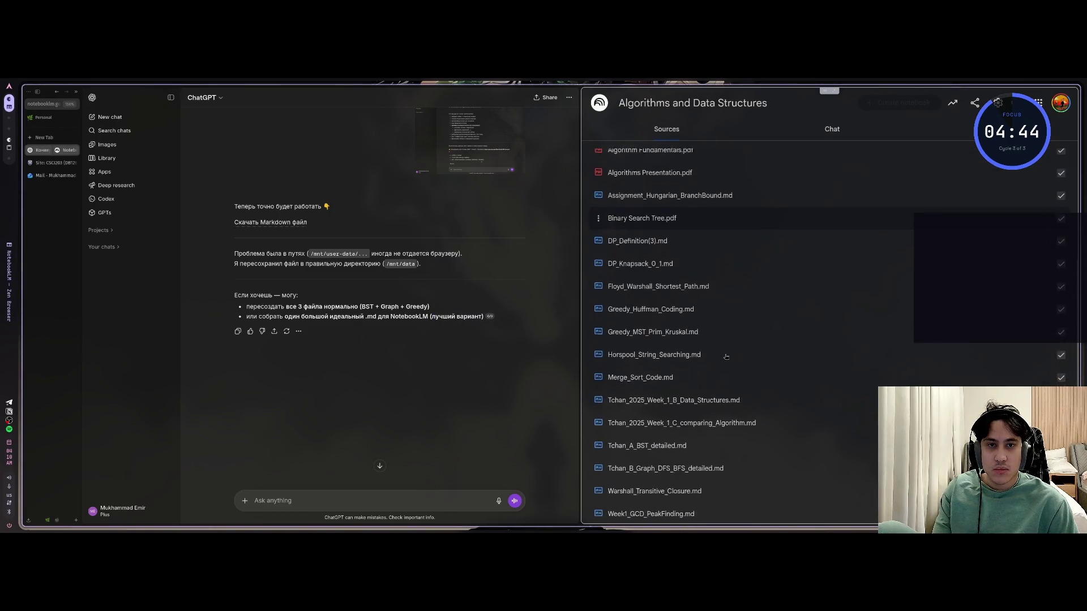
left_click(719, 169)
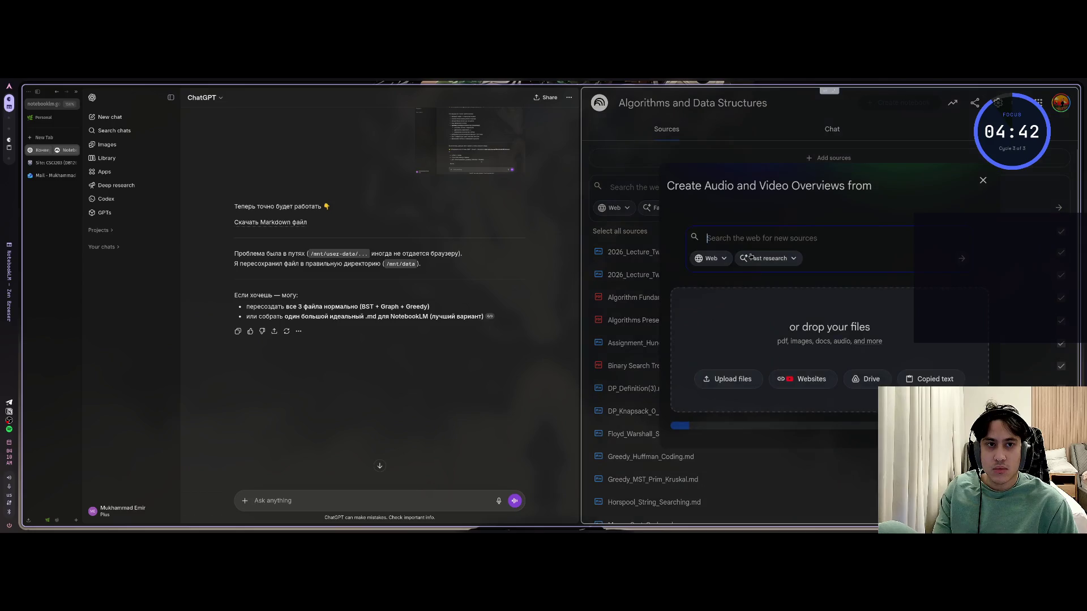
left_click(720, 380)
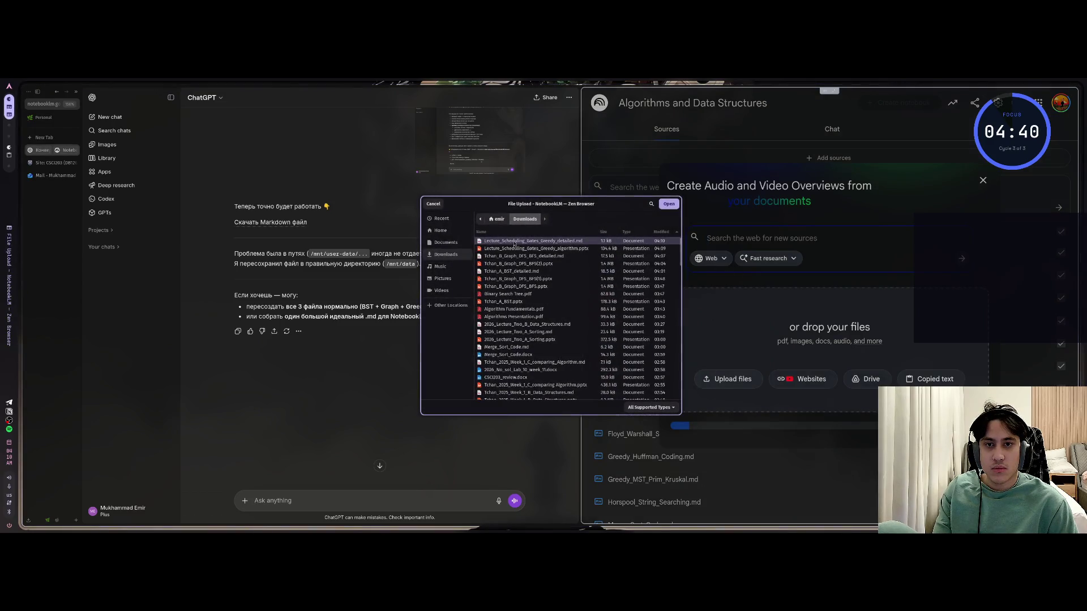
left_click(669, 205)
scroll(727, 363, "down", 5)
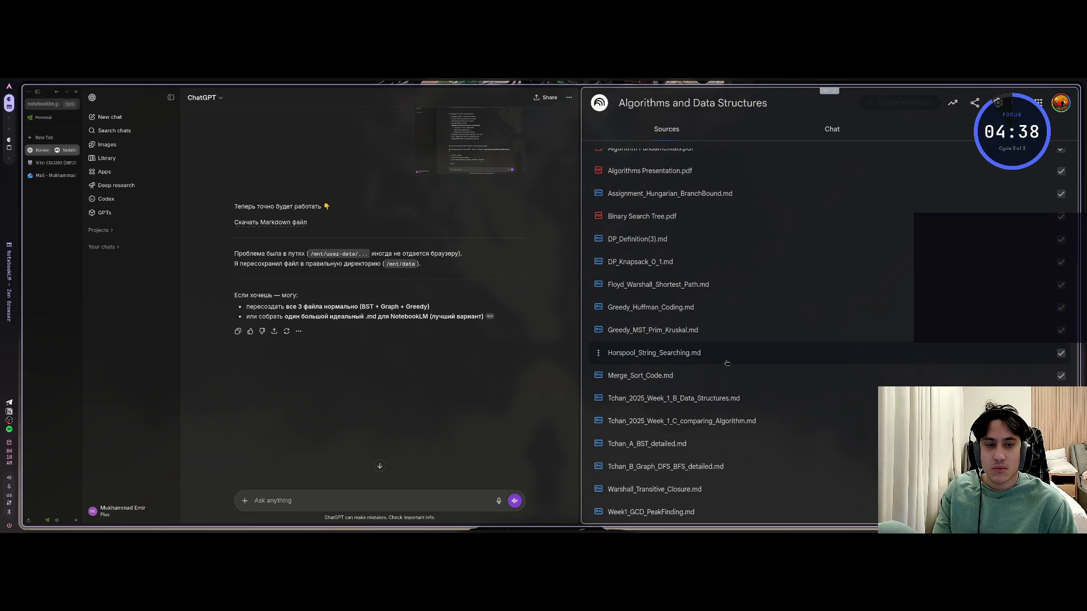
scroll(726, 366, "up", 5)
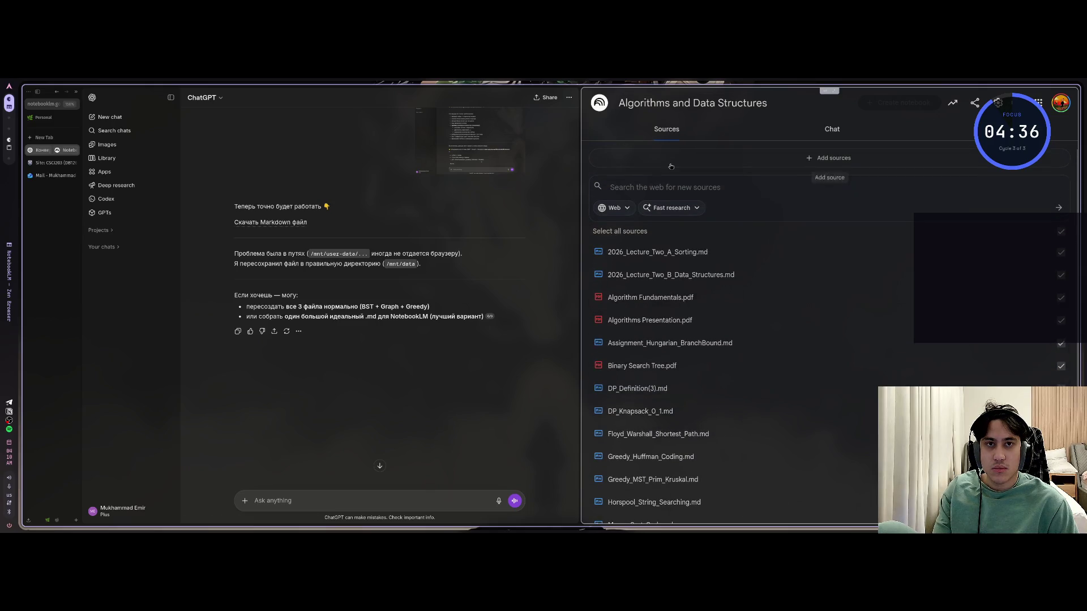
right_click(673, 166)
left_click(716, 172)
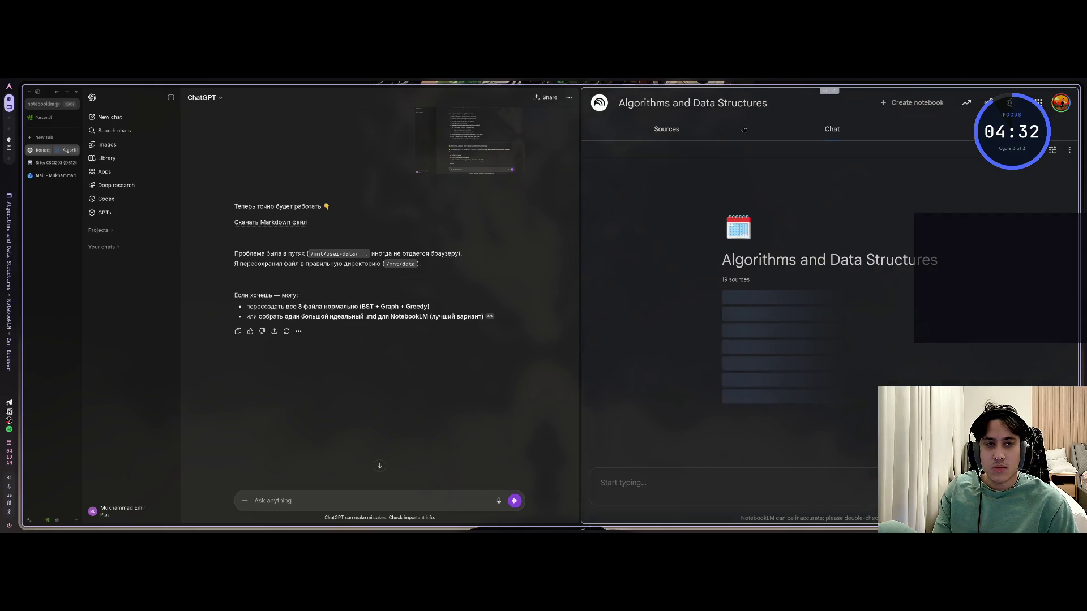
left_click(722, 127)
scroll(709, 340, "down", 3)
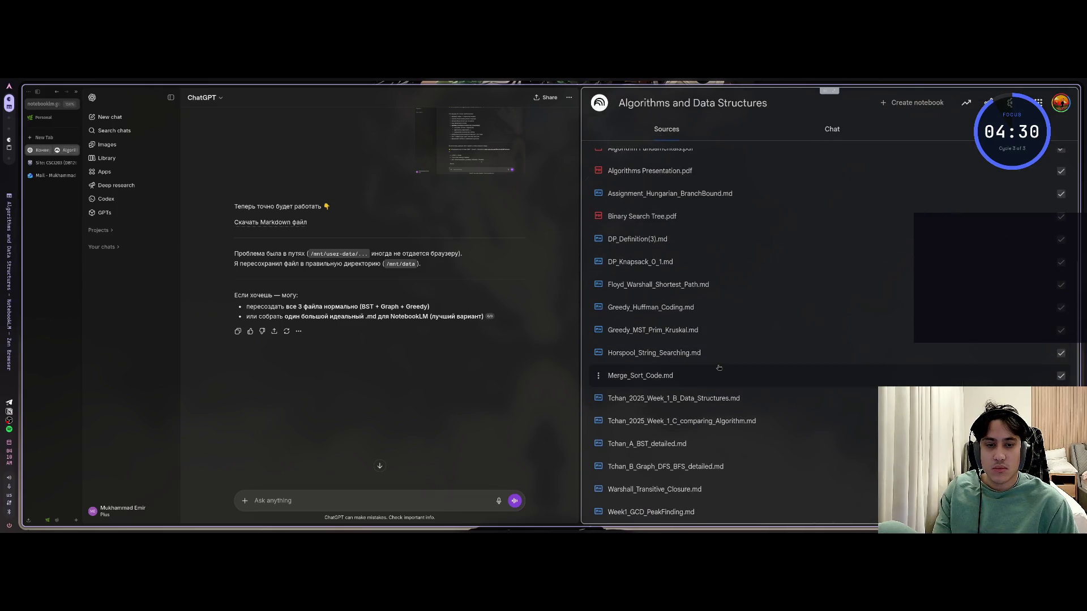
scroll(653, 436, "up", 3)
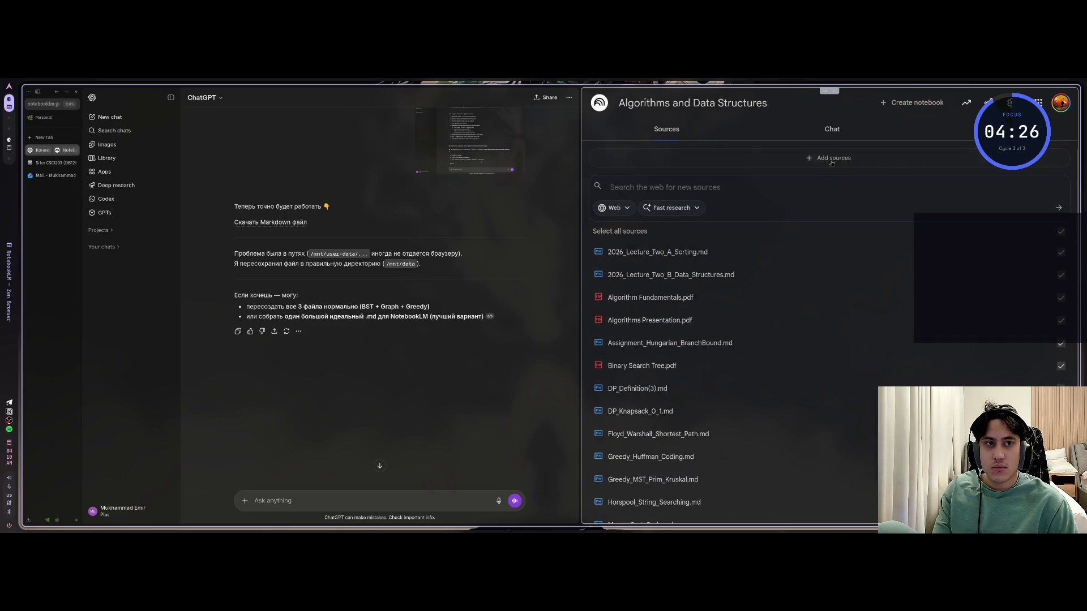
scroll(747, 272, "down", 3)
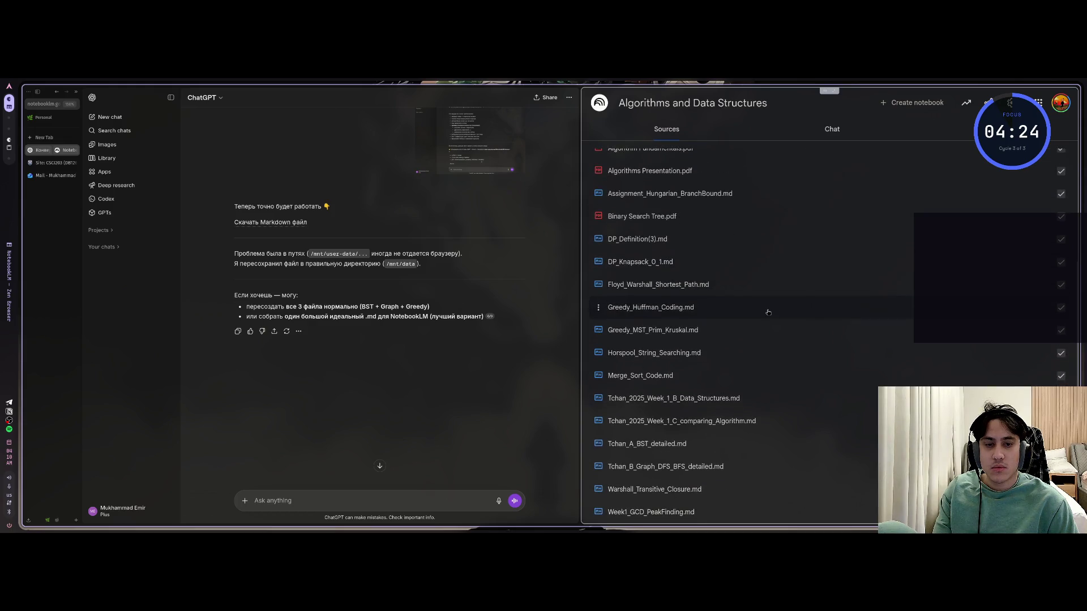
scroll(747, 339, "up", 3)
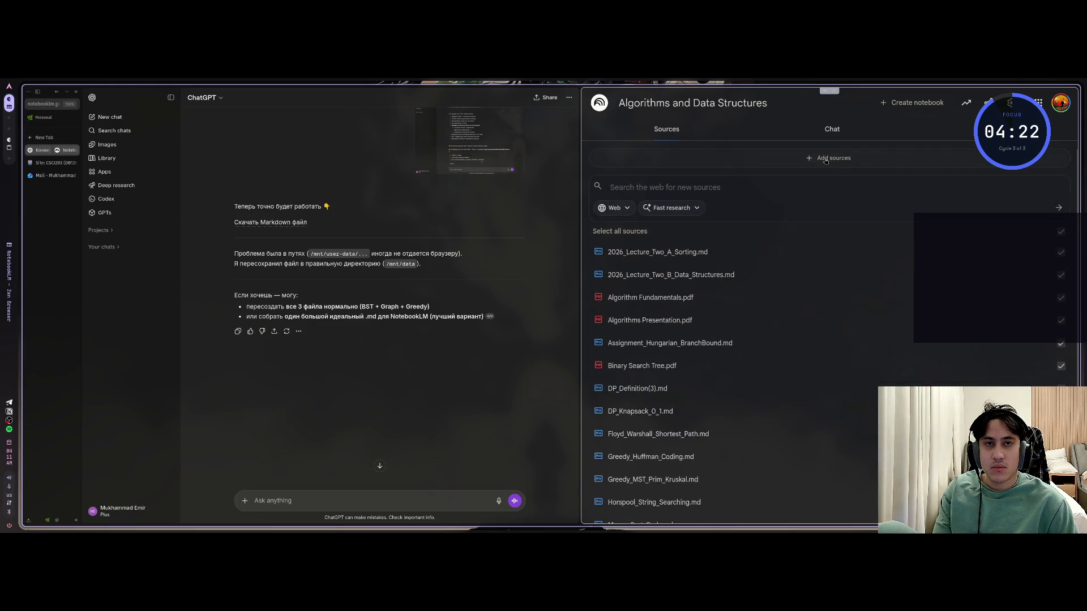
right_click(756, 180)
left_click(800, 185)
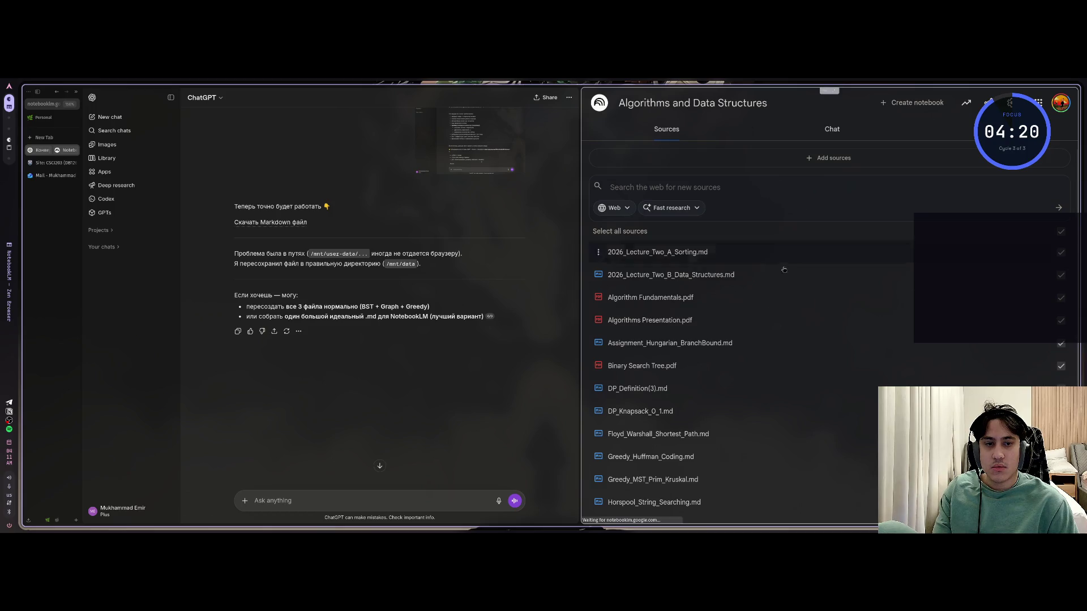
left_click(676, 139)
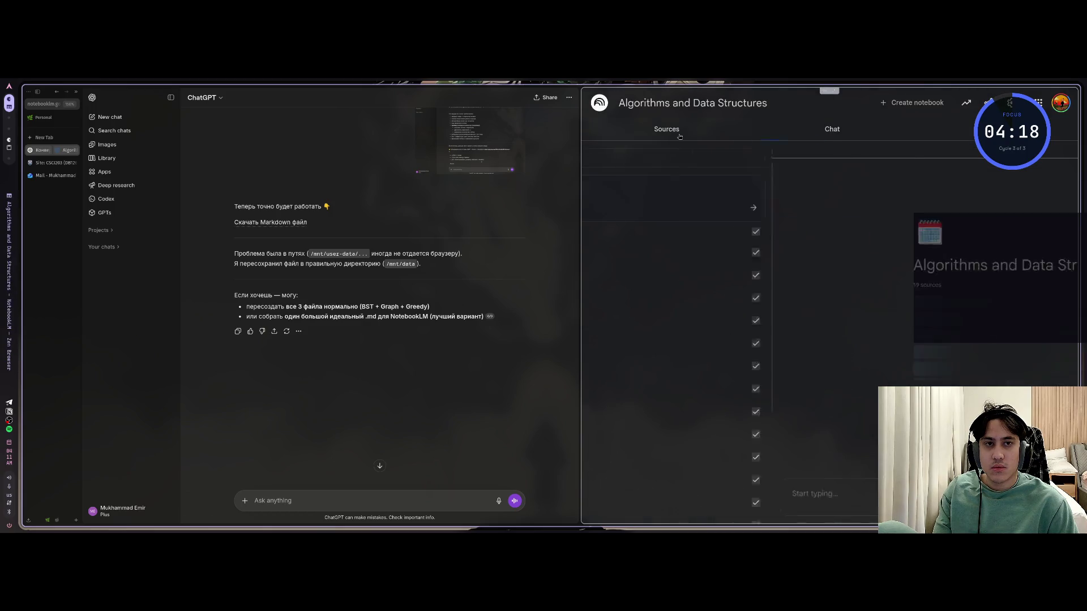
scroll(702, 453, "down", 3)
scroll(703, 501, "up", 3)
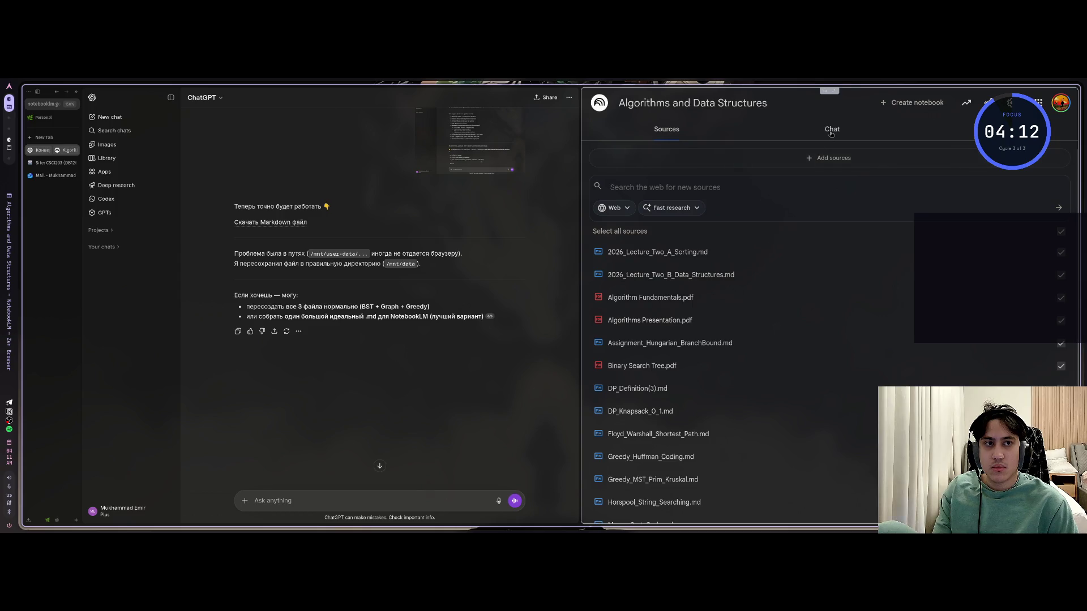
left_click(831, 130)
left_click(666, 129)
scroll(754, 312, "down", 3)
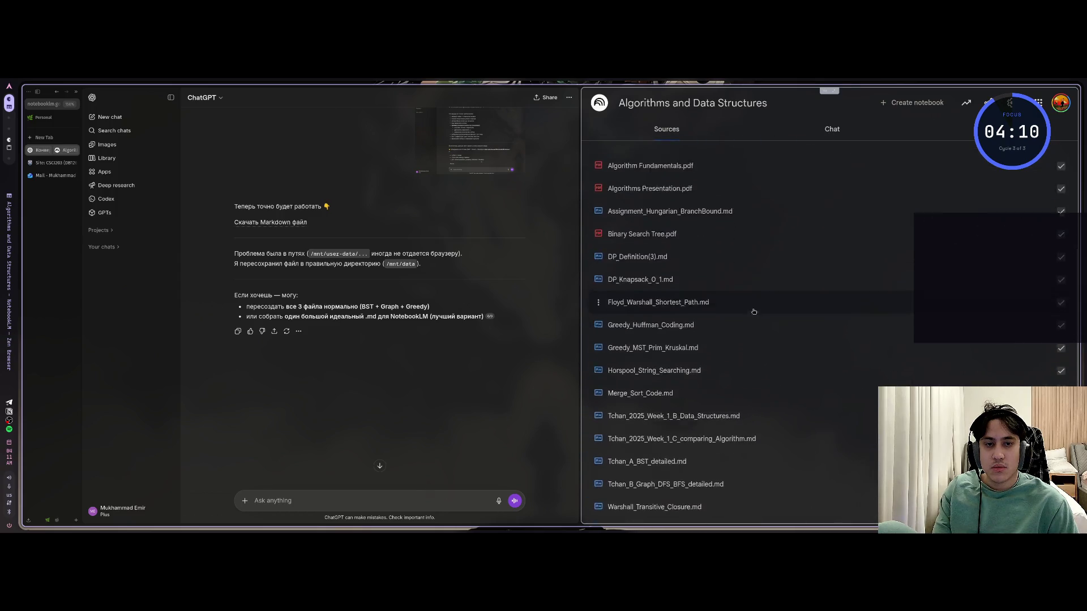
scroll(753, 311, "up", 3)
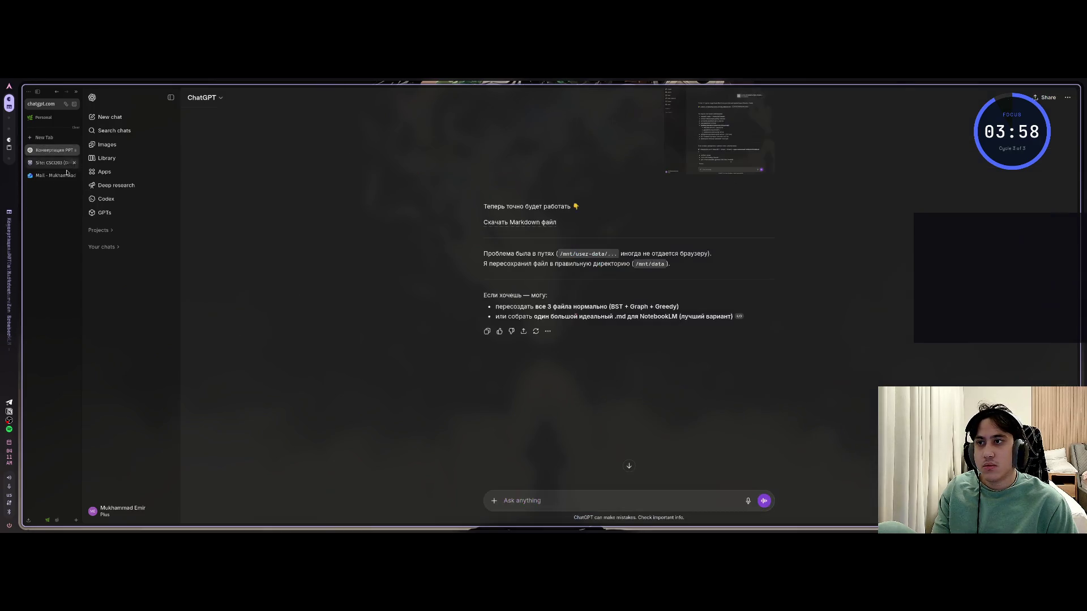
Step: Open notebooklm.google.com in a new tab and place it in split view beside ChatGPT
left_click(74, 150)
key("ctrl+t")
type("notebooklm.google.com/")
key("Return")
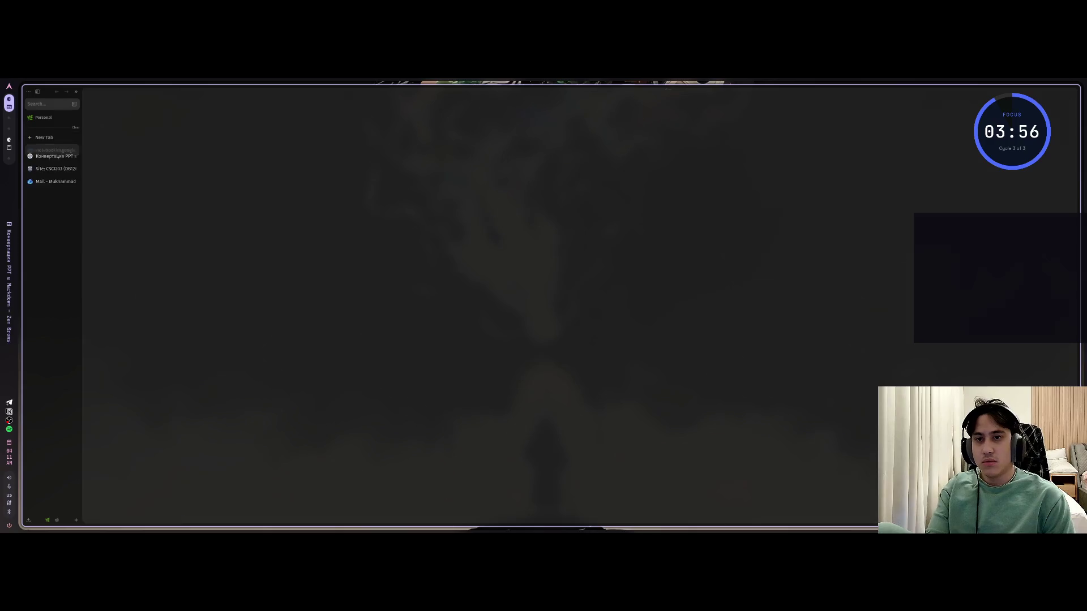
left_click_drag(49, 164, 771, 183)
scroll(781, 185, "down", 6)
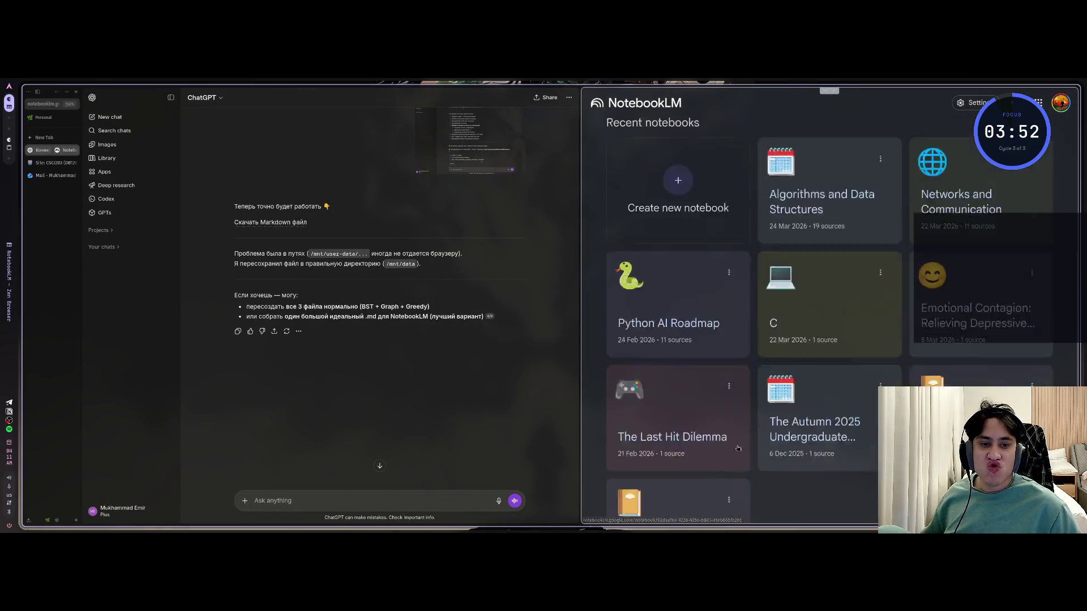
scroll(798, 188, "up", 2)
Step: Open the Algorithms and Data Structures notebook
left_click(805, 189)
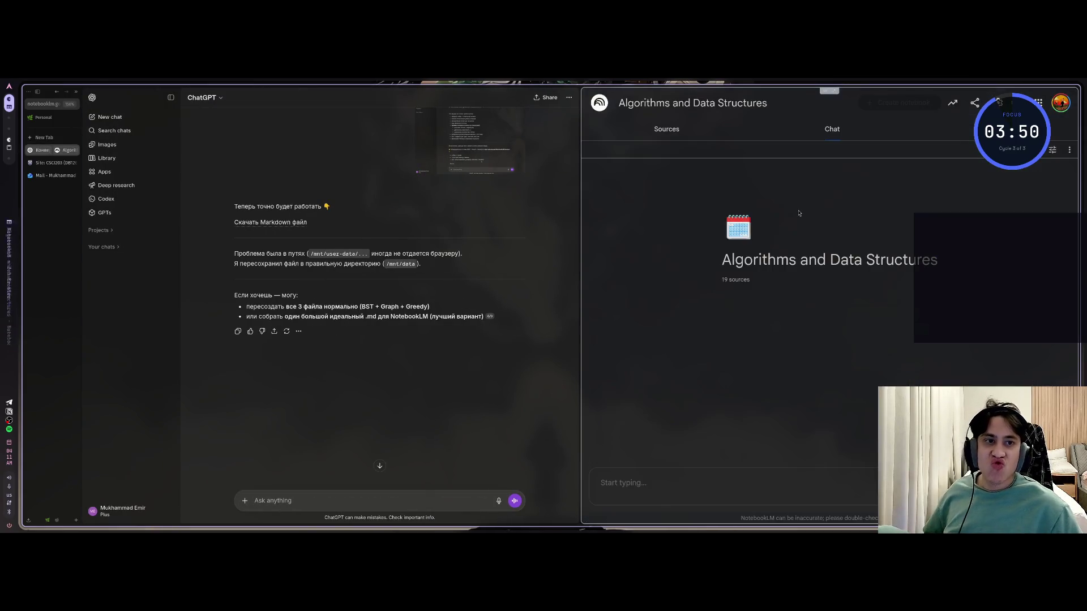
scroll(735, 396, "down", 5)
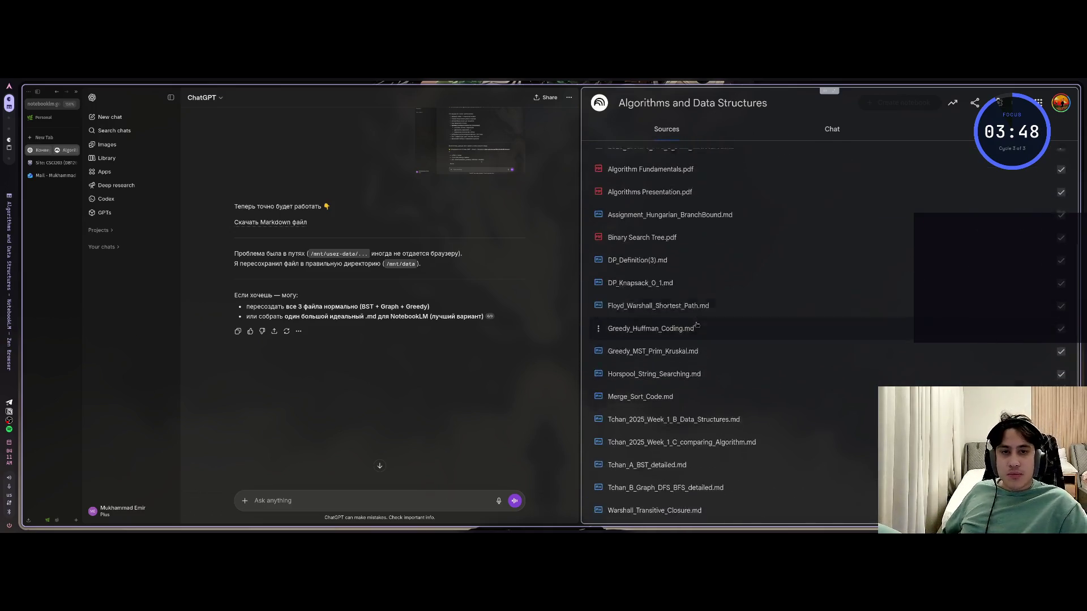
scroll(735, 396, "up", 5)
Step: Upload Lecture_Scheduling_Gates_Greedy_detailed.md as a NotebookLM source
left_click(828, 158)
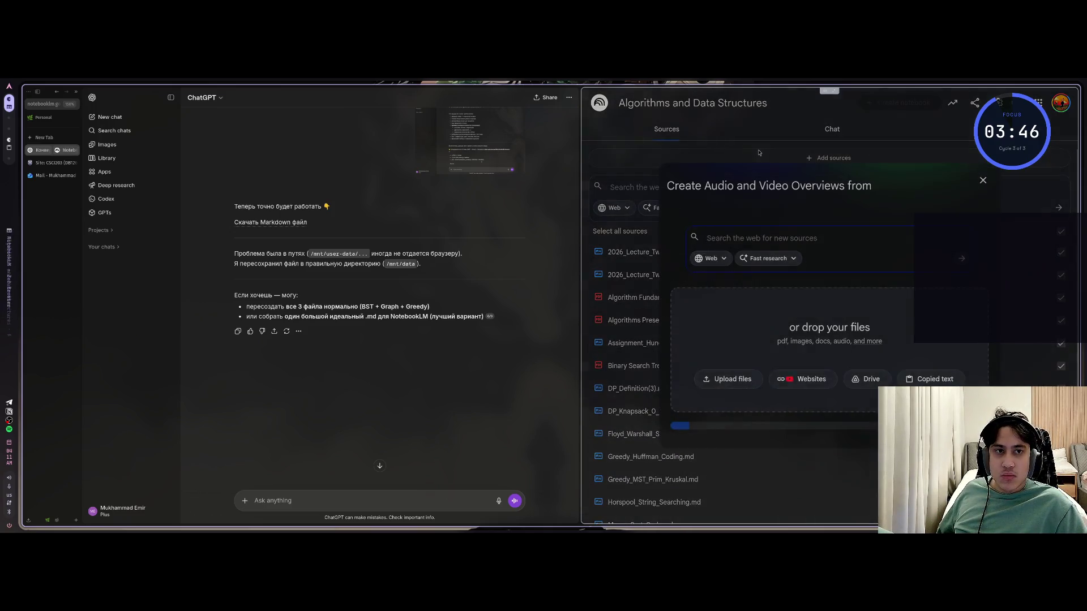
left_click(730, 379)
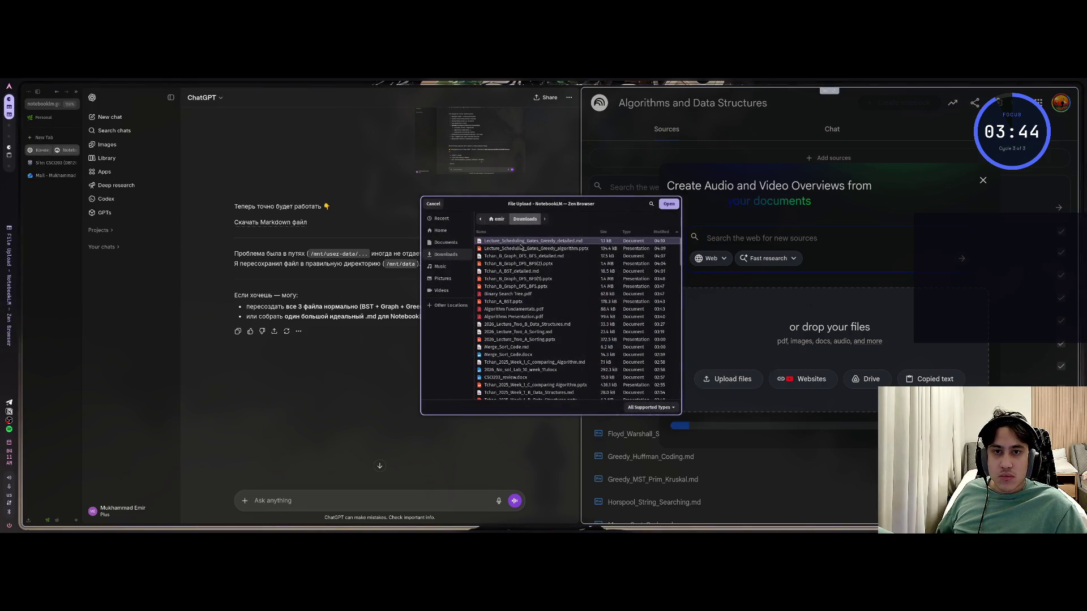
double_click(527, 244)
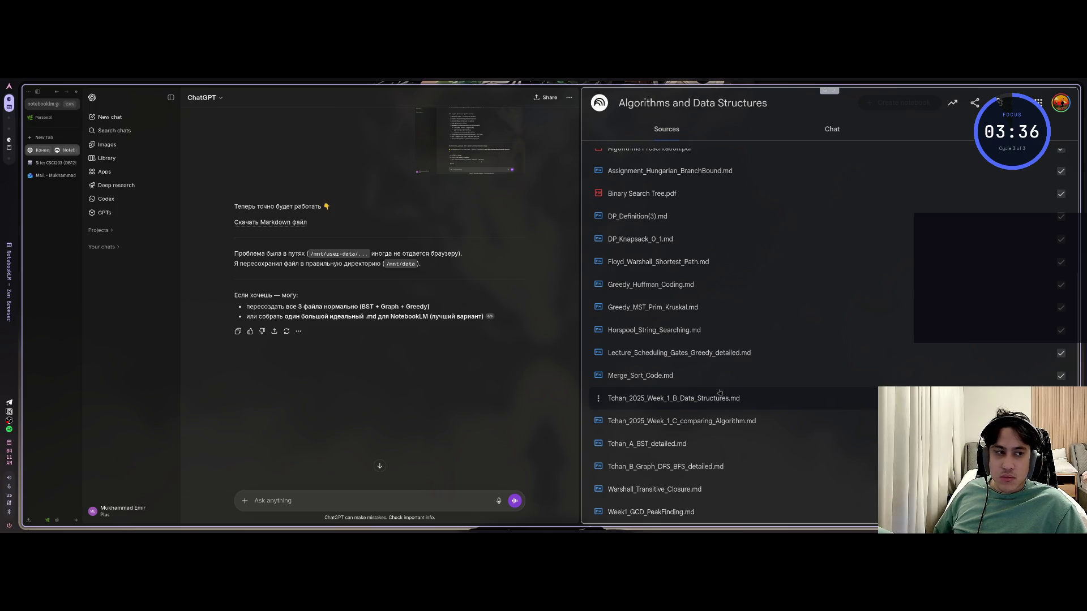
Step: Download the Week 6 topological sort lecture from the Moodle course page
key("ctrl+Tab")
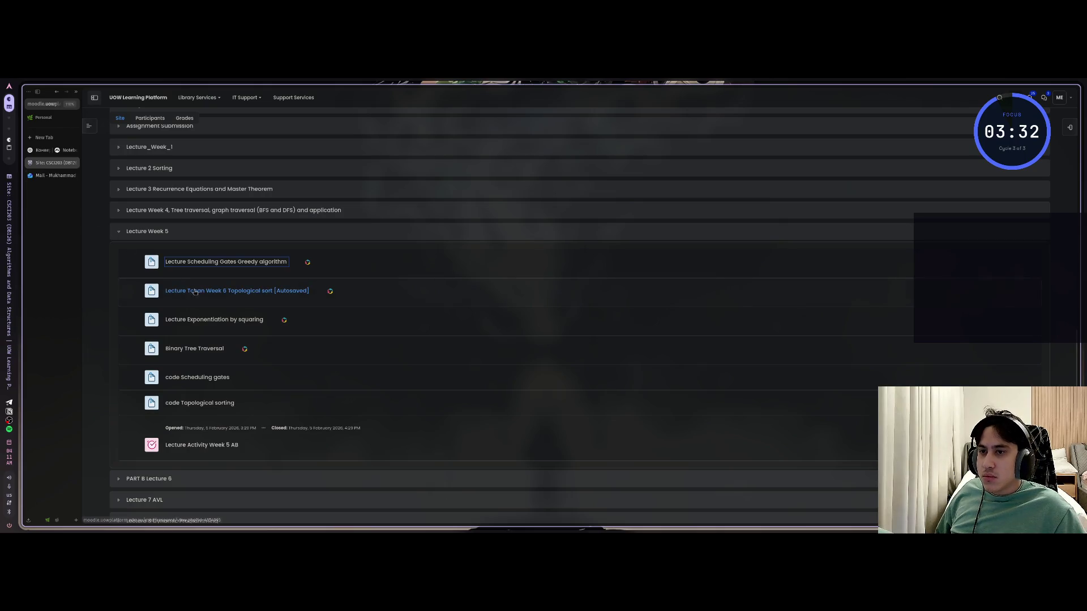
left_click(195, 291)
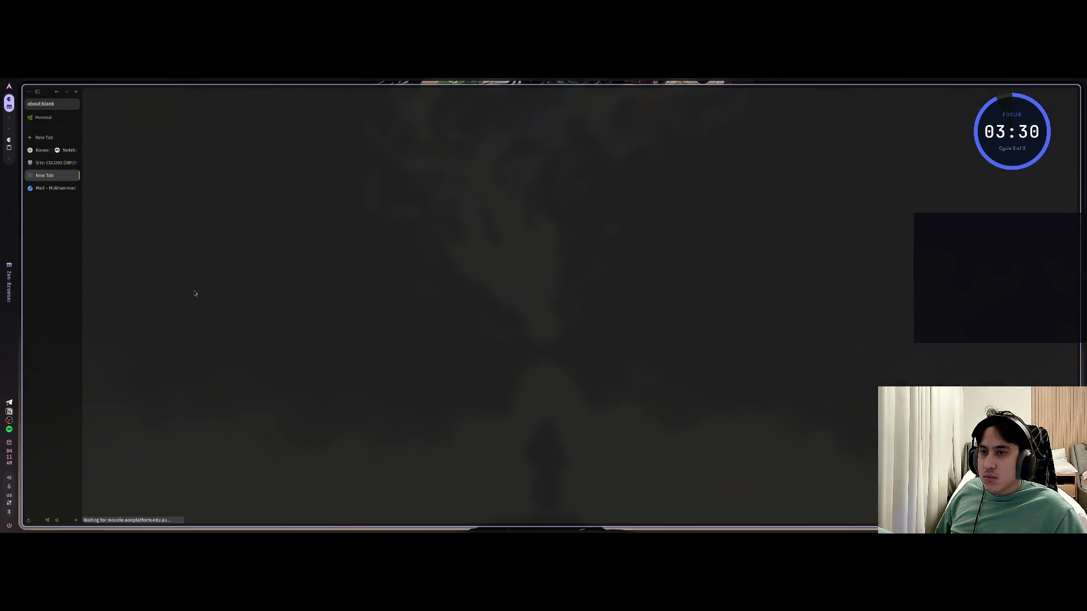
left_click(41, 150)
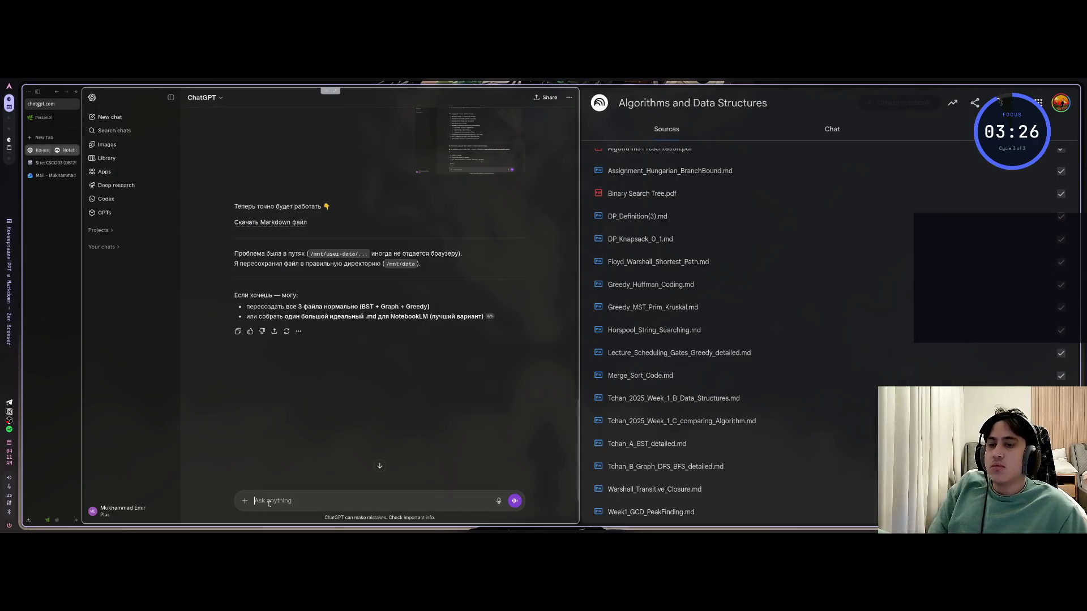
Step: Attach the Lecture_Tchan_Week_6 presentation and send it to ChatGPT for conversion
left_click(245, 501)
left_click(301, 396)
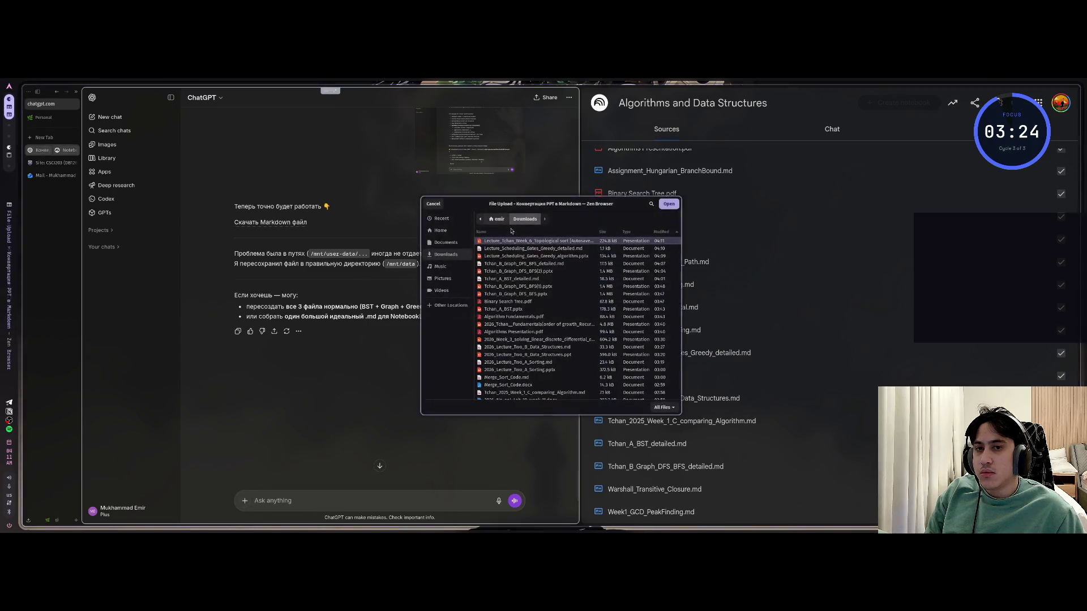
left_click(674, 205)
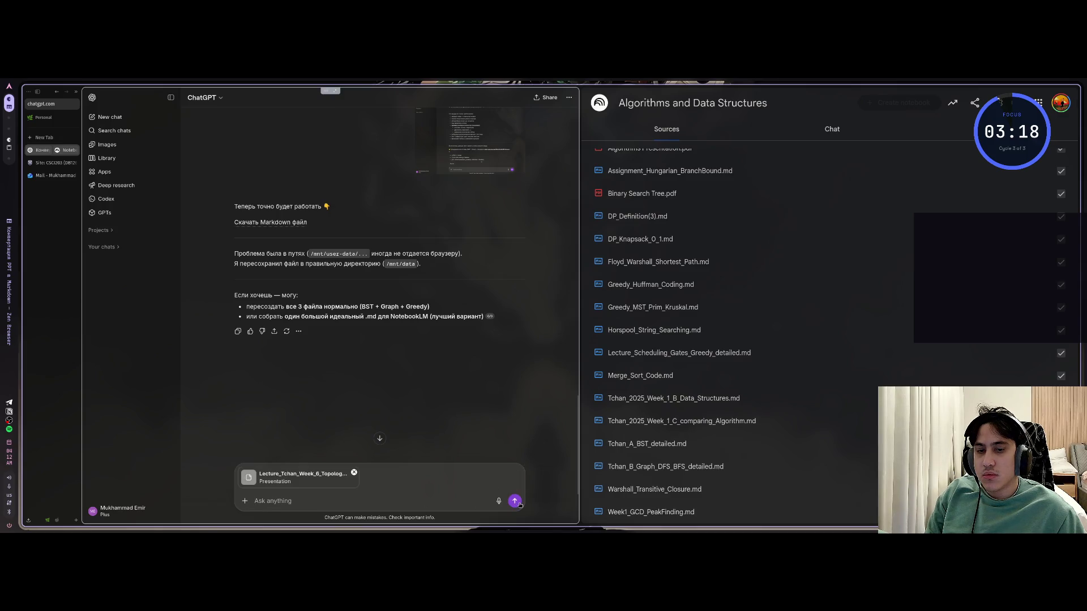
left_click(516, 501)
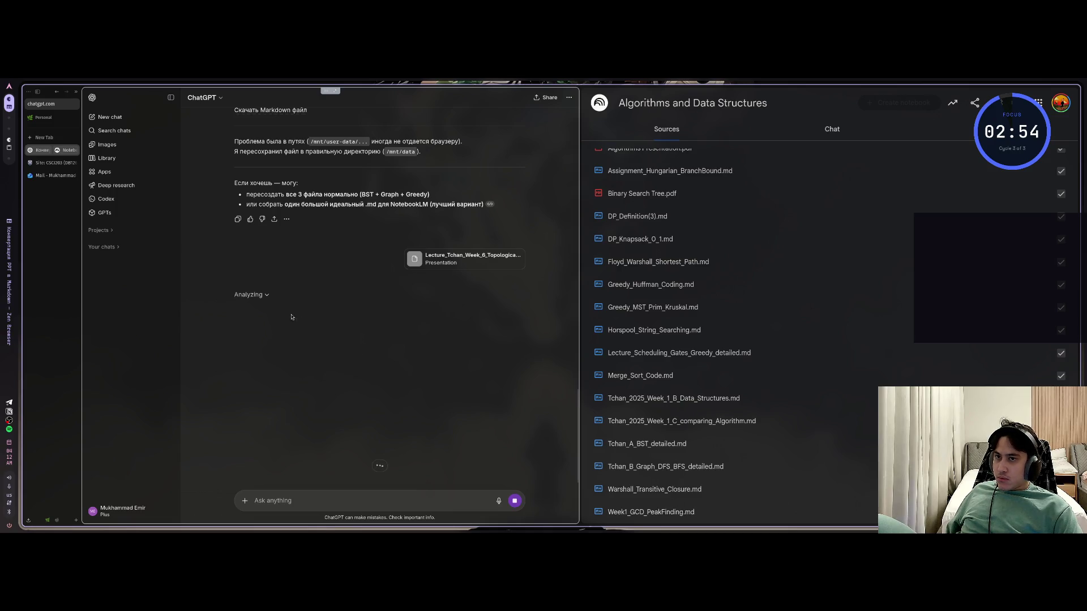
Step: Follow ChatGPT's analysis code, then download Topological_Sort_DAG_detailed.md and check the downloads list
left_click(268, 295)
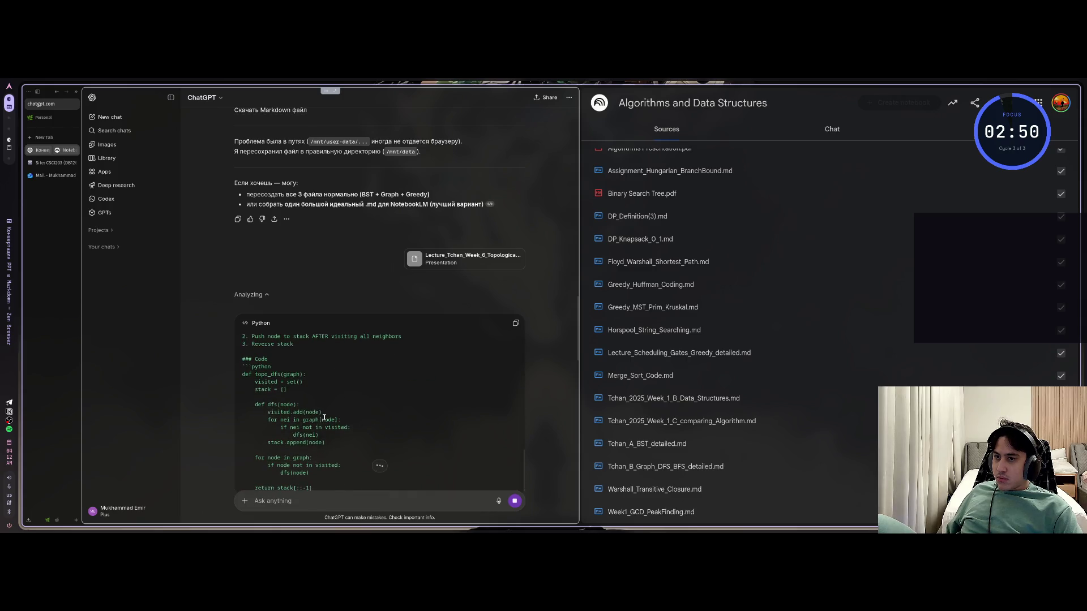
scroll(237, 351, "up", 5)
left_click(267, 295)
left_click(267, 295)
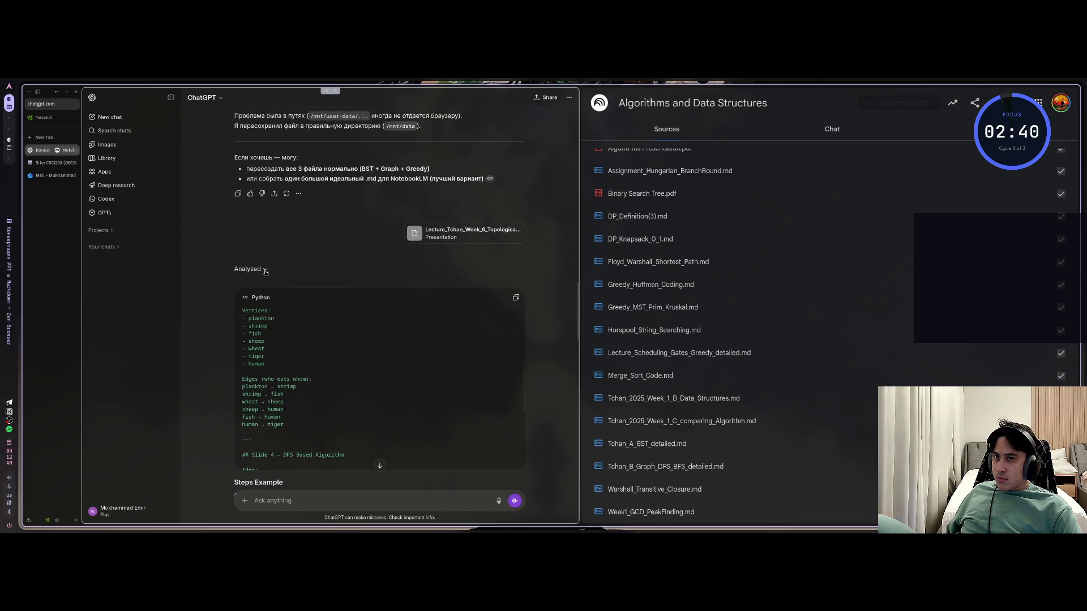
left_click(268, 282)
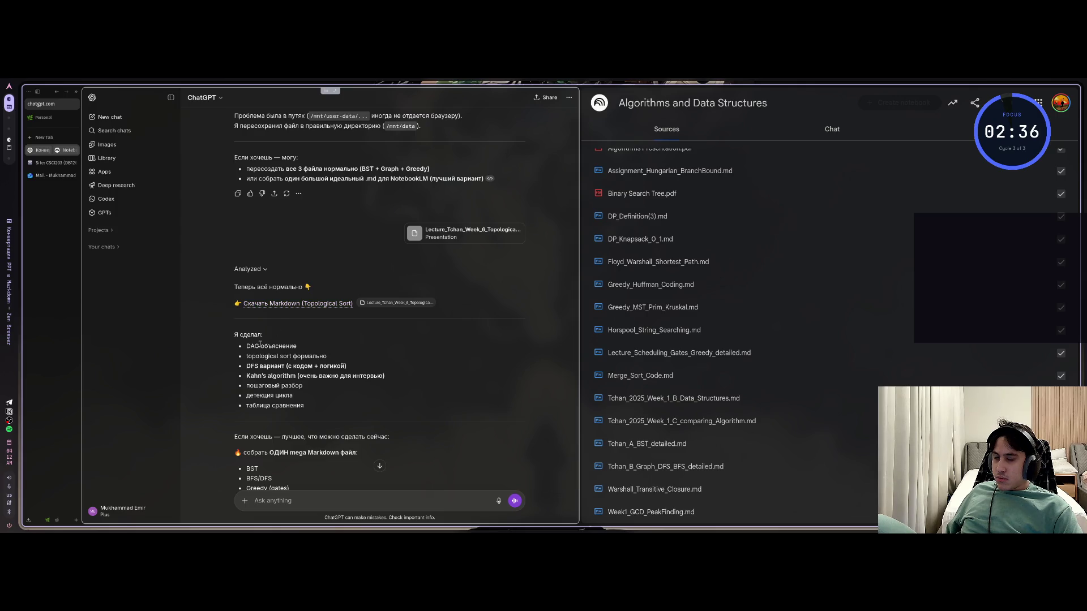
scroll(259, 343, "down", 3)
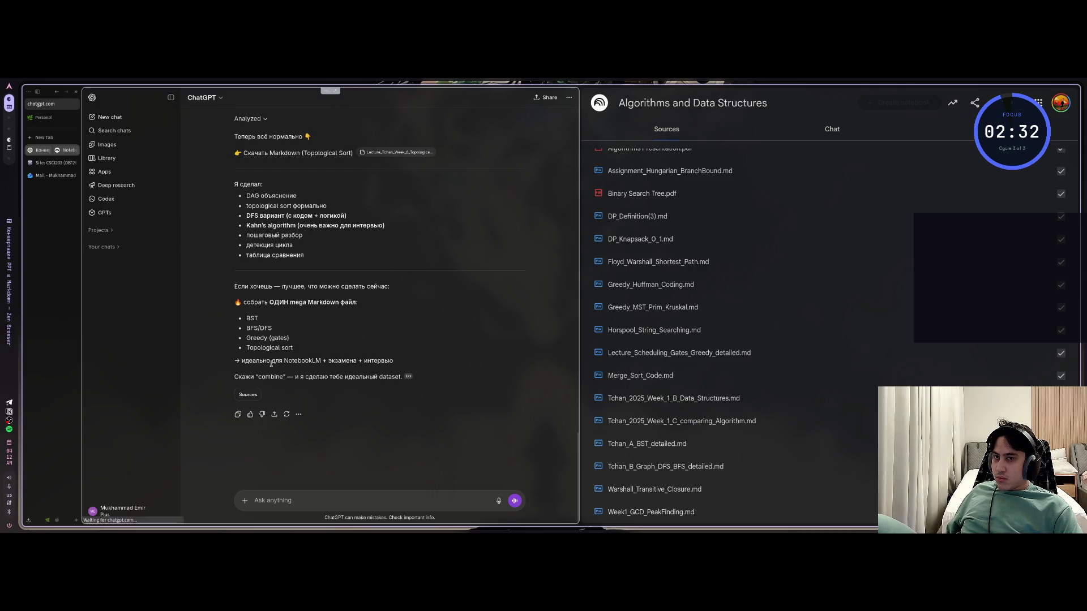
scroll(271, 364, "up", 1)
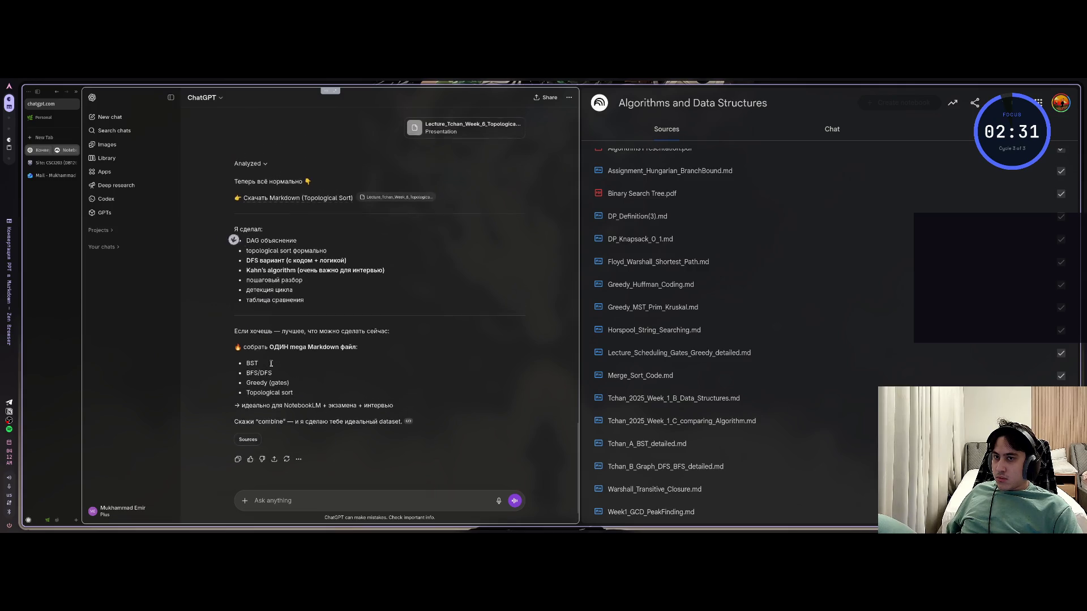
left_click(29, 521)
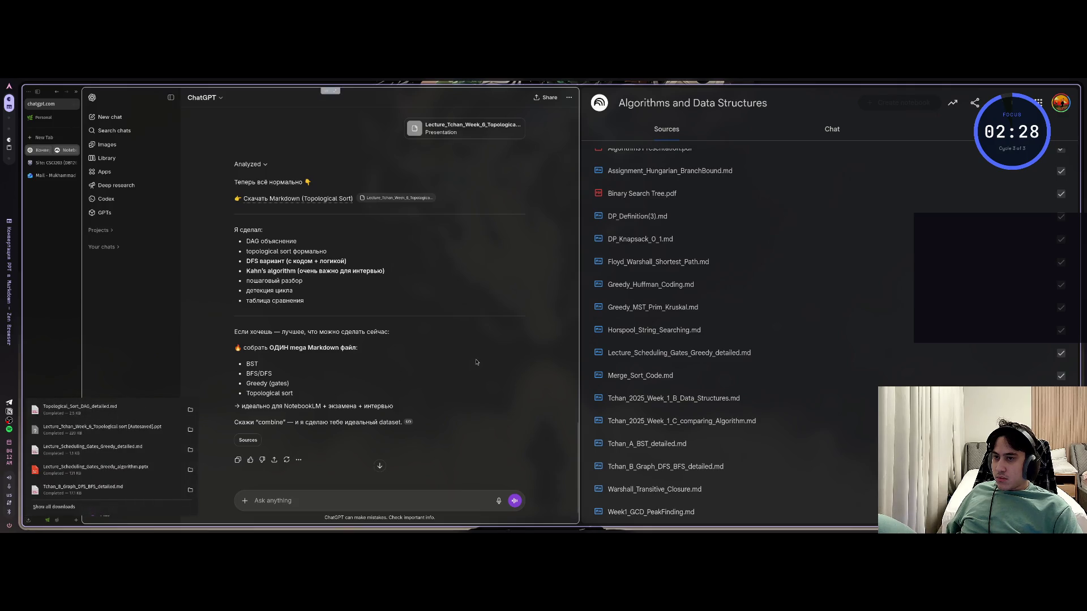
scroll(707, 283, "up", 3)
left_click(828, 158)
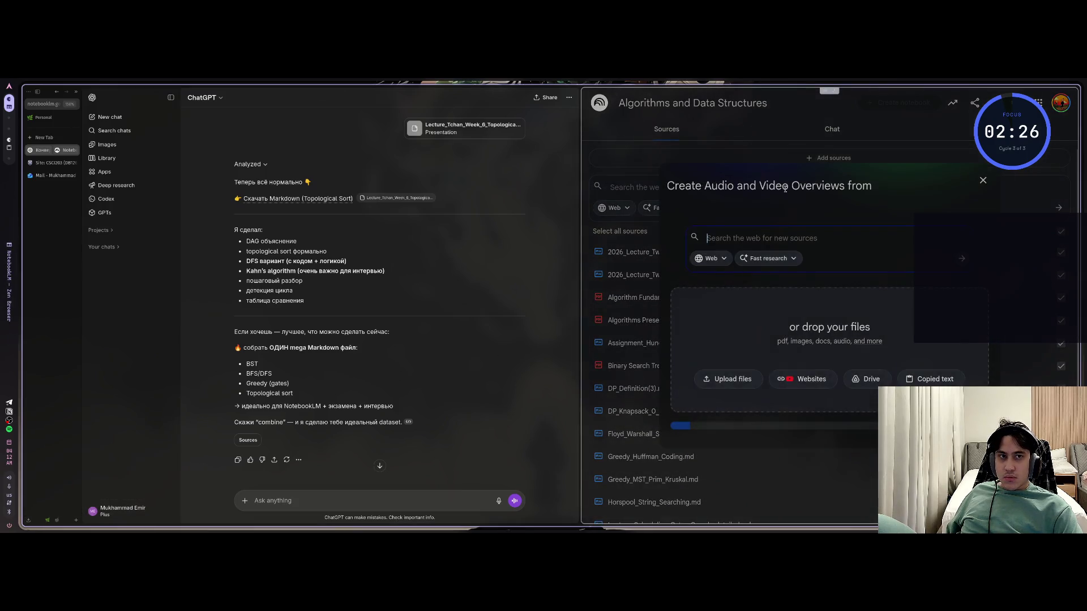
left_click(735, 385)
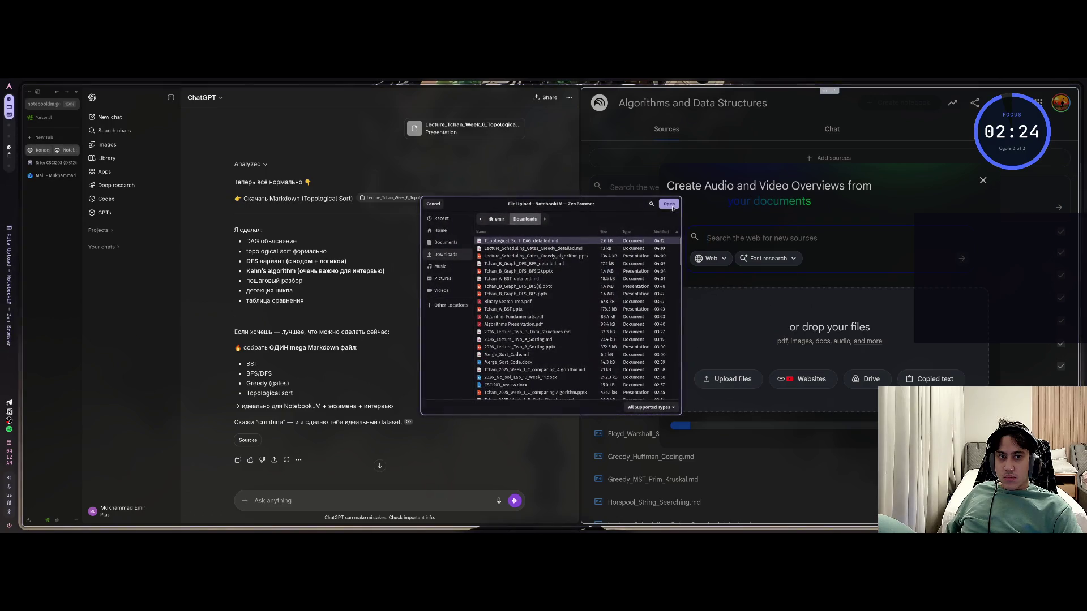
left_click(670, 204)
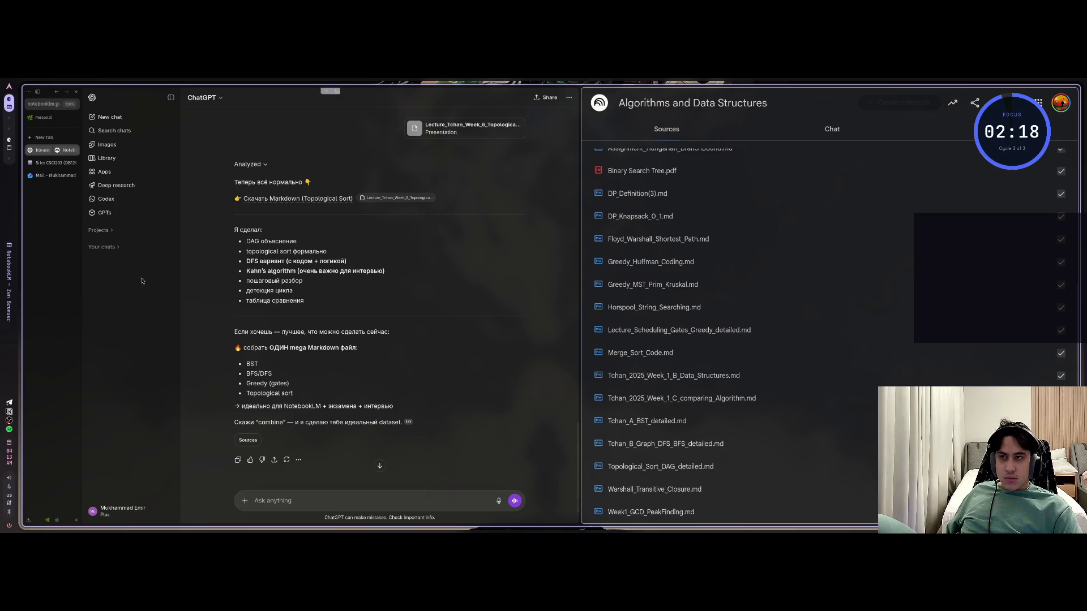
left_click(49, 164)
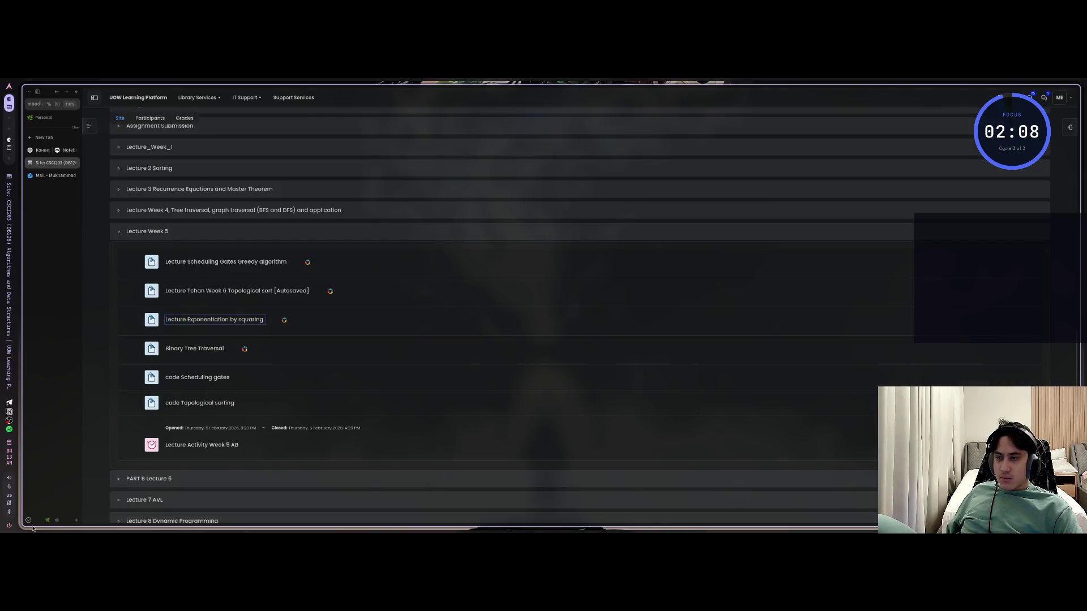
left_click(29, 520)
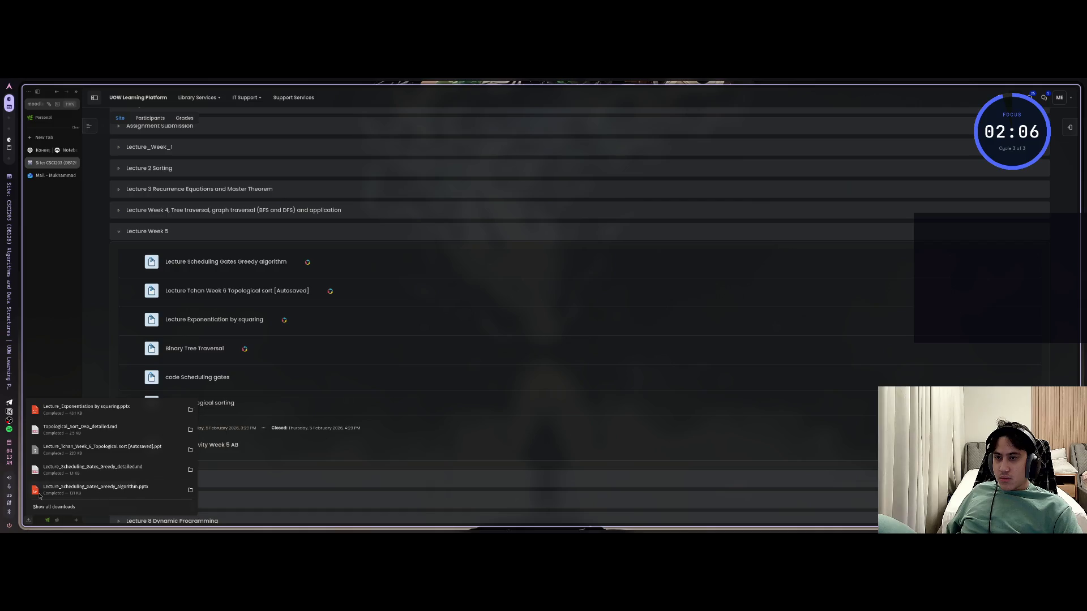
left_click(48, 150)
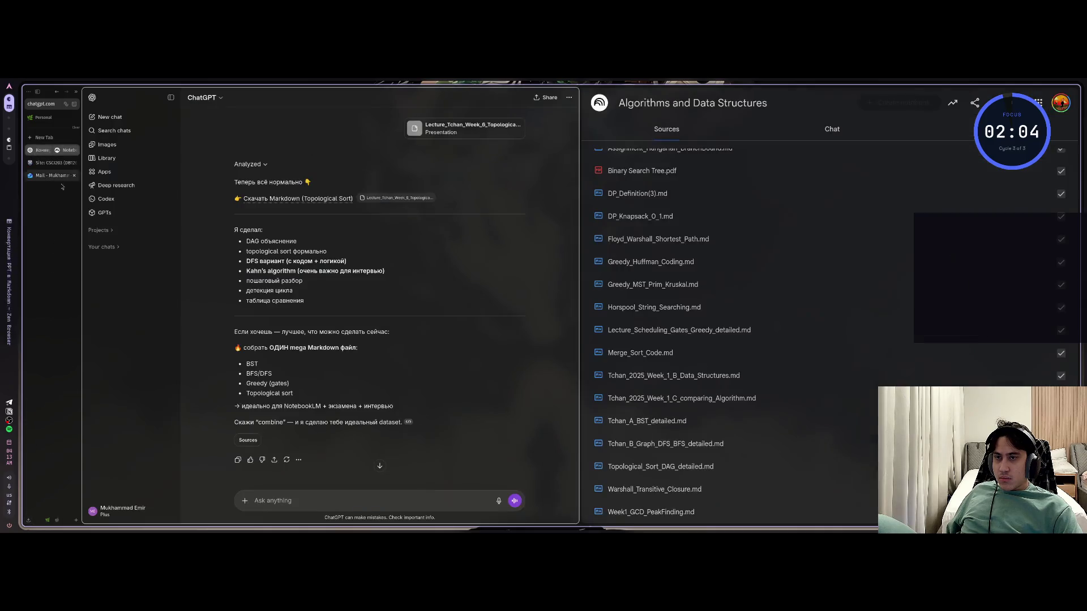
Step: Attach Lecture_Exponentiation by squaring.pptx from Downloads and send it to ChatGPT
left_click(245, 500)
left_click(261, 402)
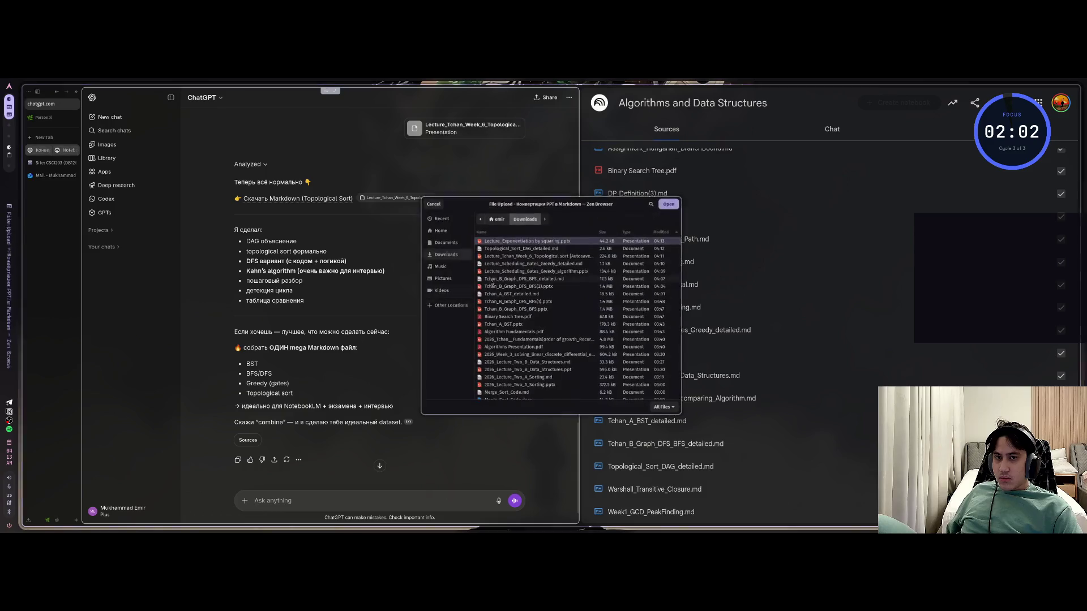
left_click(668, 204)
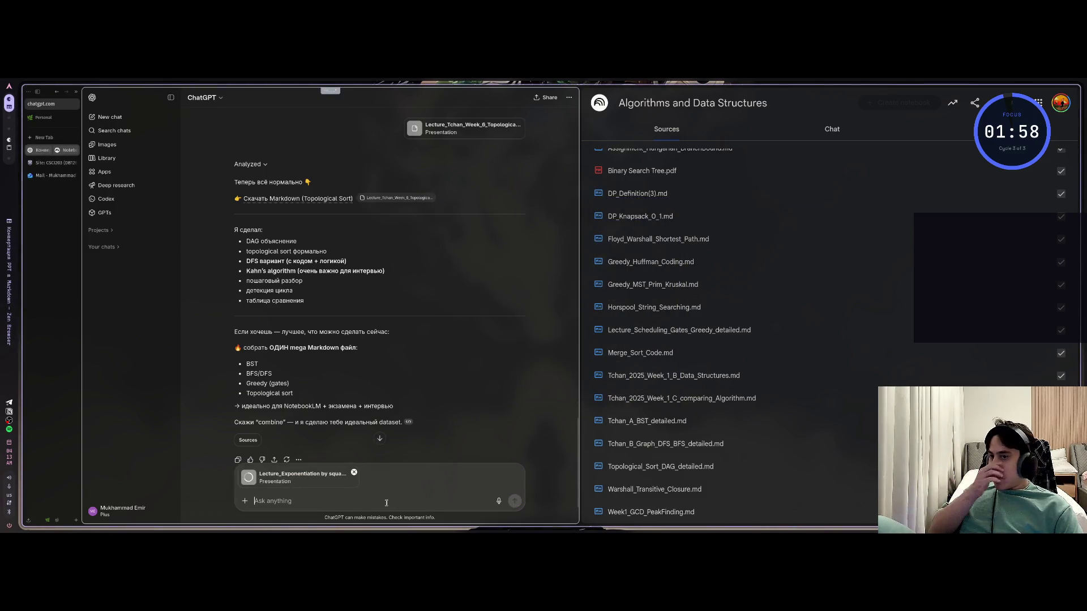
left_click(514, 502)
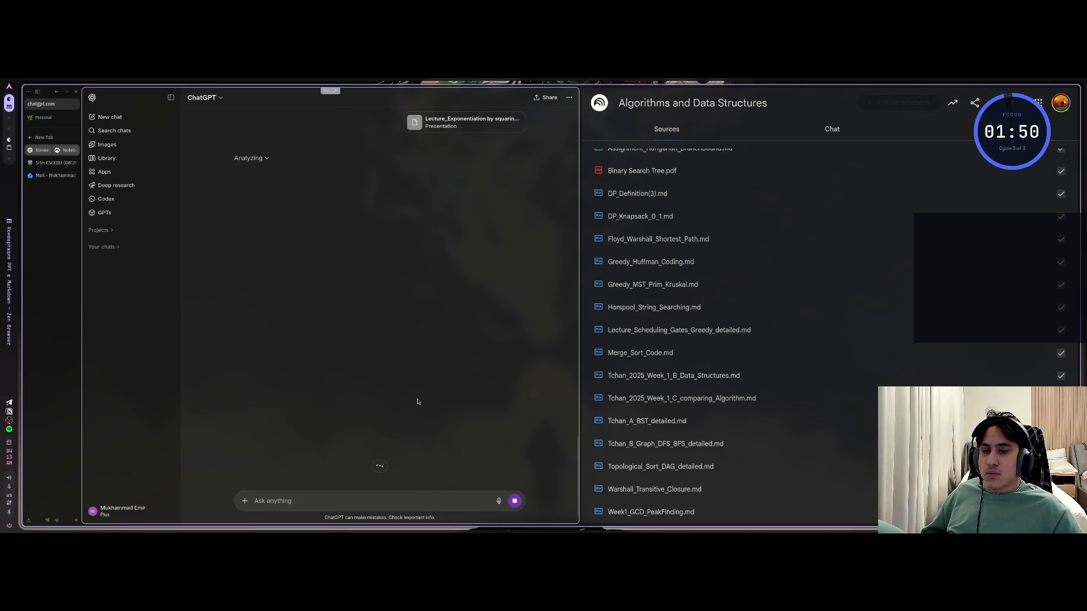
Step: Look at the model dropdown options and close it without changes
left_click(213, 99)
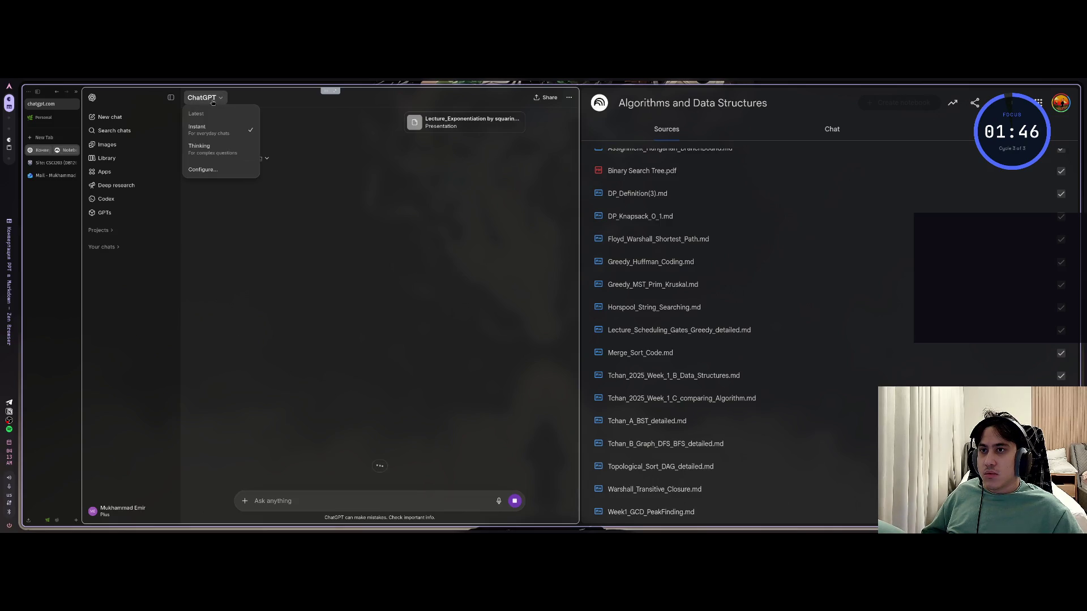
left_click(213, 100)
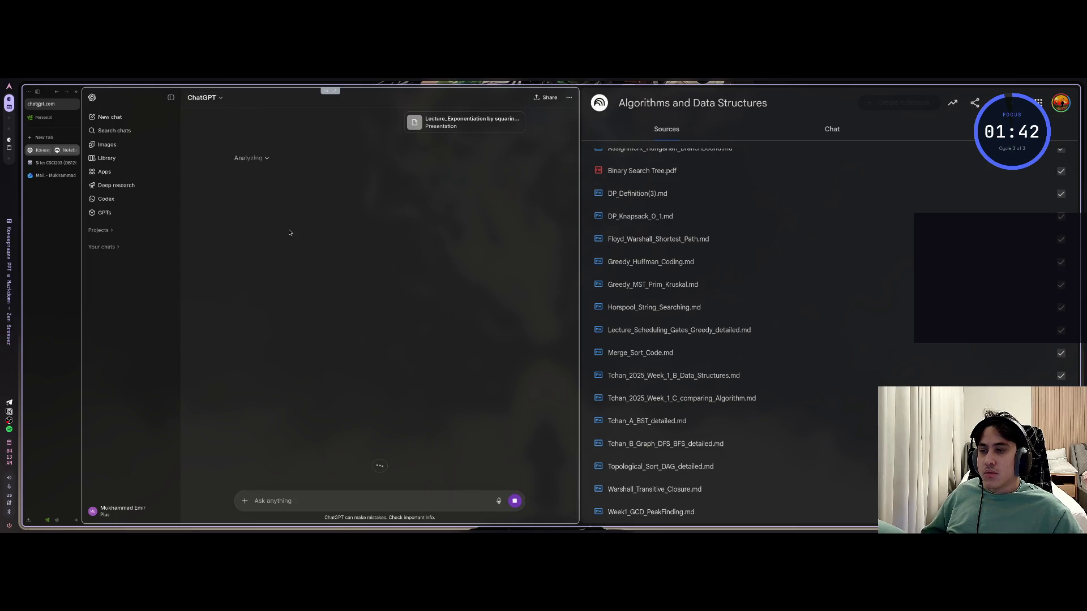
scroll(280, 243, "up", 2)
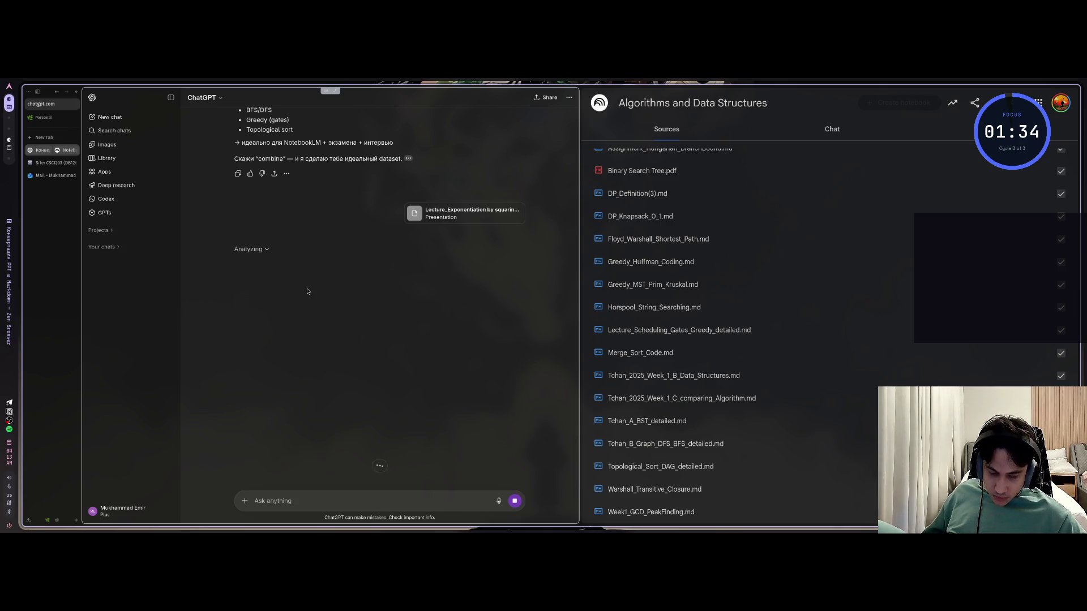
Step: Browse the model Configure settings and upgrade plans, then close both
left_click(220, 102)
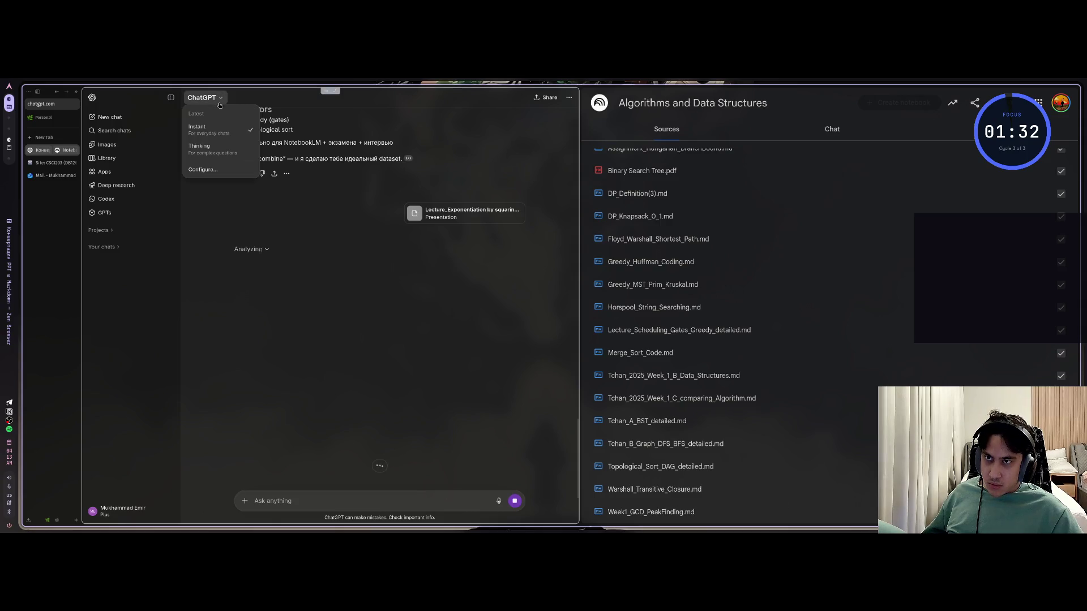
left_click(205, 170)
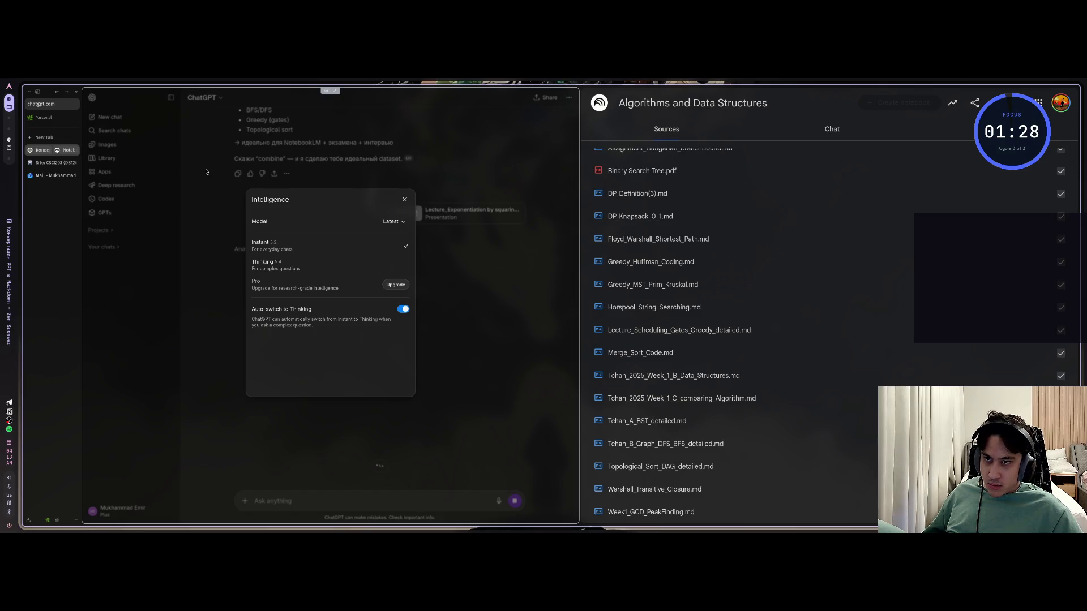
left_click(393, 285)
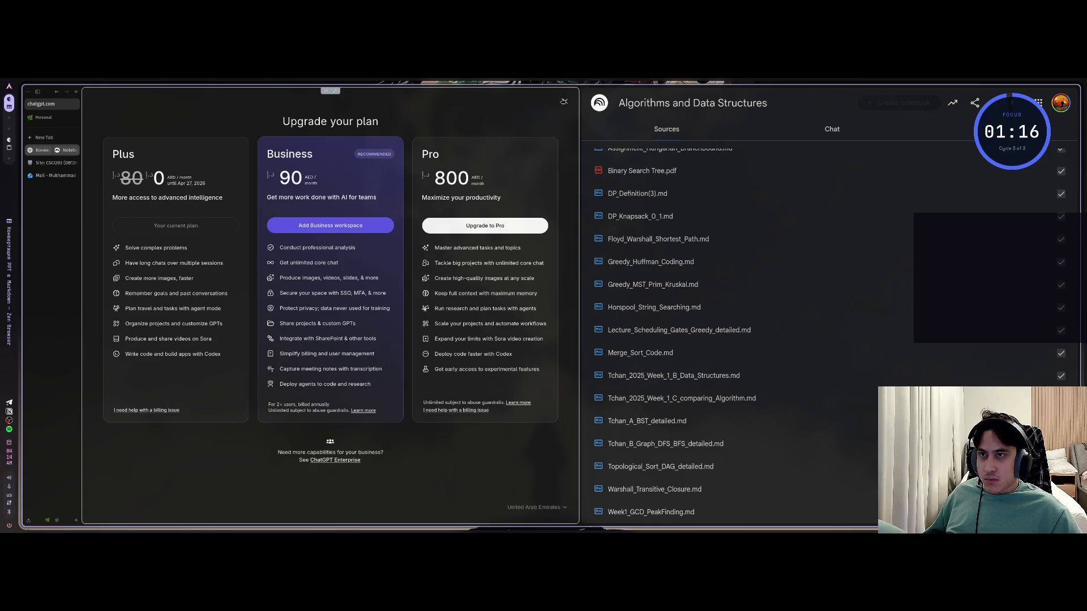
left_click(564, 102)
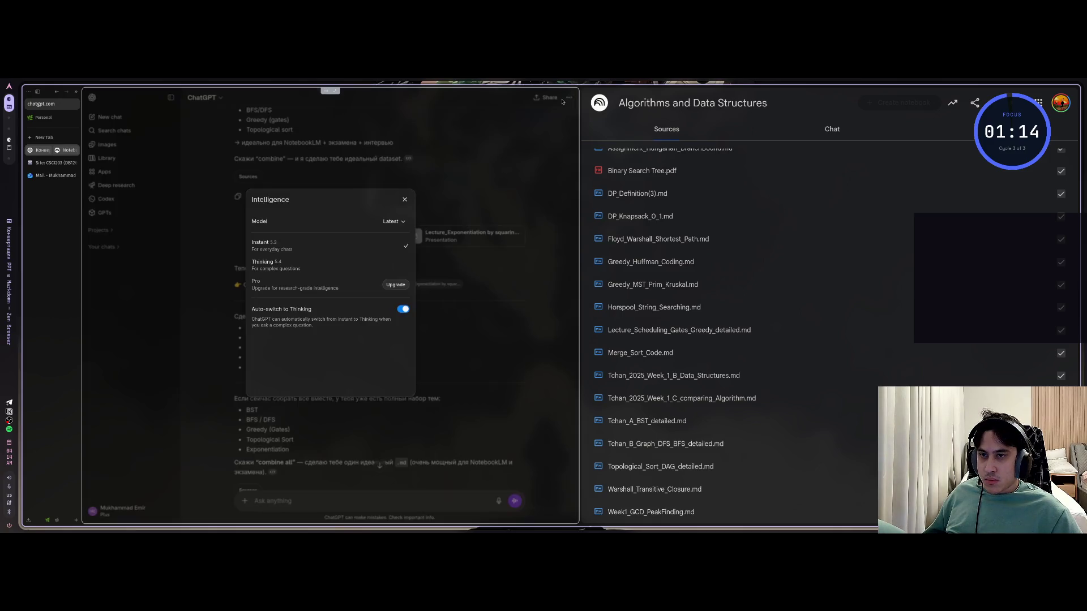
left_click(405, 199)
scroll(409, 363, "down", 3)
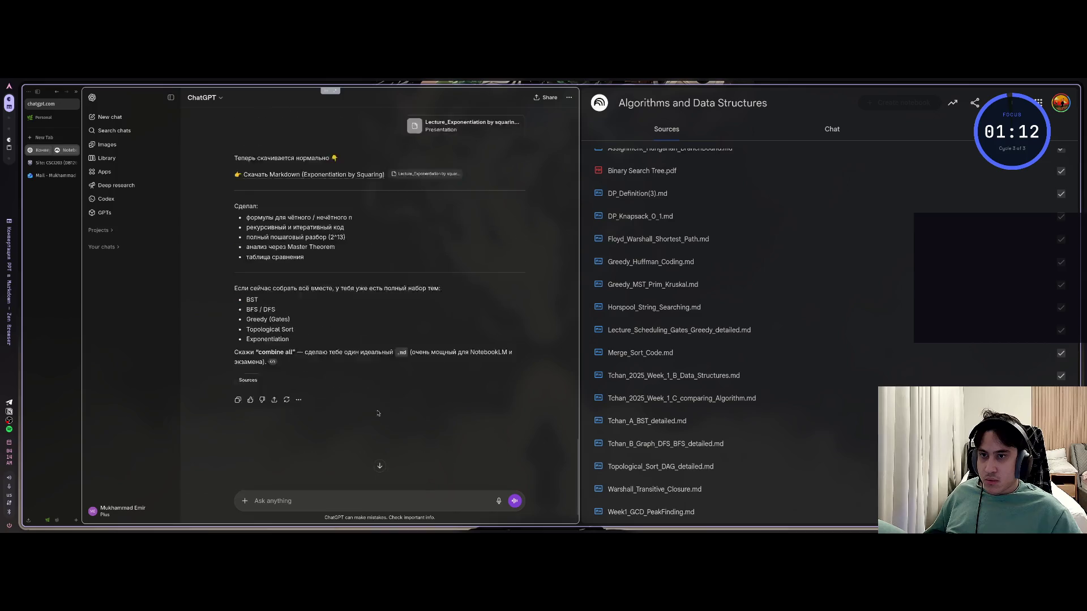
scroll(392, 372, "up", 4)
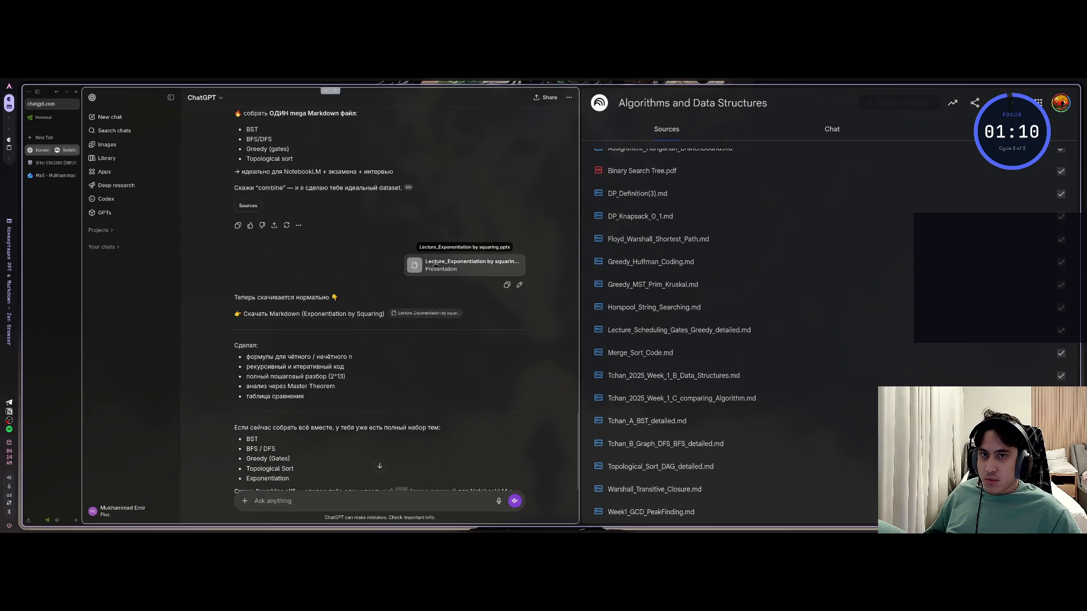
Step: Glance at the Moodle course page and return to the ChatGPT and NotebookLM view
left_click(51, 163)
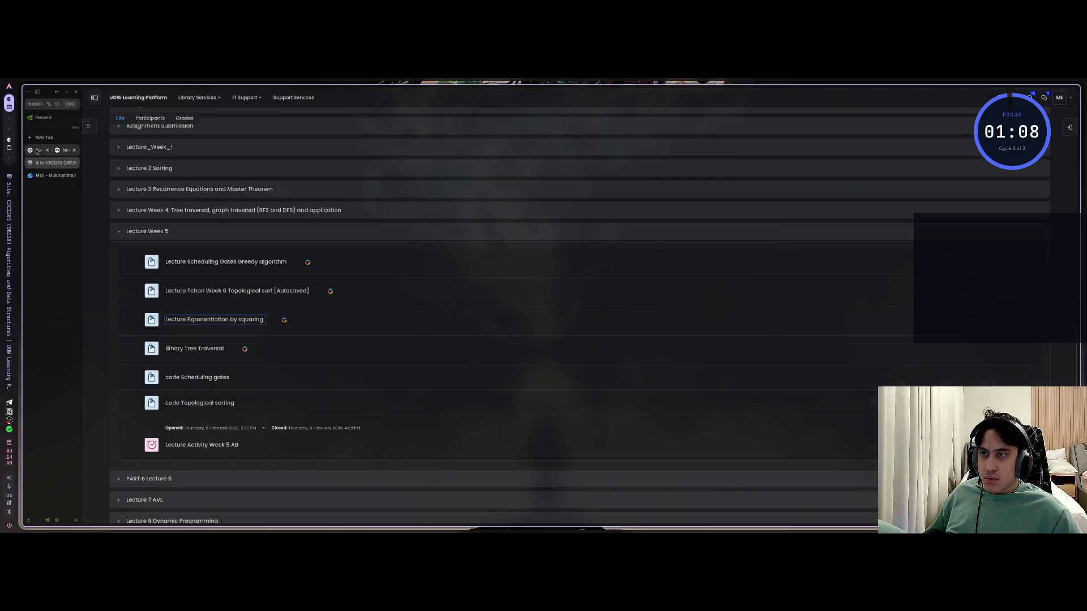
left_click(36, 150)
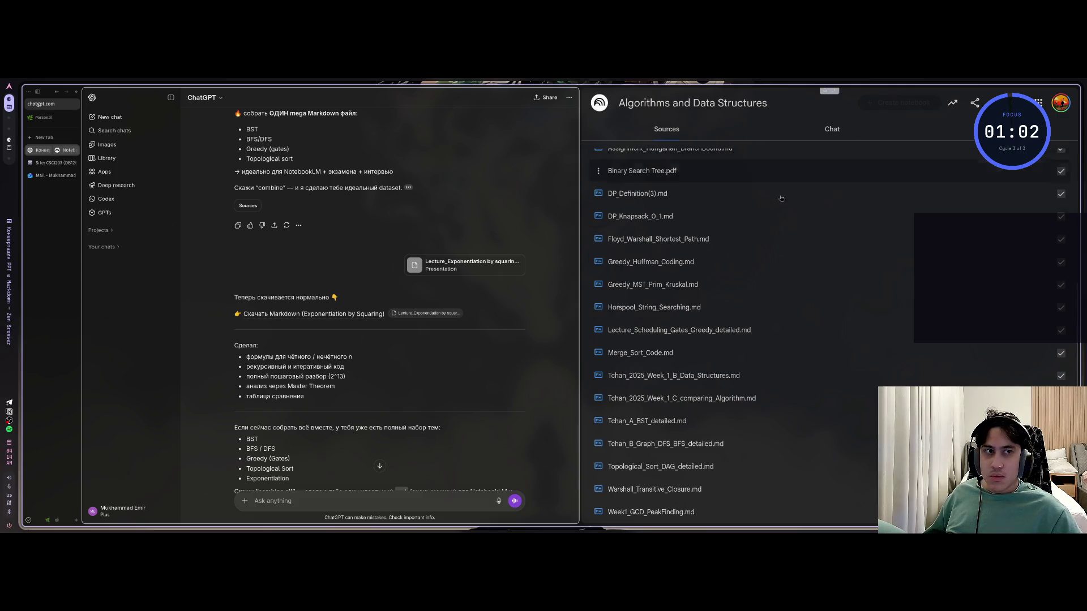
scroll(795, 164, "up", 4)
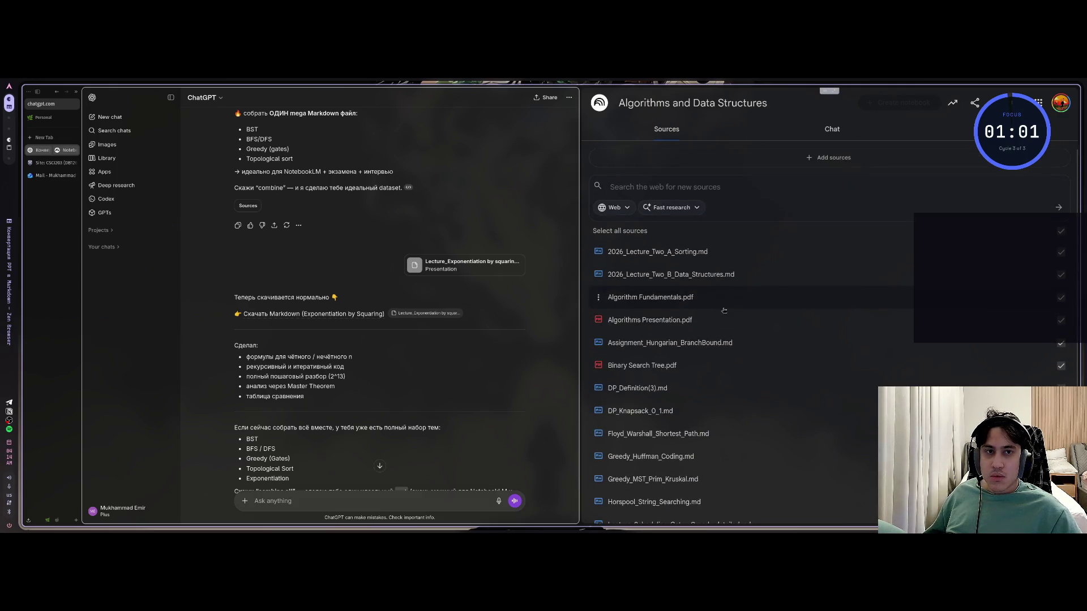
Step: Upload Exponentiation_by_Squaring_detailed.md as a NotebookLM source
left_click(794, 163)
left_click(723, 381)
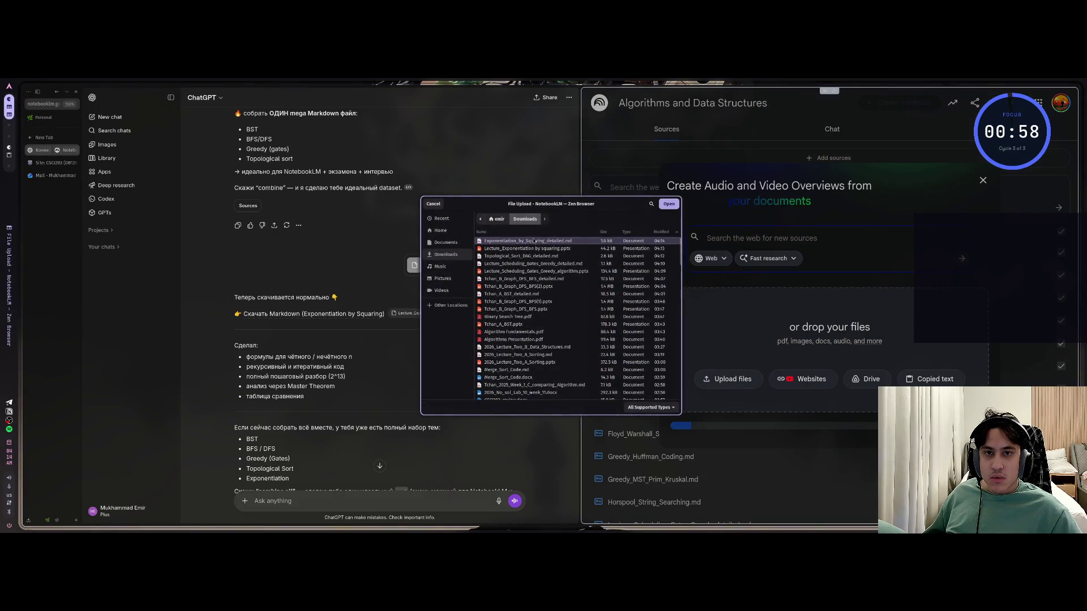
left_click(666, 205)
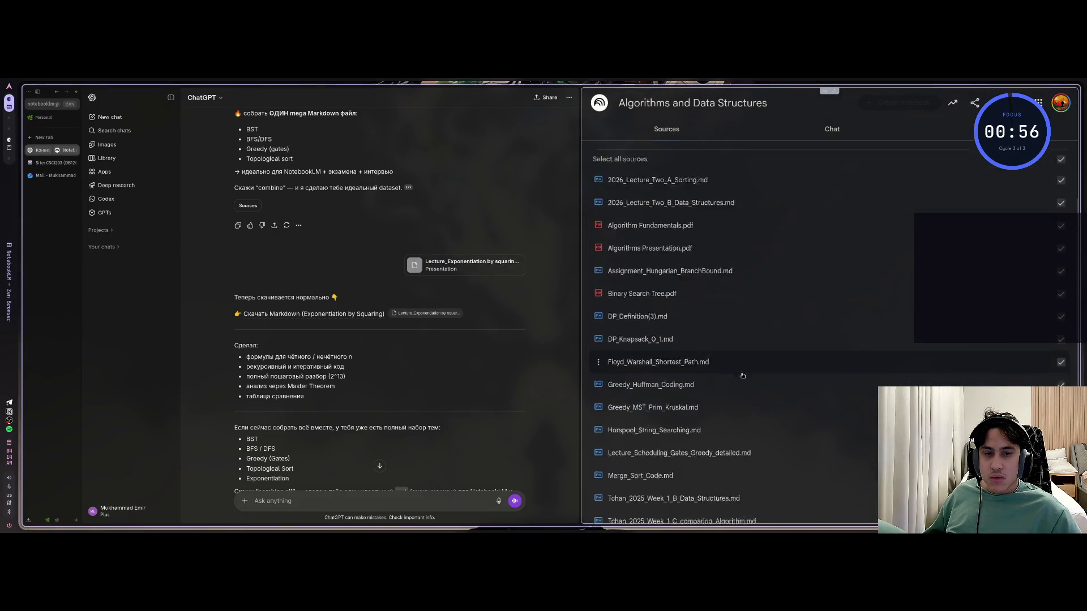
scroll(735, 381, "up", 3)
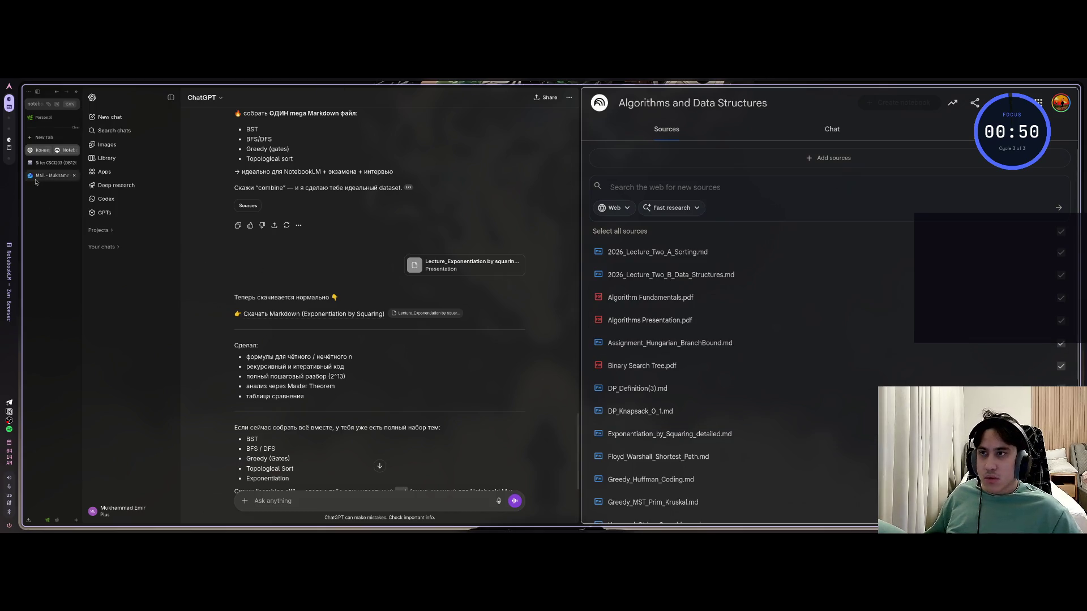
Step: Download the Binary Tree Traversal lecture slides from the Moodle course page
left_click(55, 163)
left_click(205, 349)
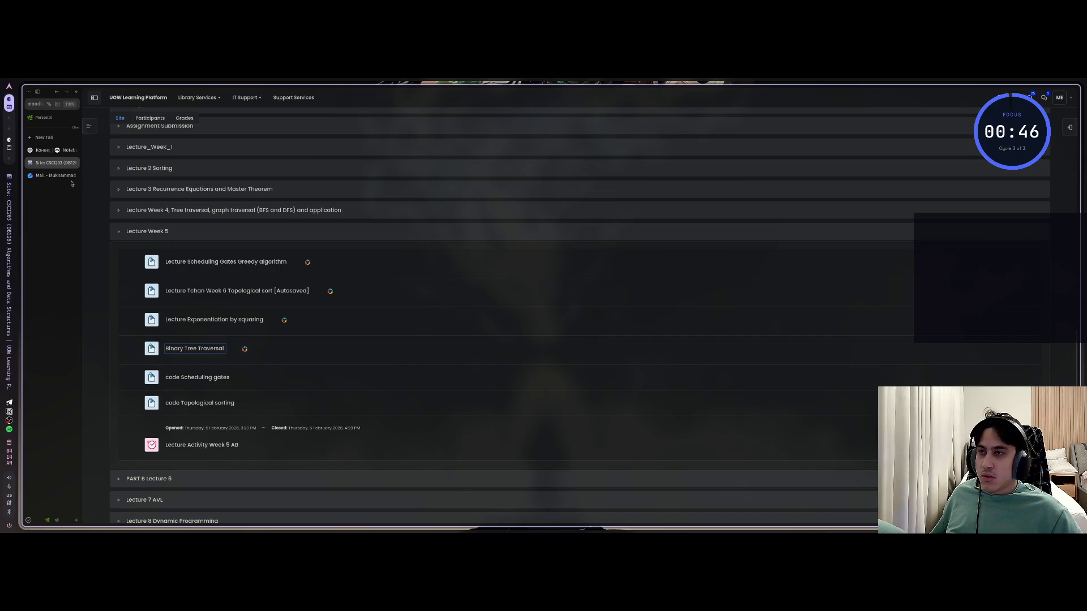
left_click(43, 150)
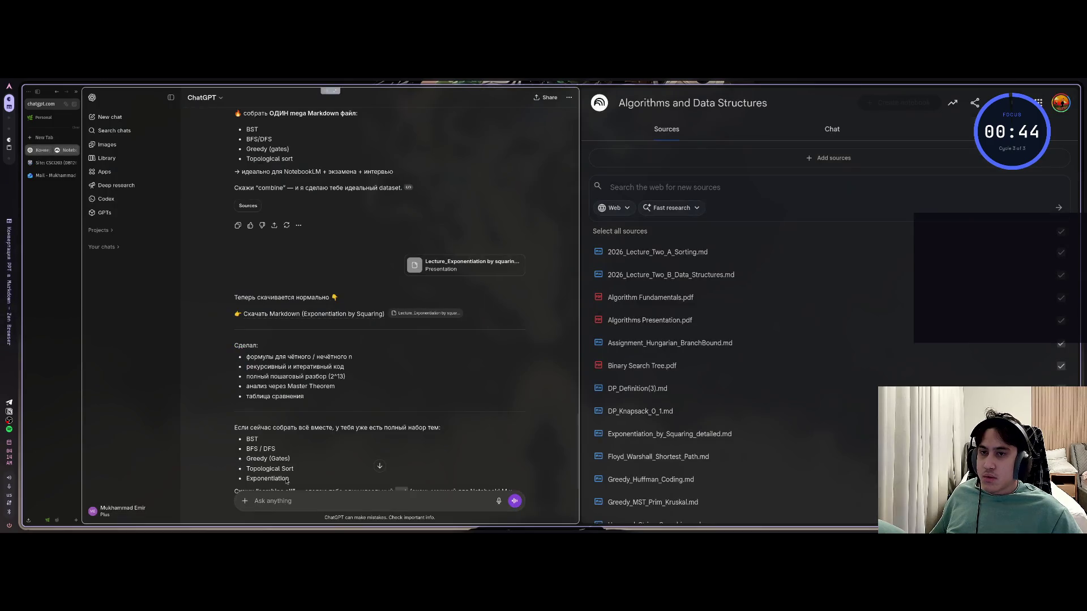
left_click(245, 501)
Step: Attach Binary Tree Traversal.ppt and send it to ChatGPT for conversion
left_click(266, 400)
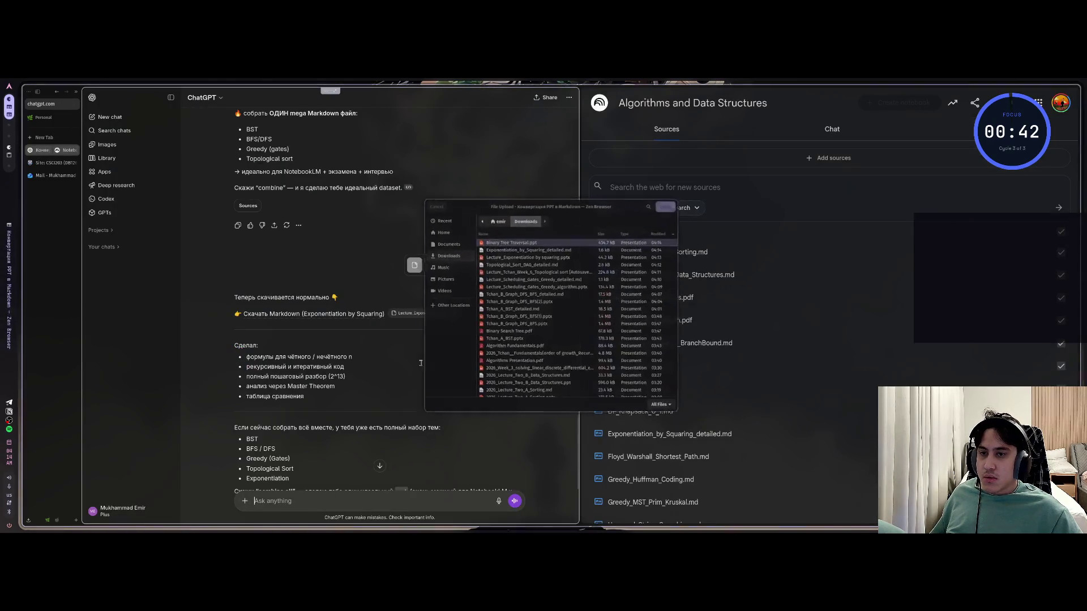
left_click(669, 204)
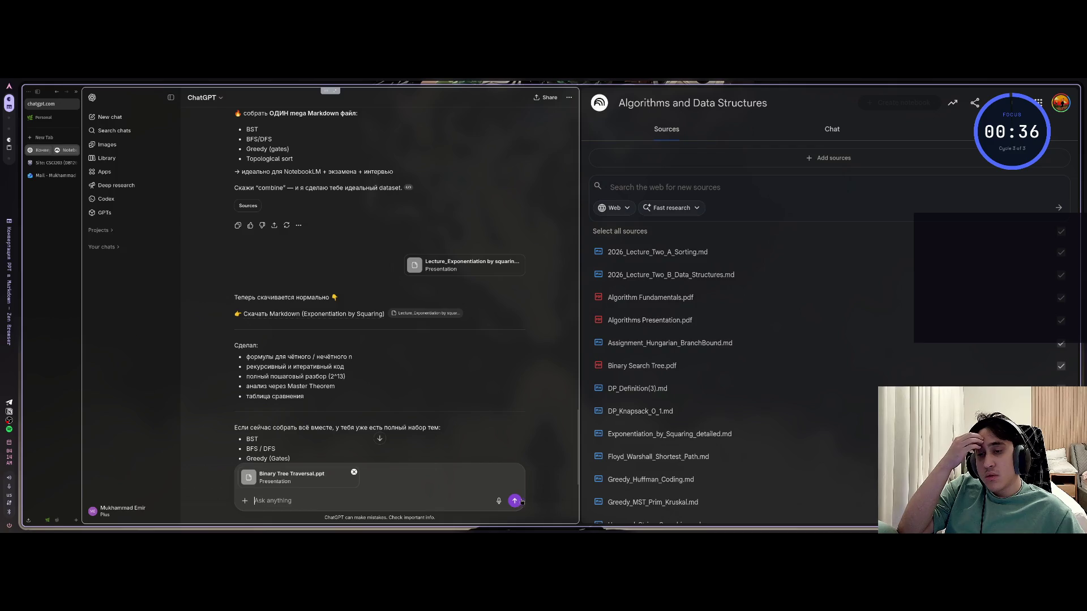
left_click(519, 501)
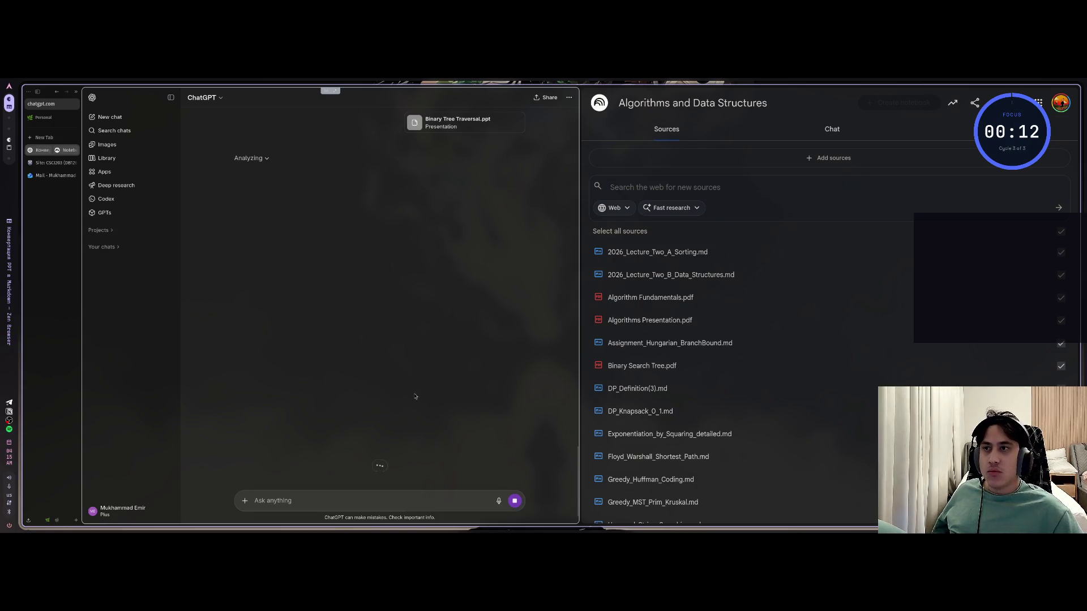
Step: Expand and collapse the Lecture 8 Dynamic Programming section on Moodle
key("ctrl+Tab")
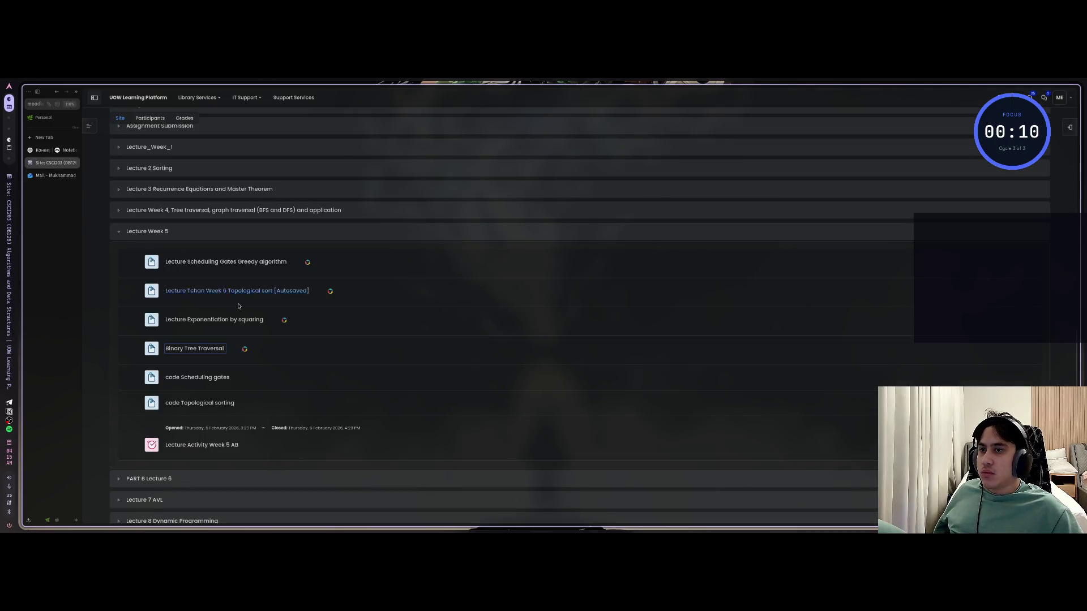
scroll(98, 418, "down", 2)
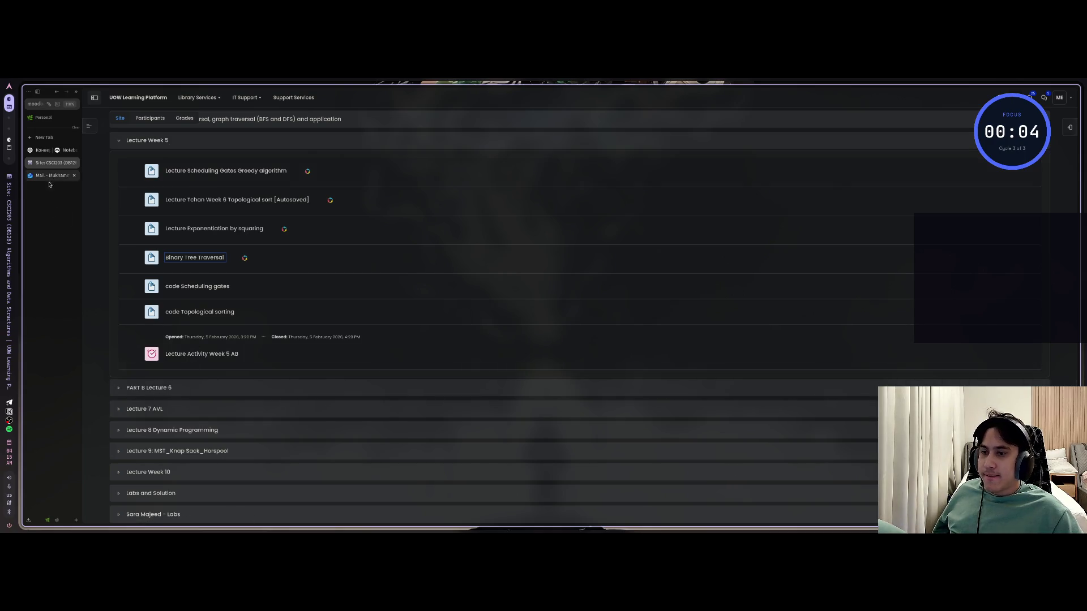
left_click(169, 432)
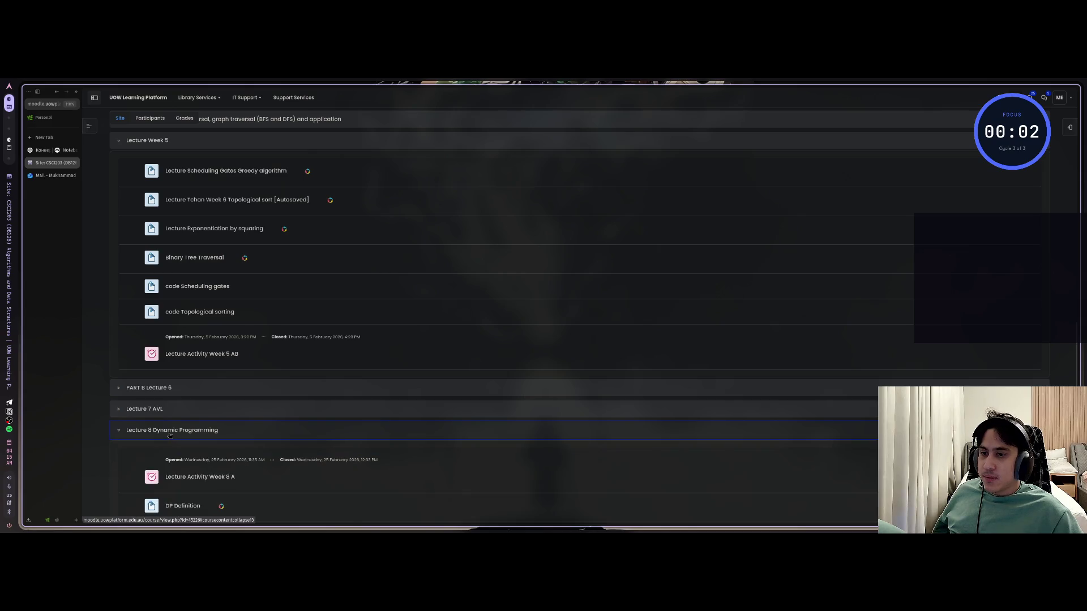
left_click(169, 432)
Step: Download ChatGPT's Binary Tree Traversal Markdown file
left_click(42, 150)
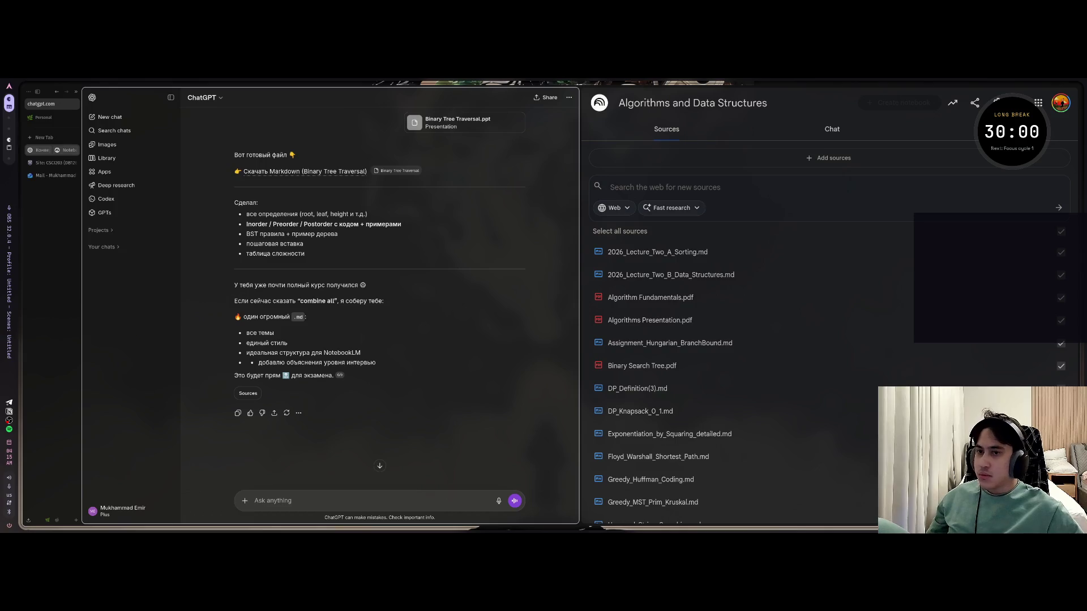
left_click(309, 173)
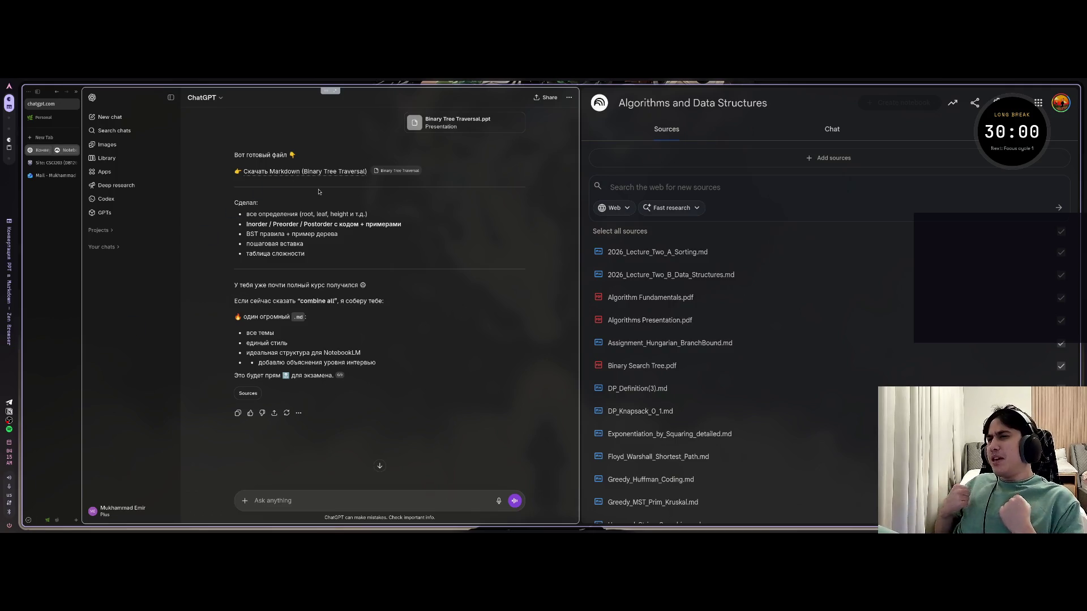
key("ctrl+alt+Right")
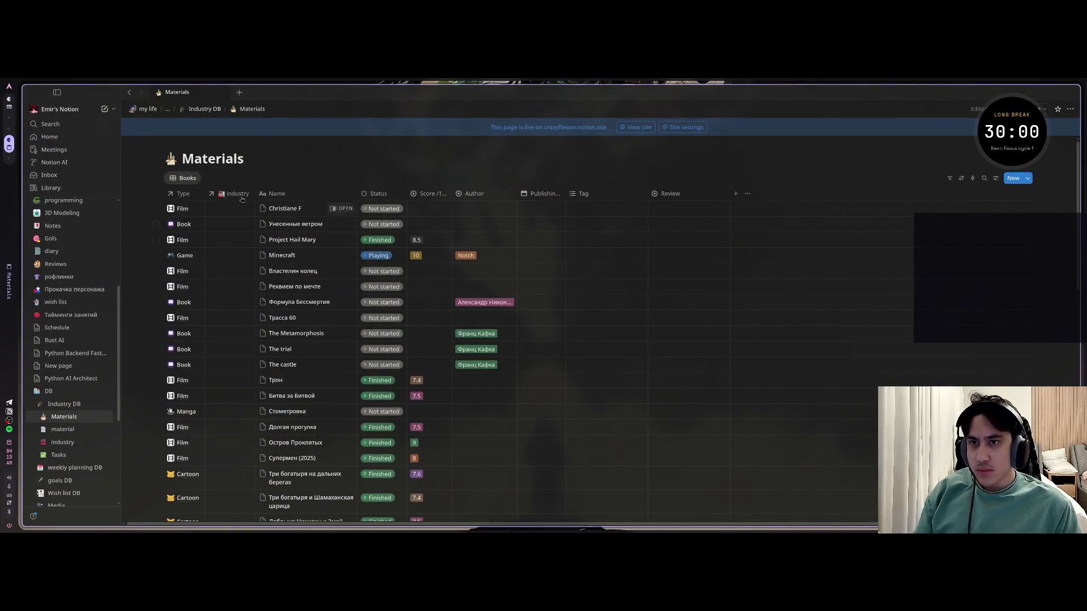
Step: Enter 3 pomodoros for March 26 in Notion's Daily Pomodoro log
key("ctrl+alt+Right")
key("ctrl+bracketright")
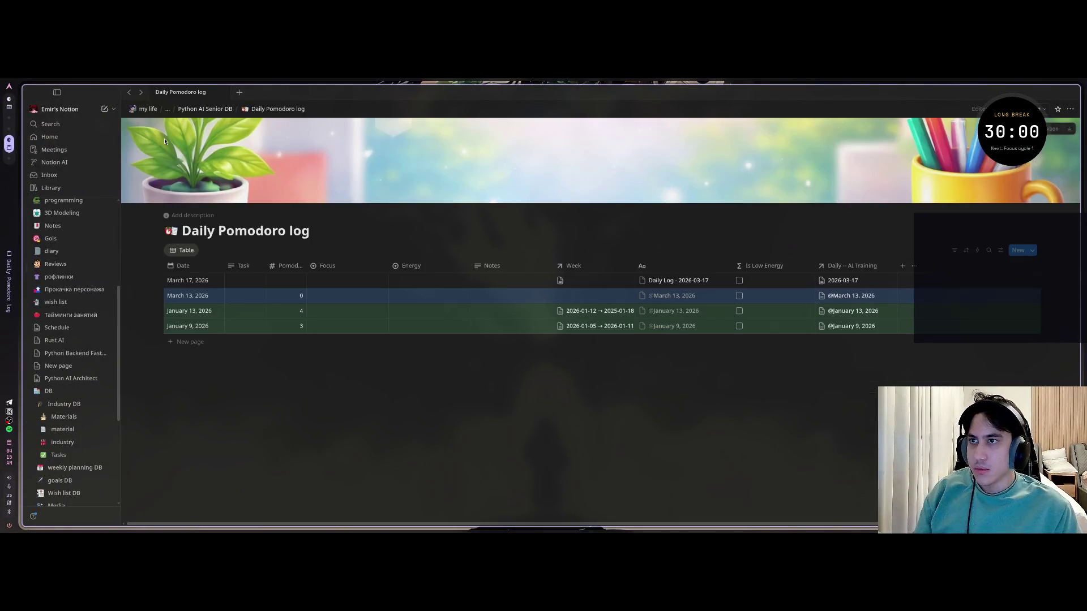
left_click(289, 286)
type("3")
key("Return")
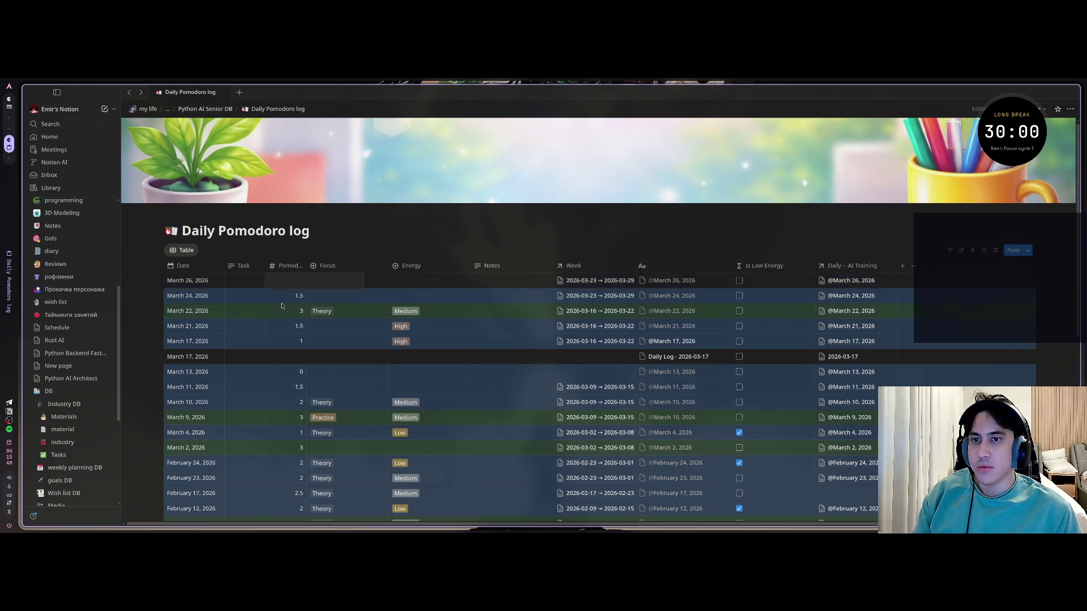
key("Escape")
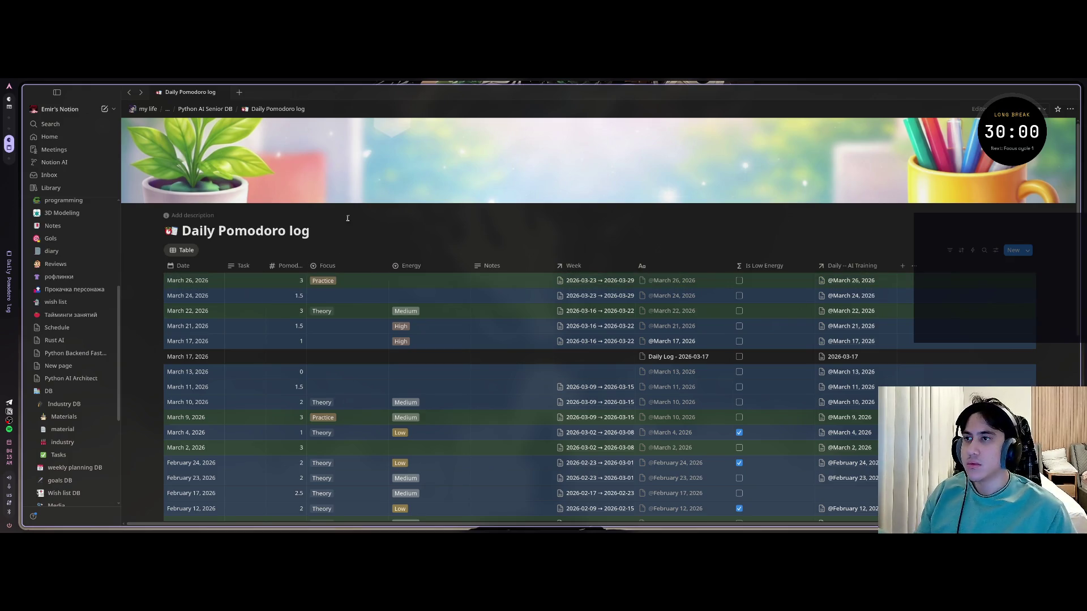
key("alt+Tab")
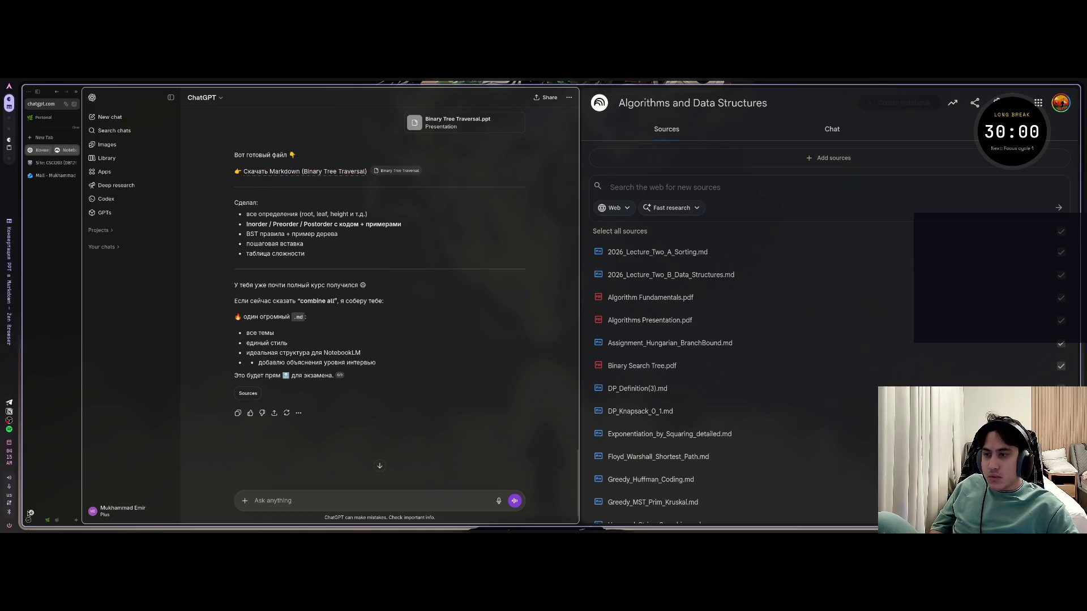
Step: Upload Binary_Tree_Traversal_detailed.md from Downloads as a notebook source
left_click(28, 520)
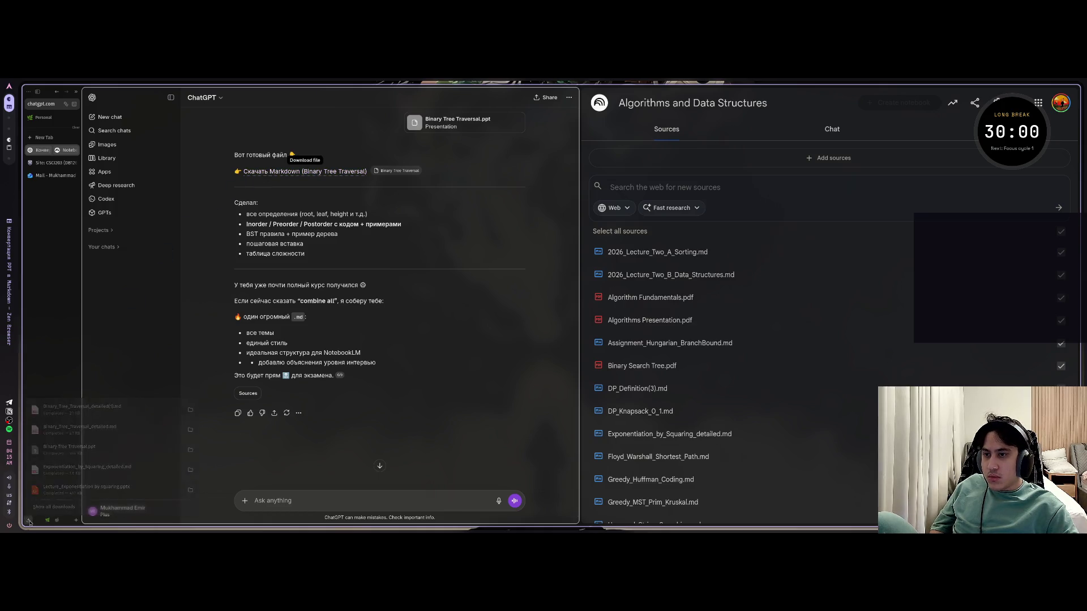
left_click(833, 157)
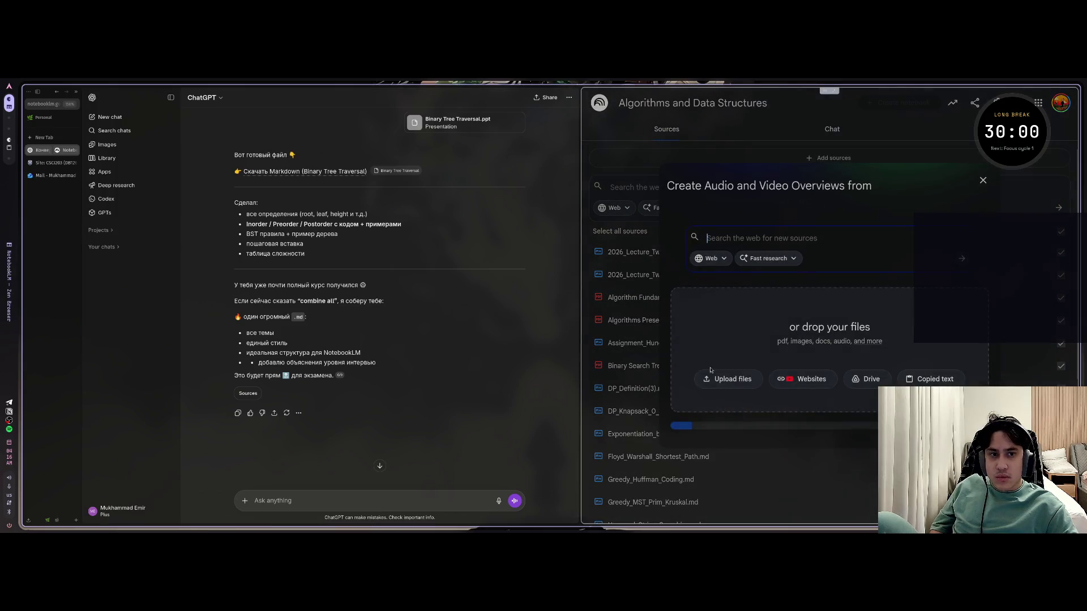
left_click(730, 378)
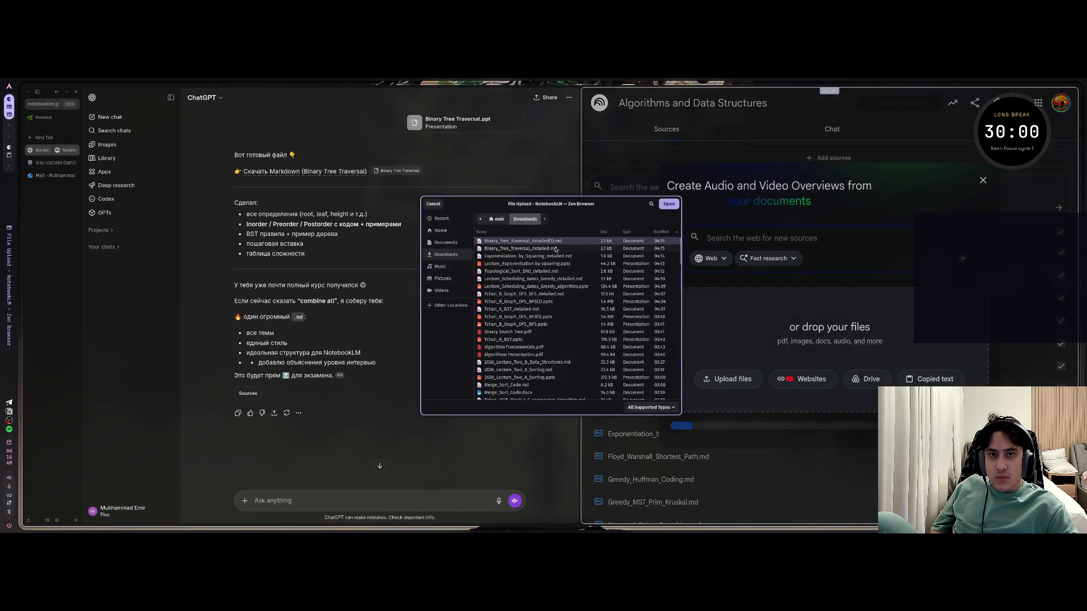
left_click(558, 249)
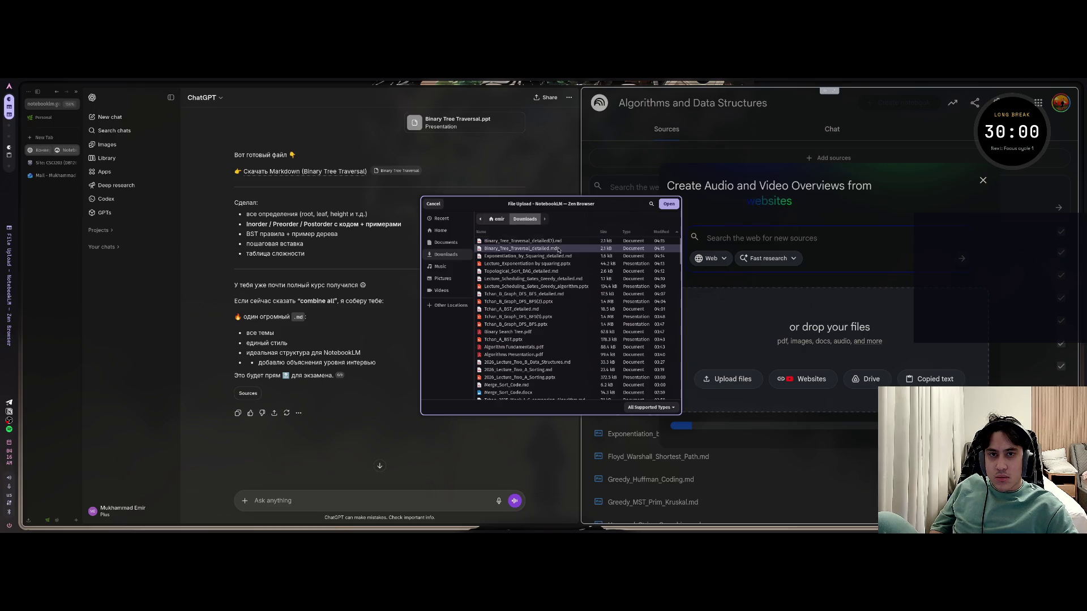
left_click(669, 205)
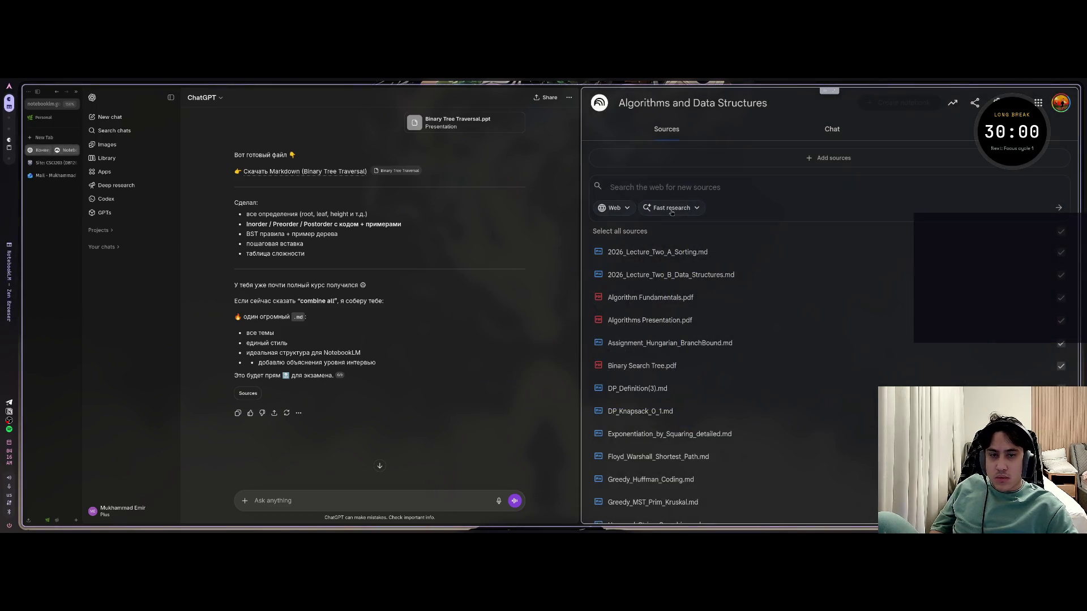
scroll(673, 368, "up", 4)
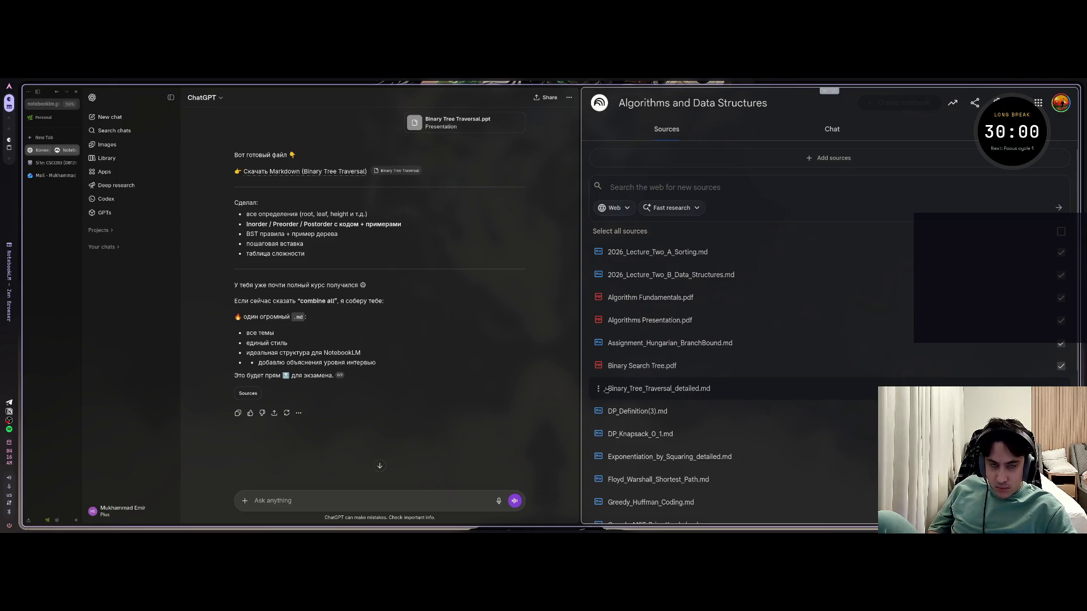
Step: Upload the Binary_Tree_Traversal_detailed(1).md copy as a source instead
left_click(828, 158)
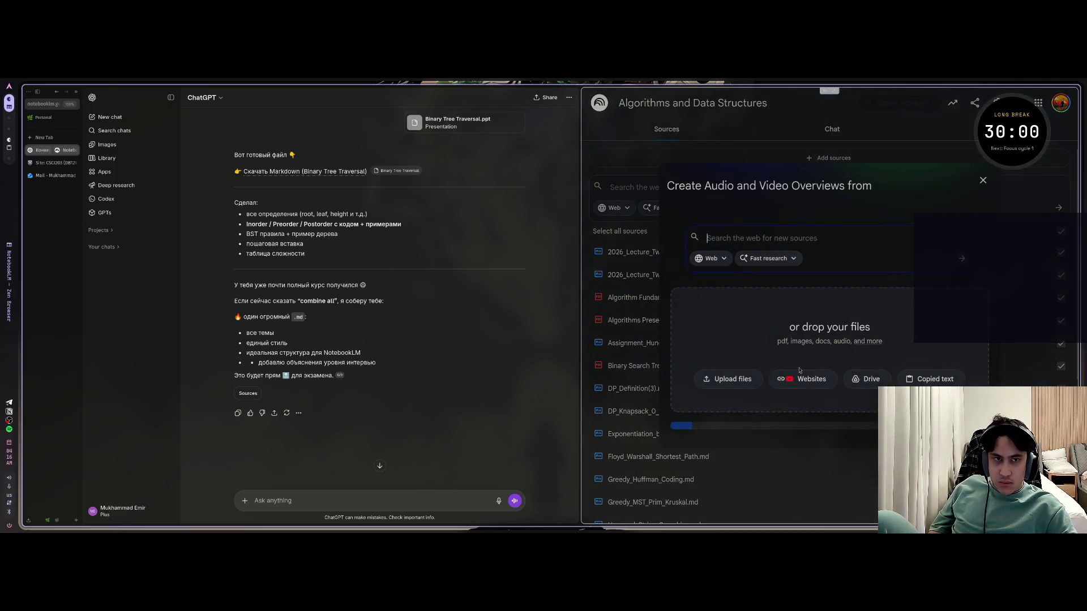
left_click(731, 378)
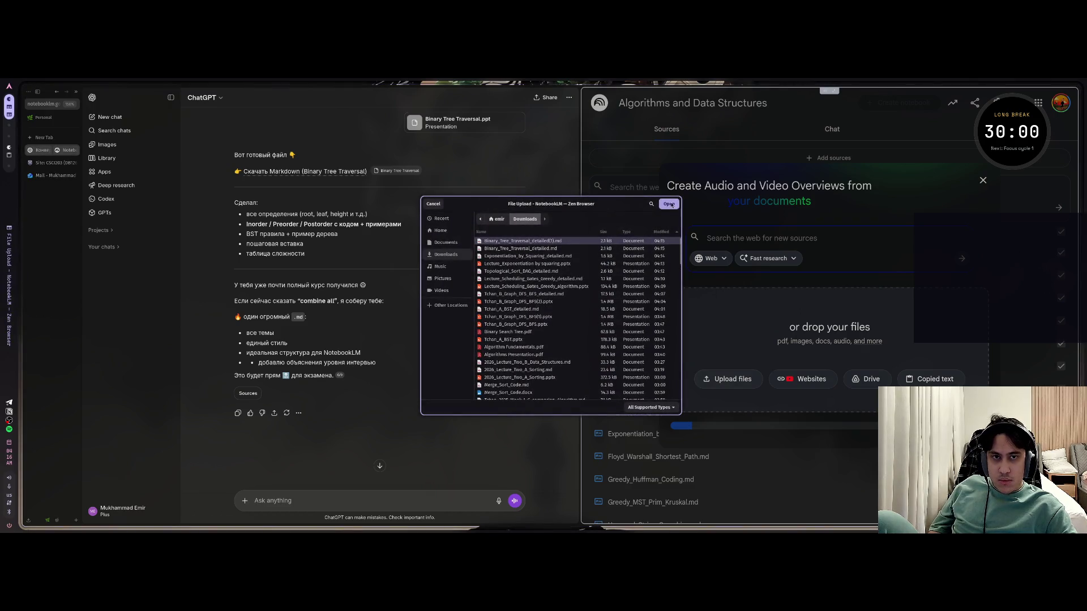
left_click(669, 204)
scroll(764, 346, "down", 5)
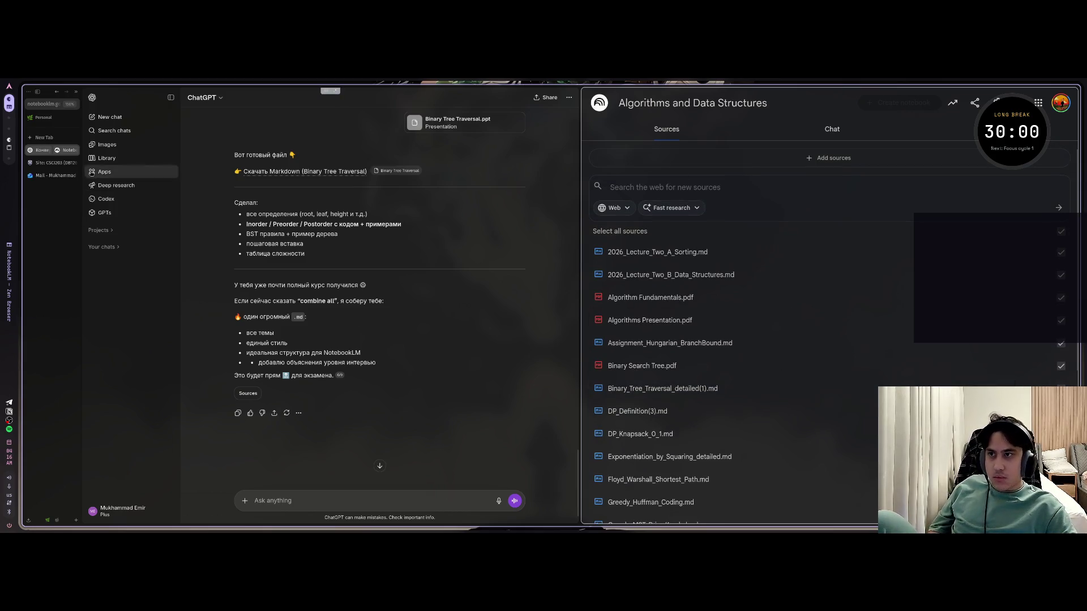
Step: Download the 'code Scheduling gates' file from Lecture Week 5 on Moodle
left_click(36, 165)
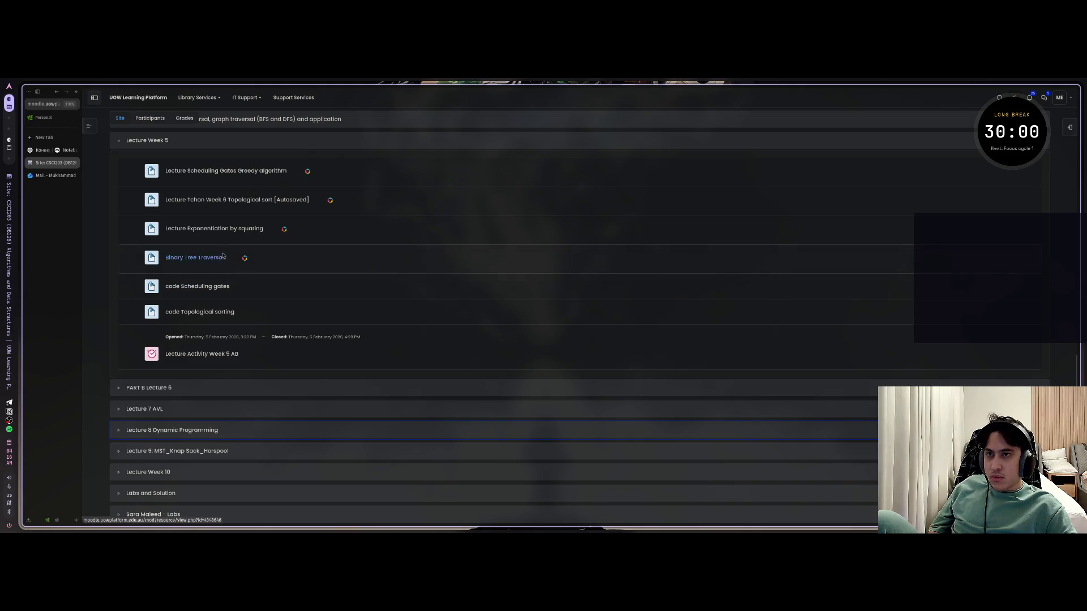
scroll(223, 246, "up", 2)
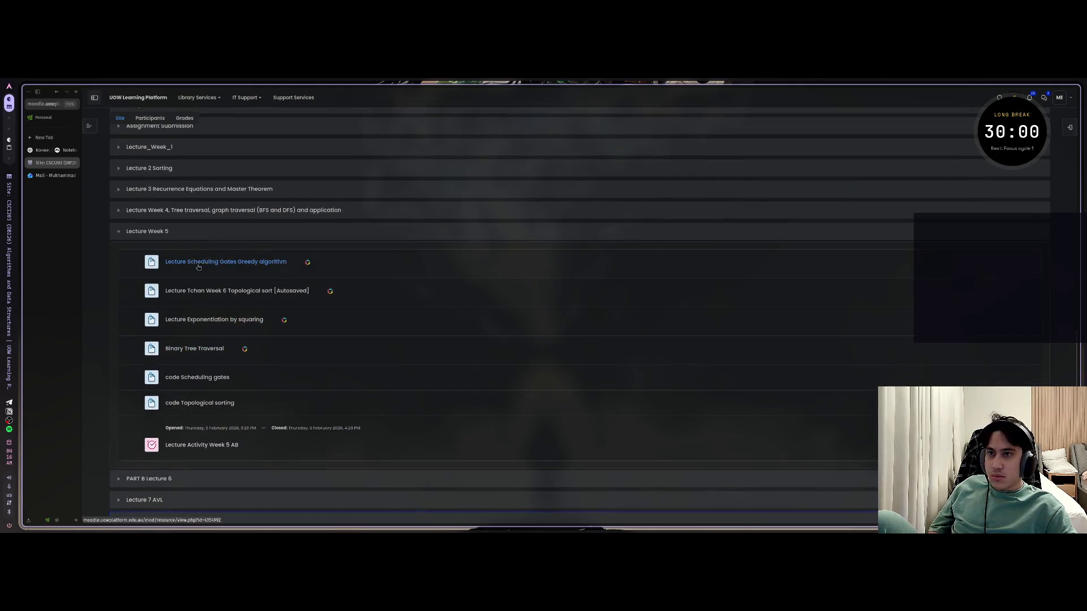
left_click(193, 380)
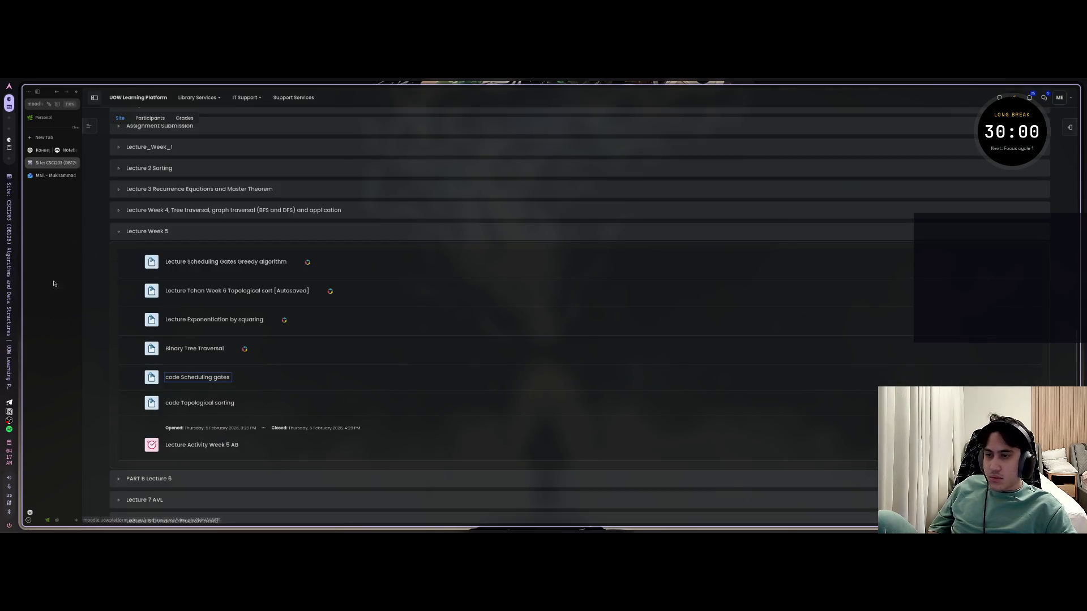
left_click(34, 151)
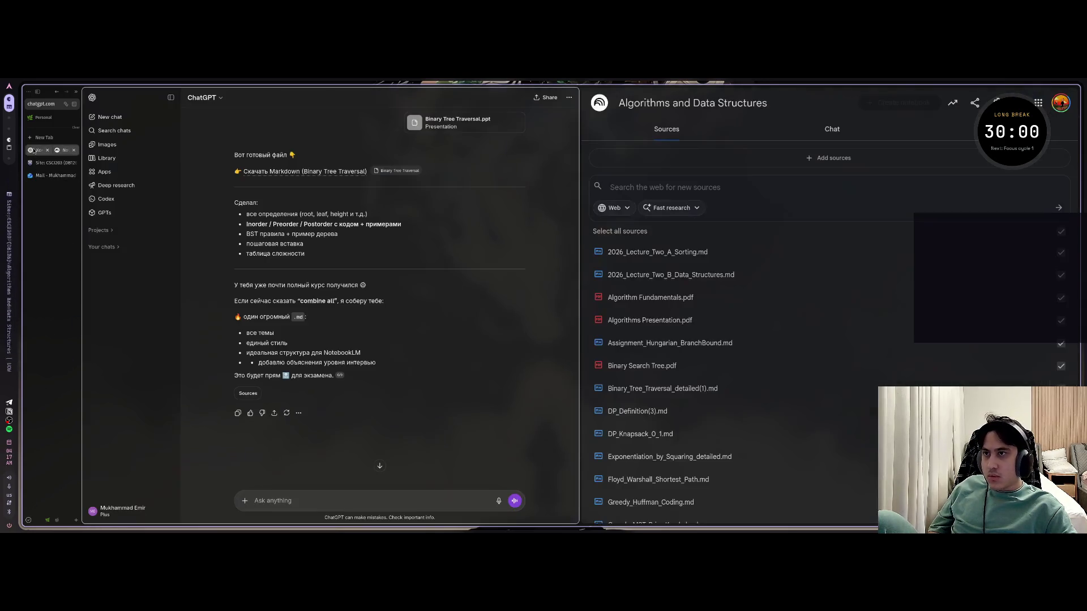
Step: Open NotebookLM's file upload picker for a new source, then cancel without uploading
left_click(761, 163)
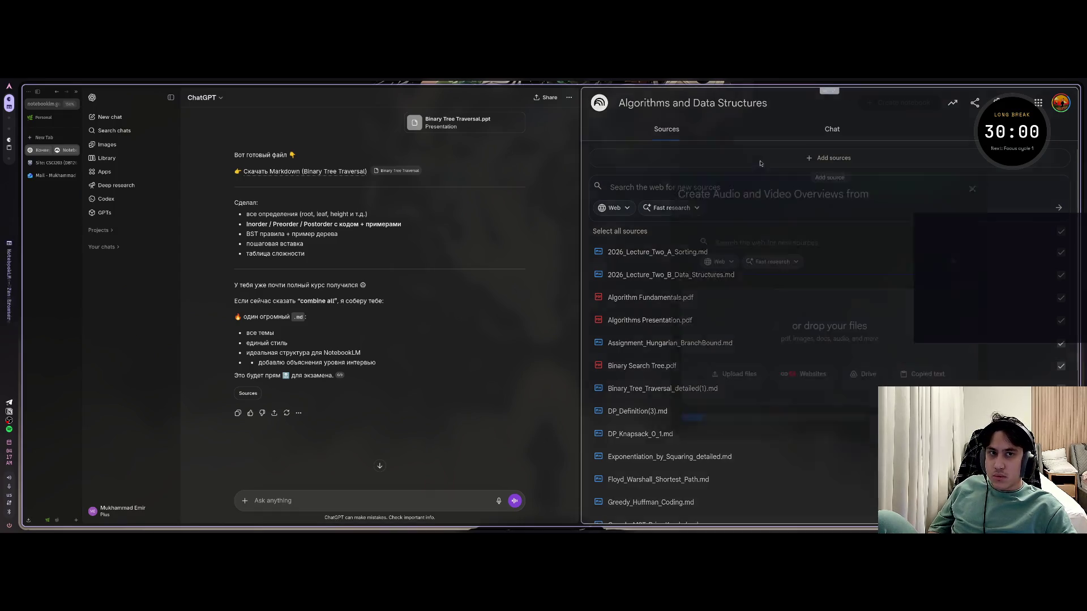
left_click(731, 379)
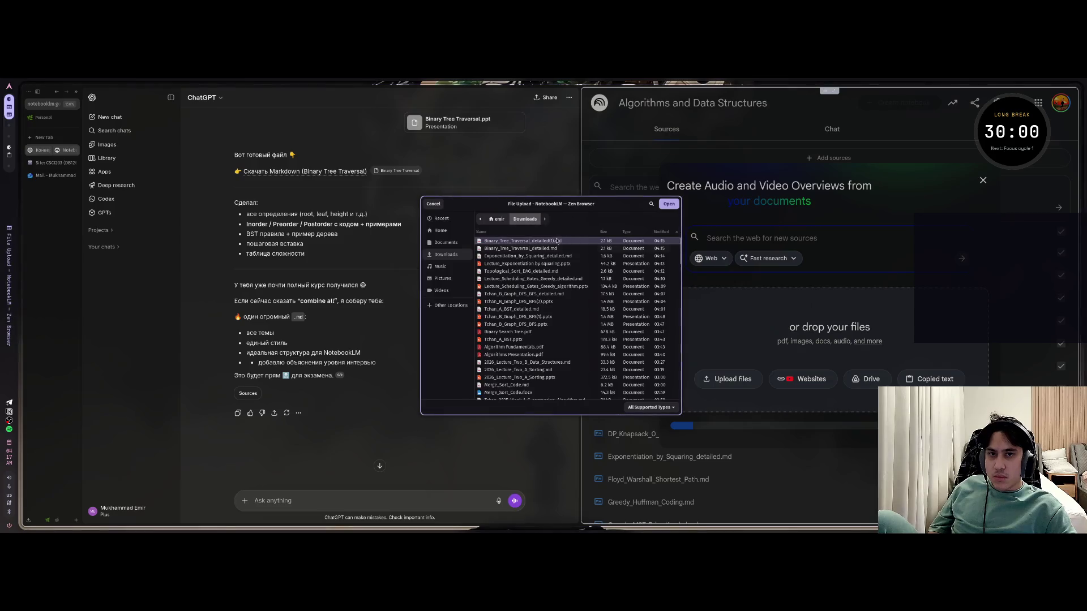
left_click(434, 204)
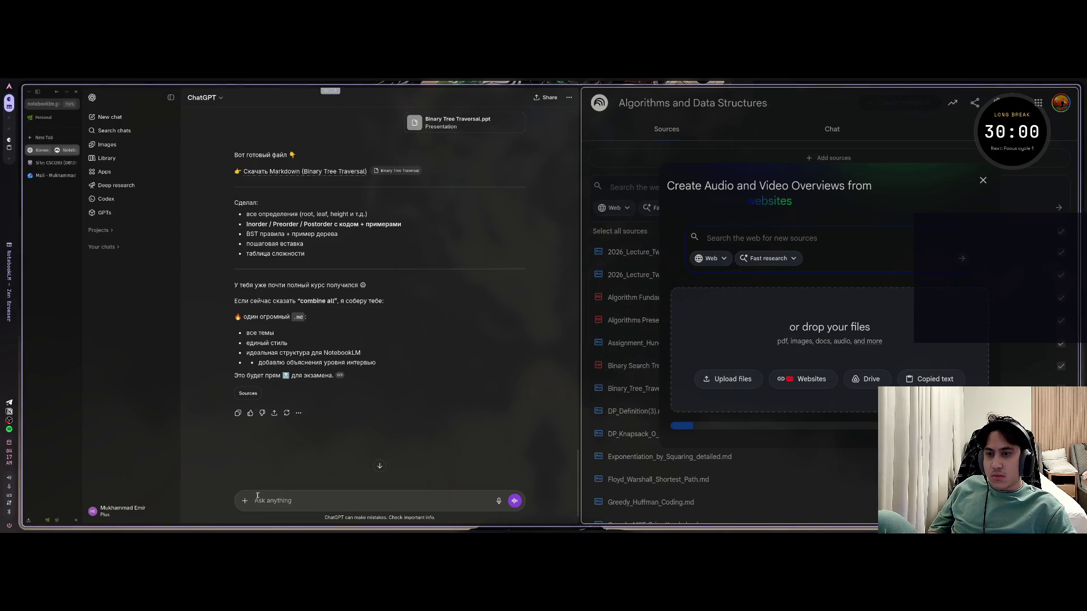
Step: Browse ChatGPT's file attachment picker, close it, and return to the Moodle course page
left_click(245, 500)
left_click(289, 399)
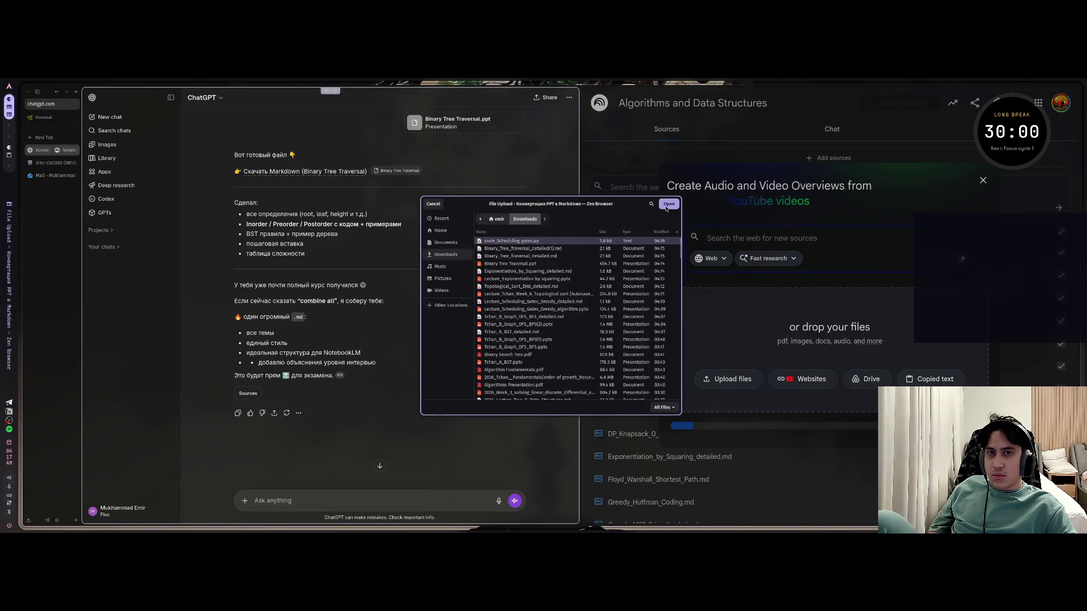
left_click(434, 204)
left_click(38, 164)
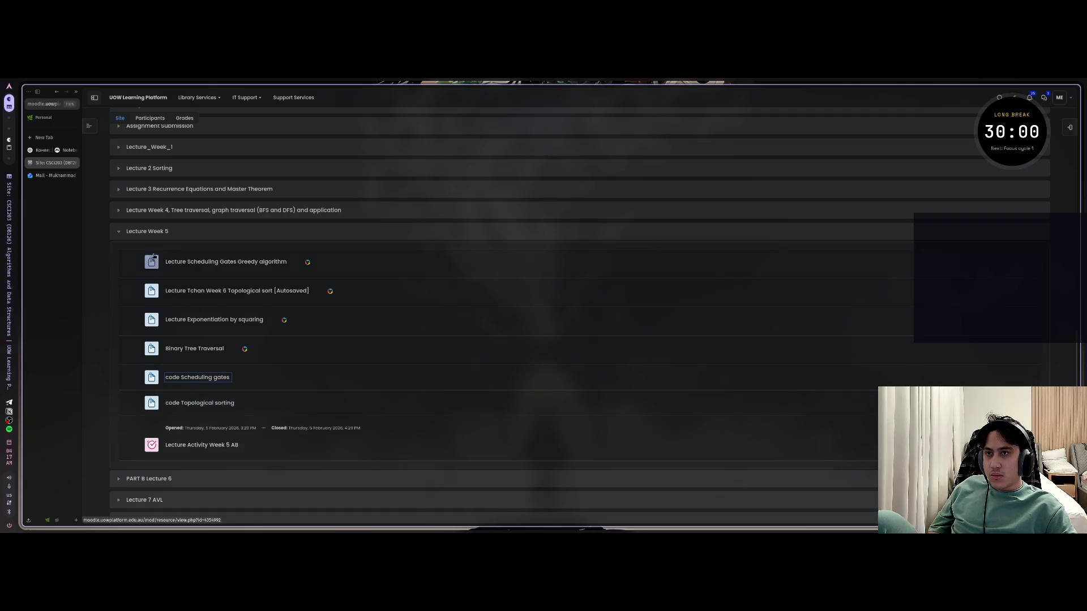
Step: Expand PART B Lecture 6 on Moodle and download 2026_Tchan_Lecture_Heap_Sort.pptx
left_click(153, 231)
left_click(161, 255)
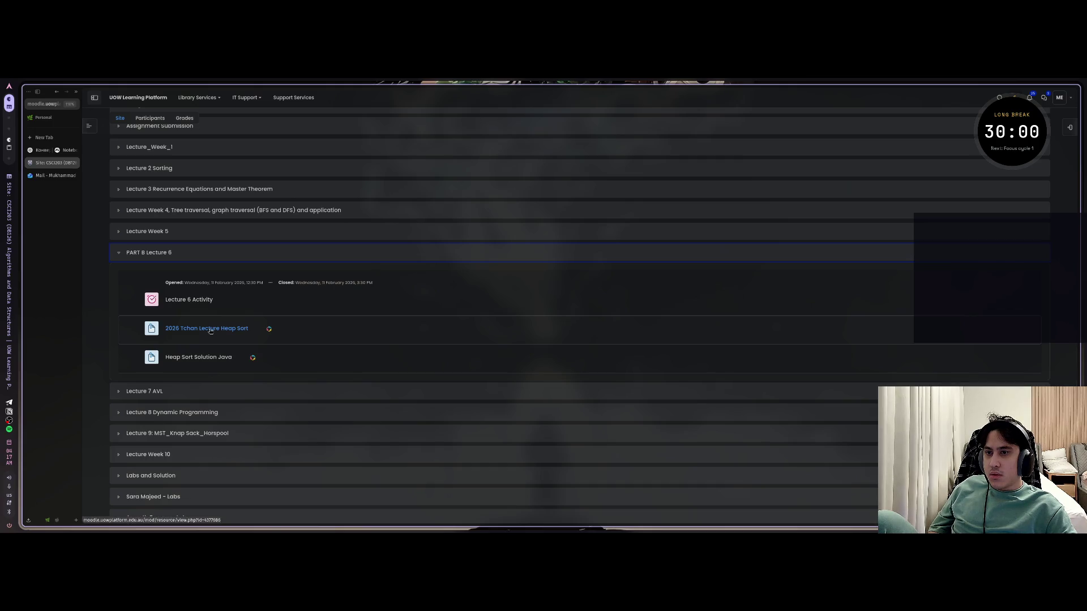
left_click(211, 331)
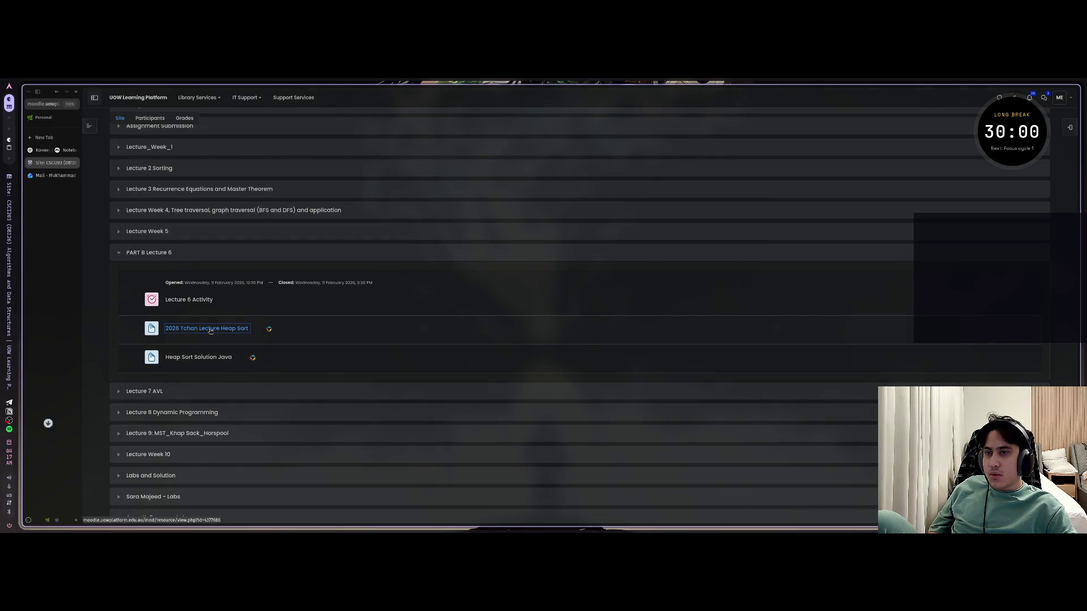
left_click(28, 520)
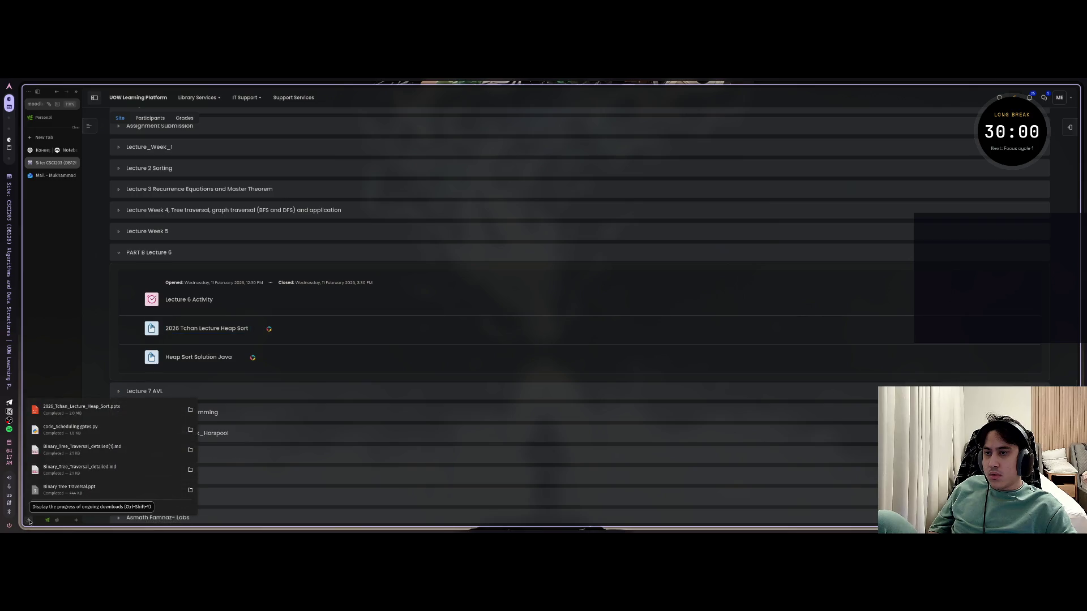
Step: Download the Heap Sort Solution Java file and return to the ChatGPT/NotebookLM tab
left_click(190, 358)
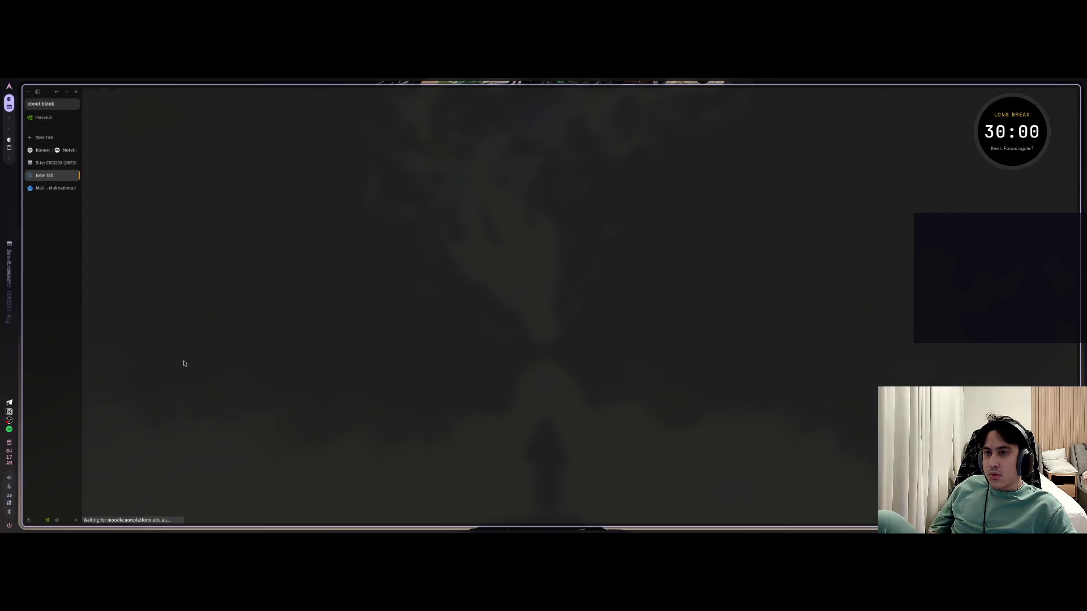
left_click(30, 520)
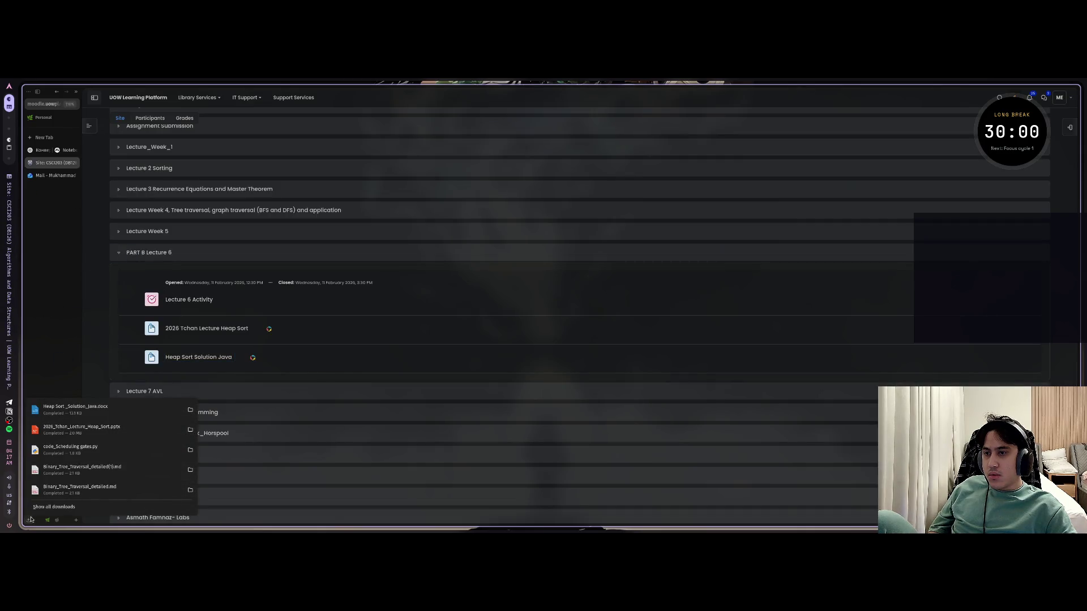
left_click(42, 150)
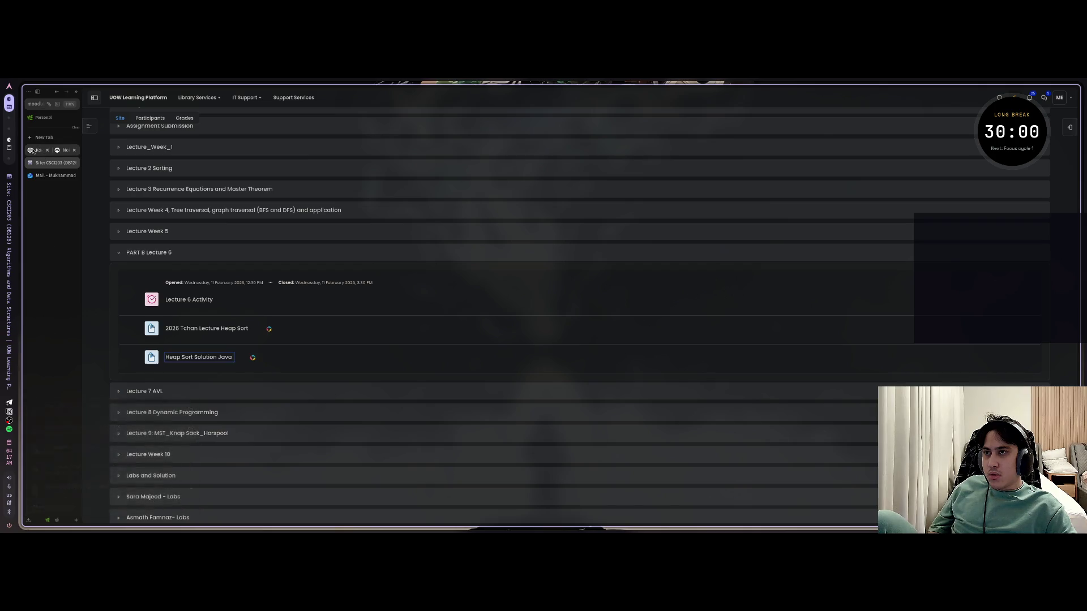
left_click(245, 501)
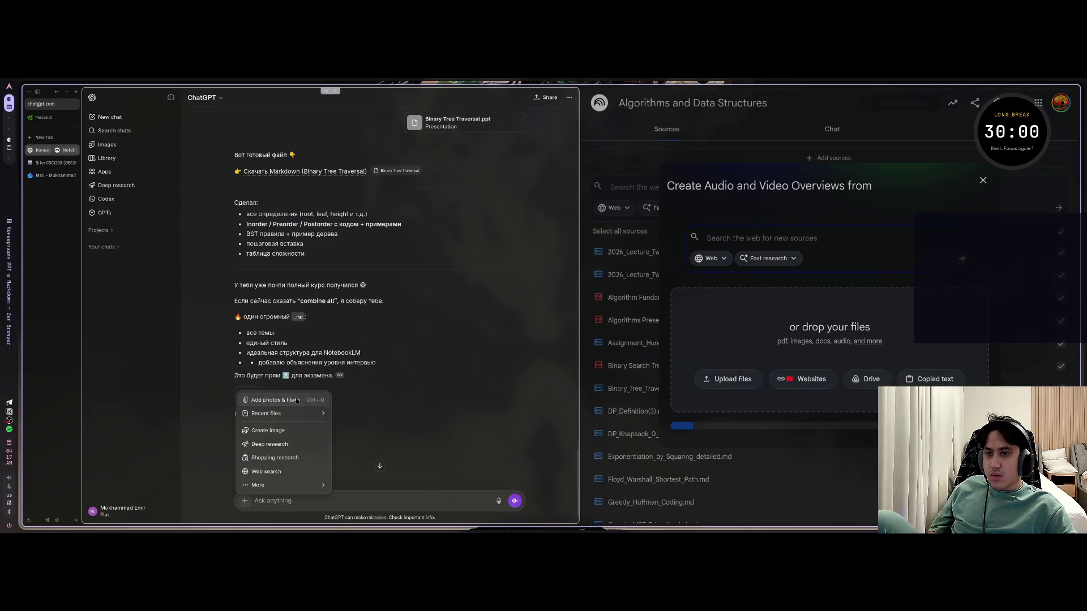
Step: Attach 2026_Tchan_Lecture_Heap_Sort.pptx to a ChatGPT message and send it
left_click(266, 397)
left_click(520, 248)
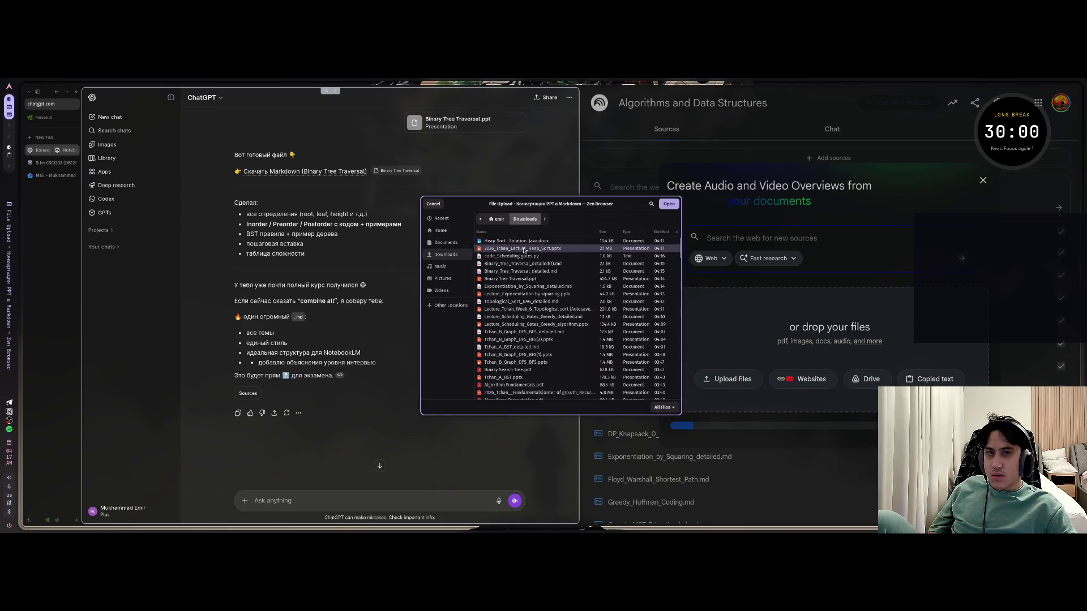
left_click(670, 205)
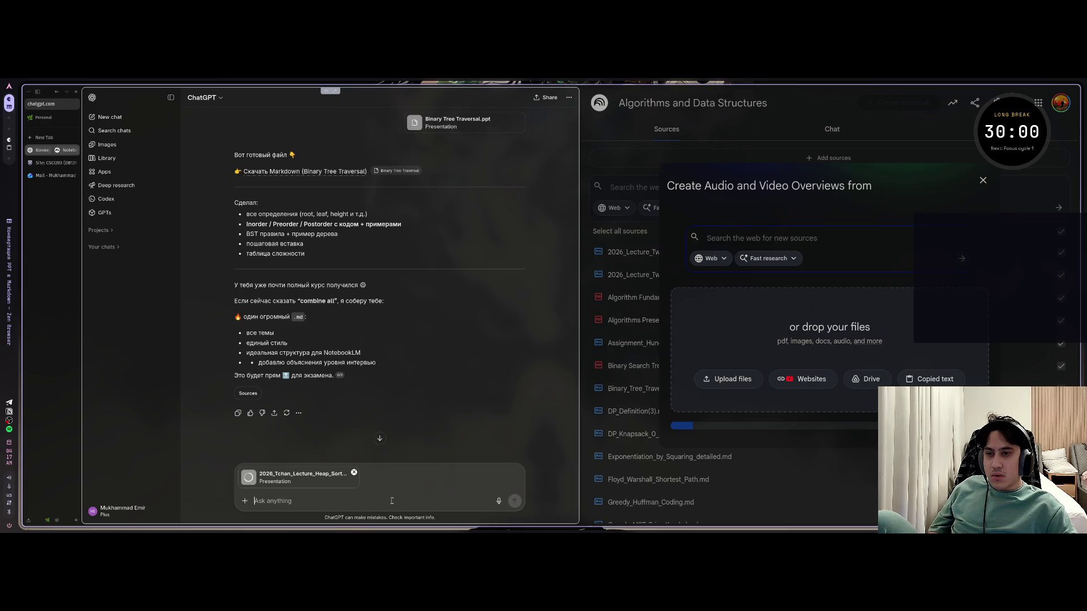
left_click(515, 501)
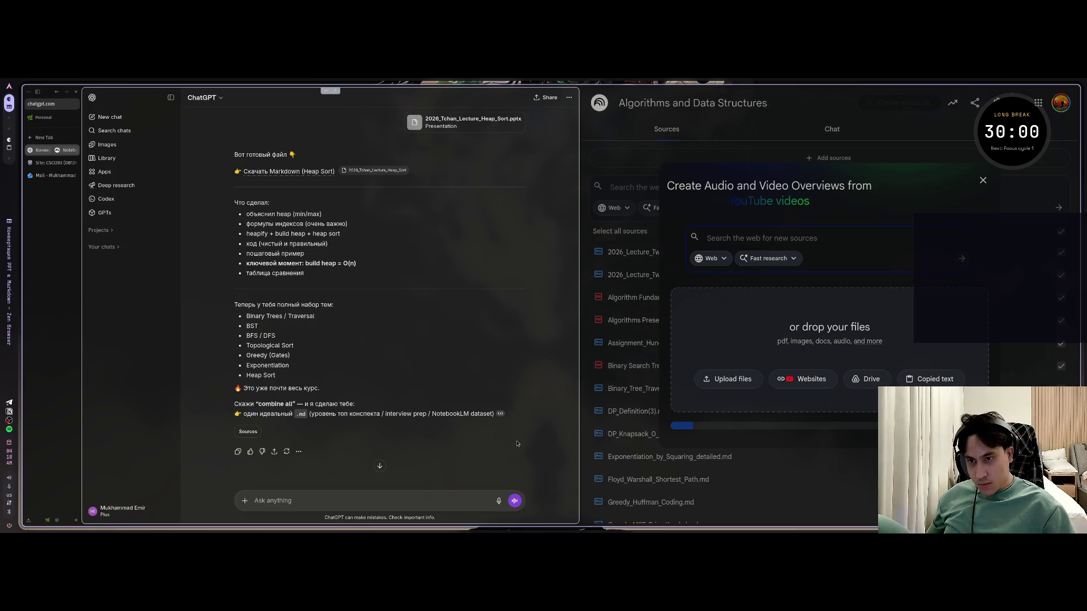
Step: Download the Heap Sort Markdown and upload Heap_Sort_detailed.md as a NotebookLM source
left_click(309, 172)
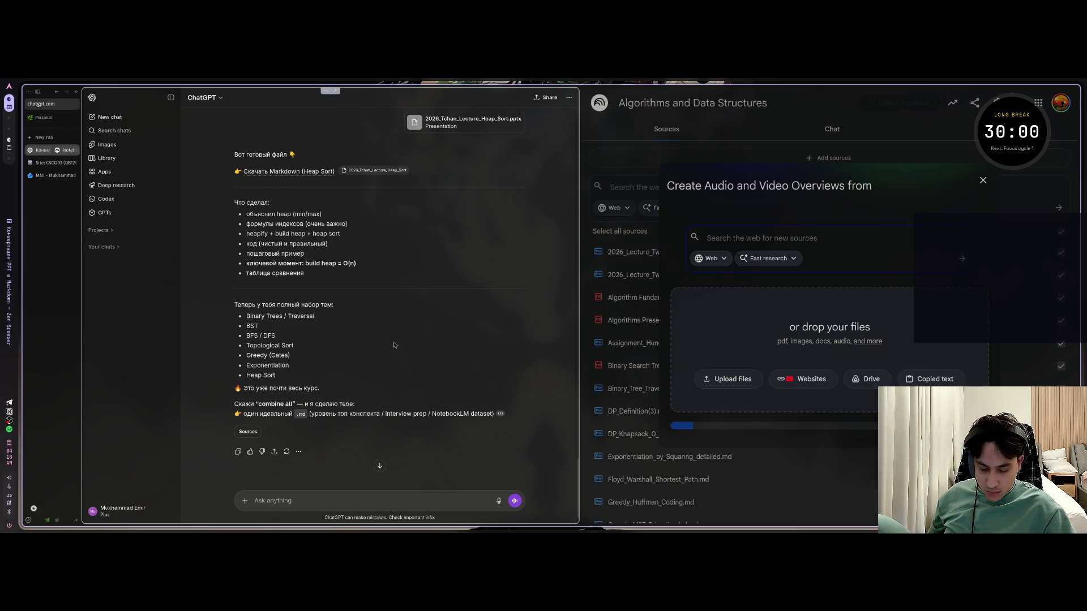
left_click(28, 520)
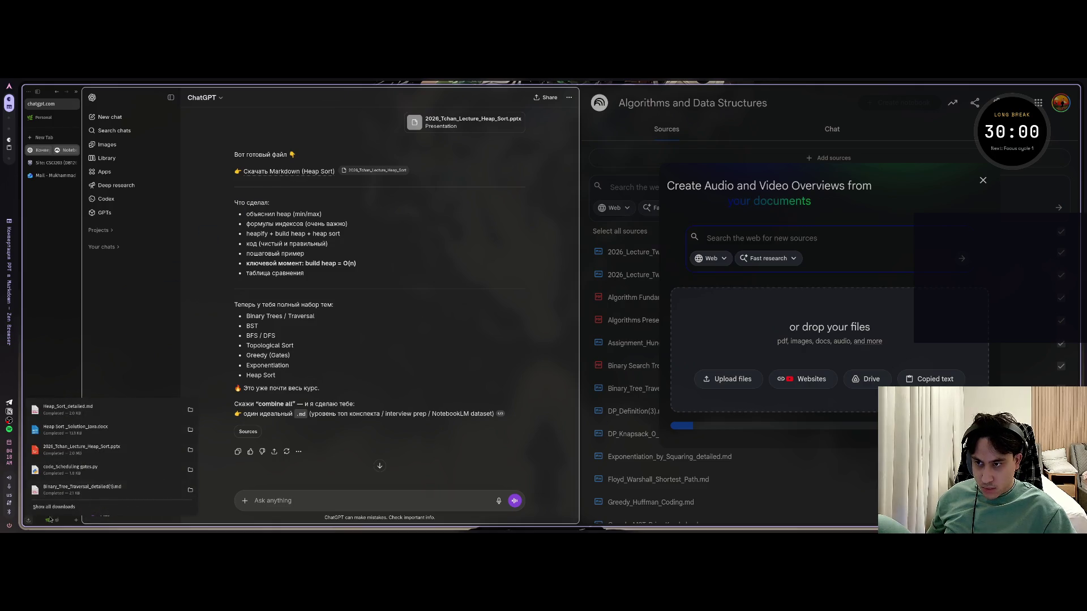
left_click(729, 379)
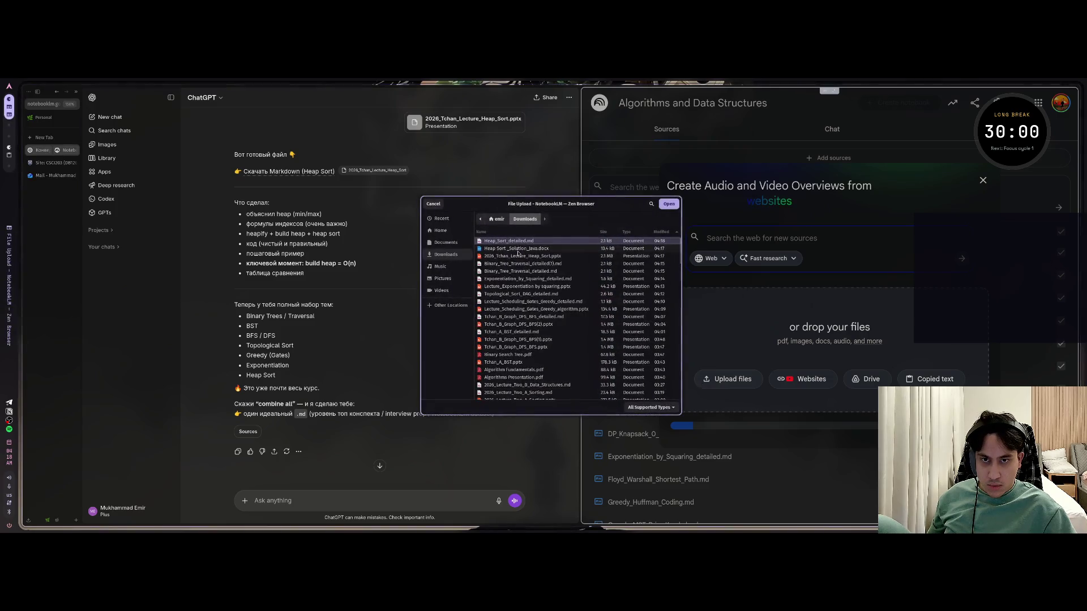
left_click(679, 206)
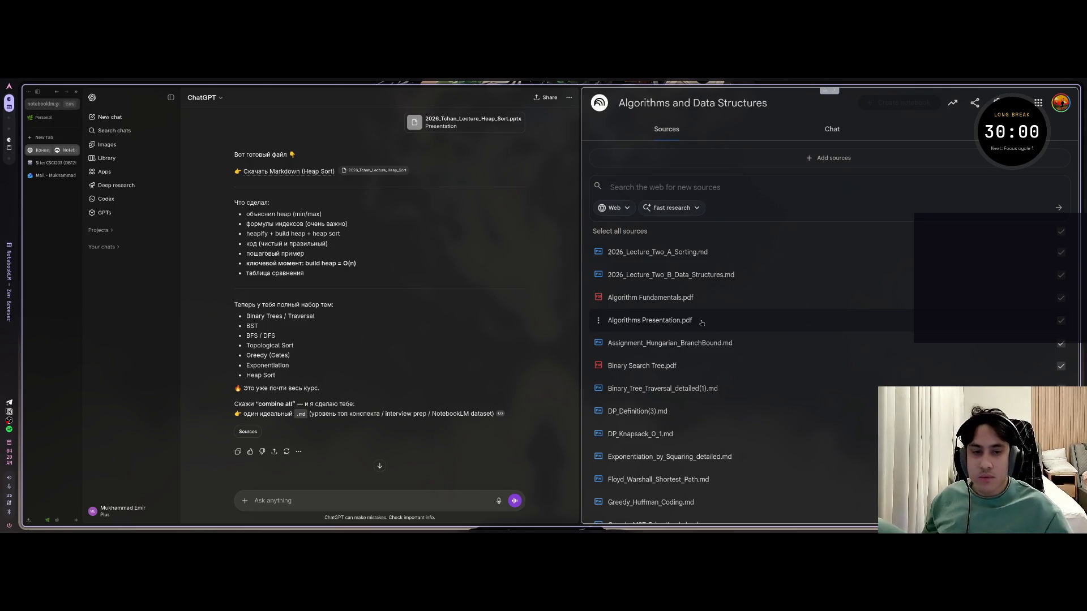
Step: Look through the Sources list, then upload Heap_Sort_detailed.md to the notebook again
scroll(702, 340, "down", 5)
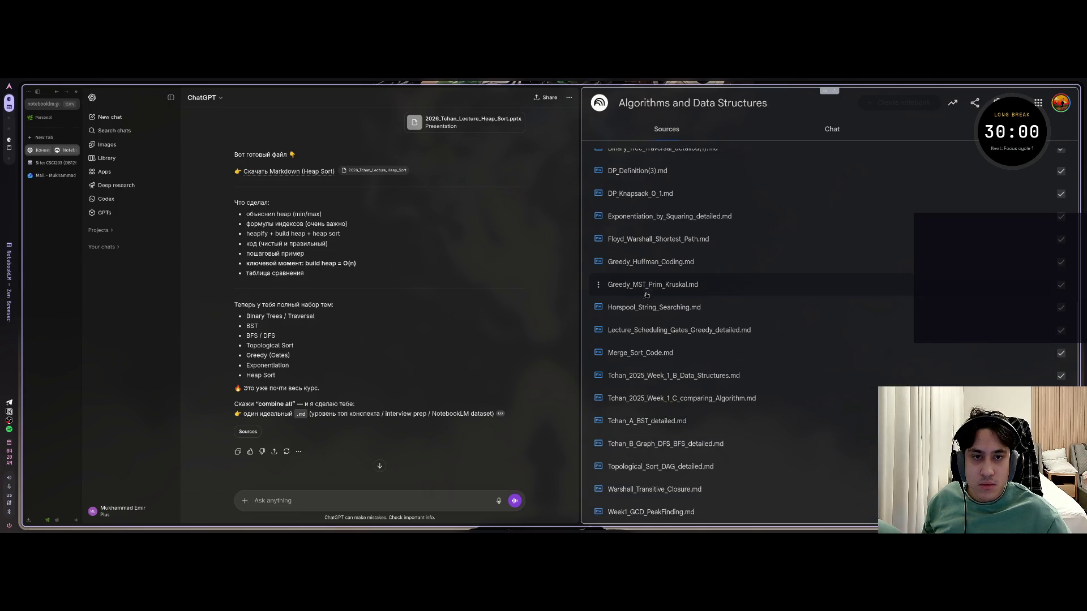
scroll(677, 321, "up", 5)
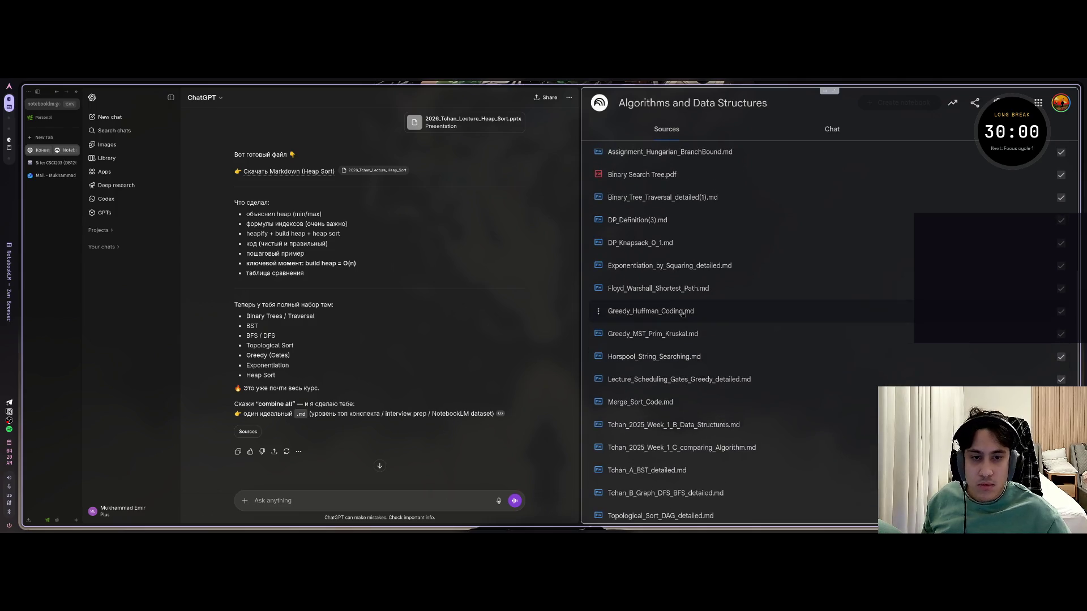
scroll(683, 320, "down", 5)
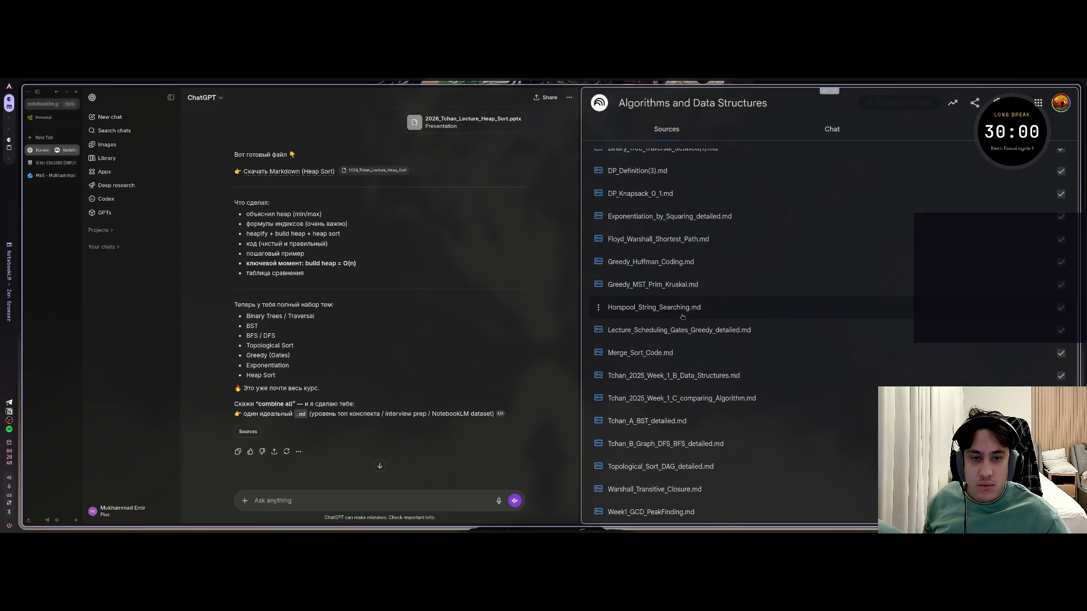
scroll(683, 320, "up", 5)
left_click(749, 168)
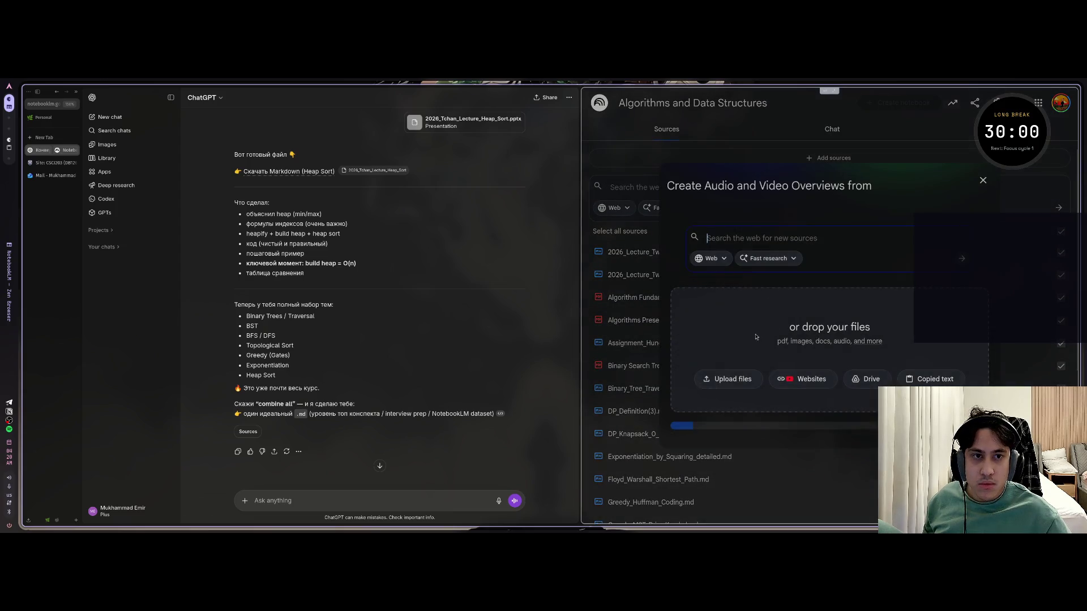
left_click(730, 379)
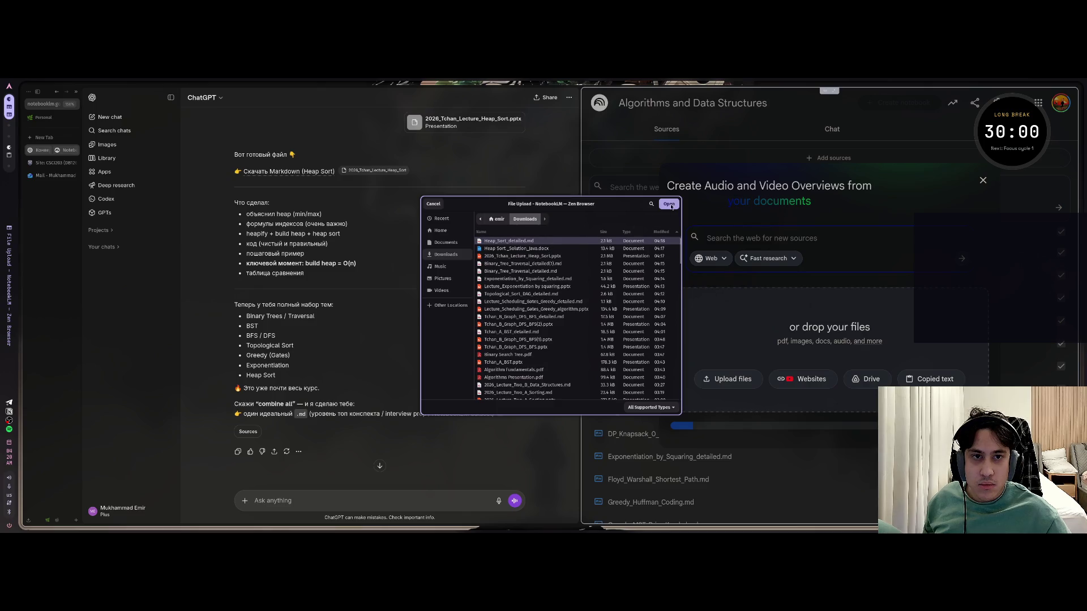
left_click(670, 205)
Step: Recheck the Sources list, reopen the upload picker and dismiss it without uploading
scroll(710, 355, "down", 5)
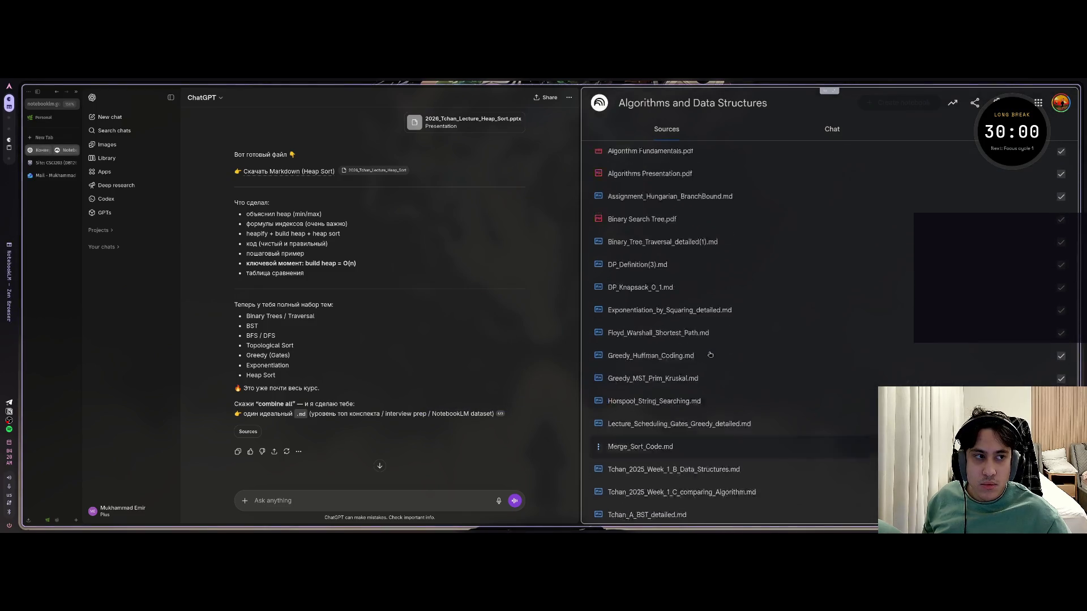
scroll(710, 355, "down", 5)
scroll(709, 354, "up", 1)
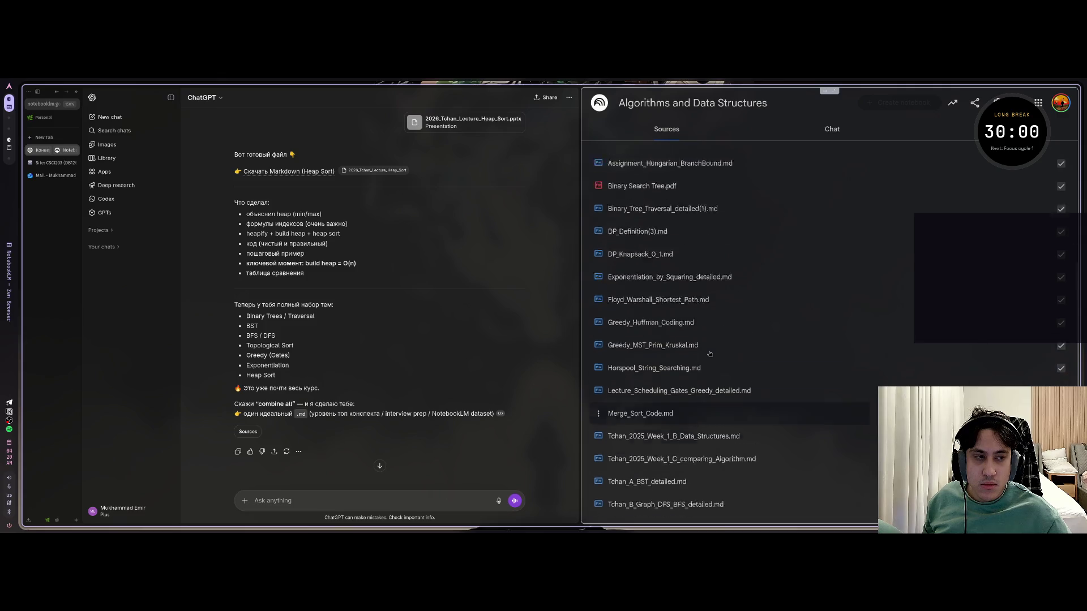
scroll(709, 354, "up", 4)
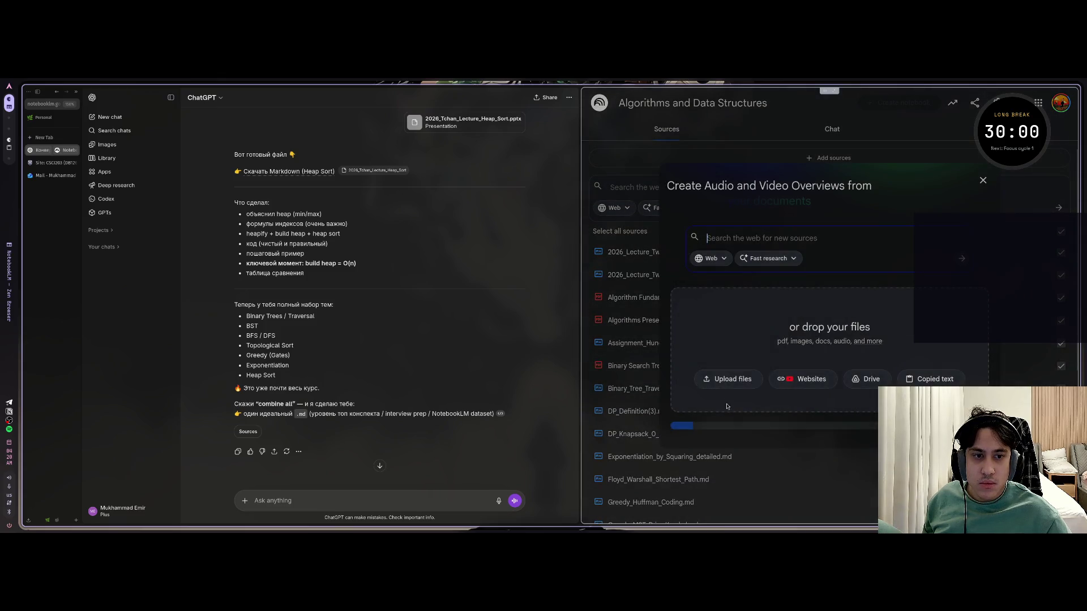
left_click(728, 380)
key("Escape")
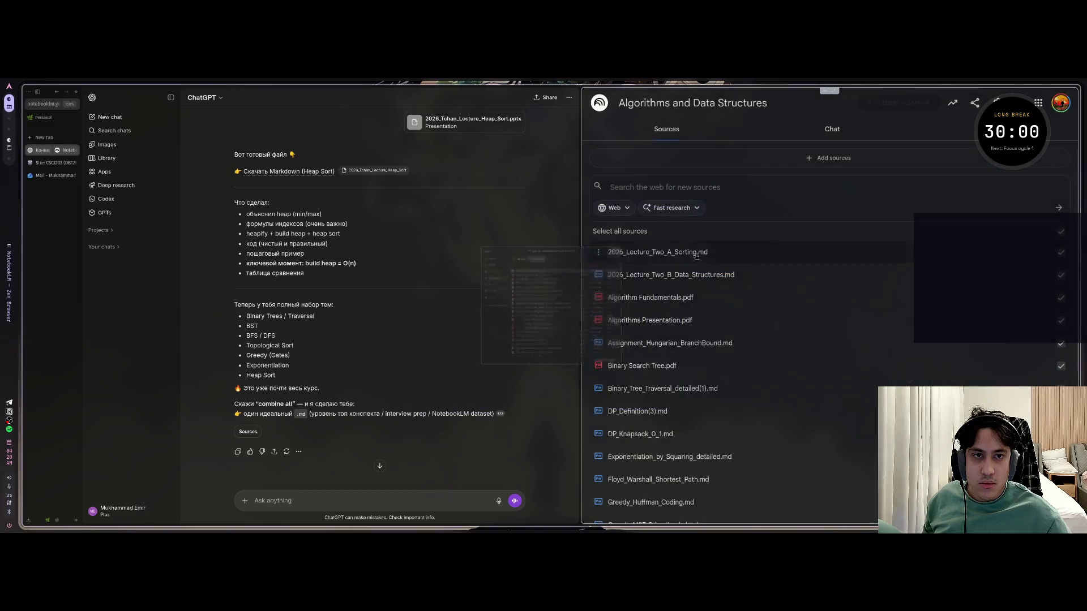
scroll(697, 257, "down", 5)
scroll(739, 359, "up", 1)
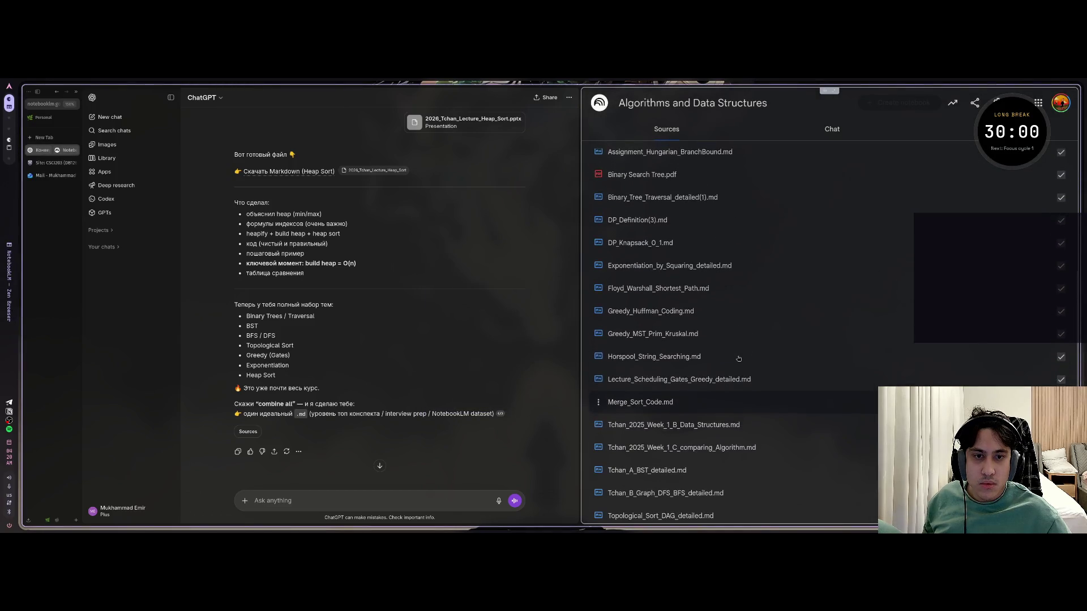
scroll(691, 381, "up", 4)
right_click(710, 192)
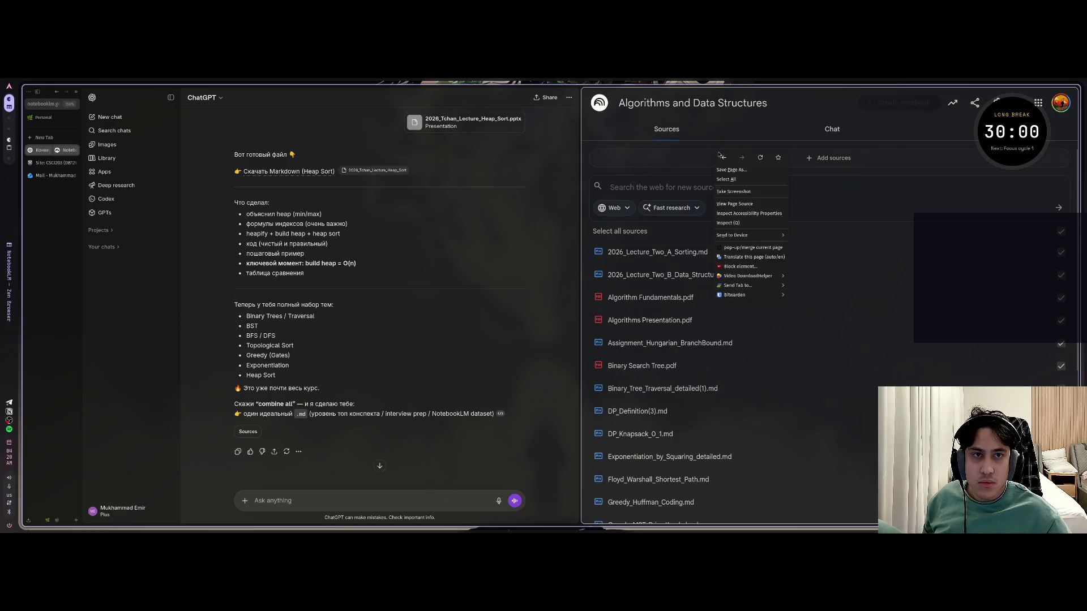
right_click(750, 136)
left_click(796, 126)
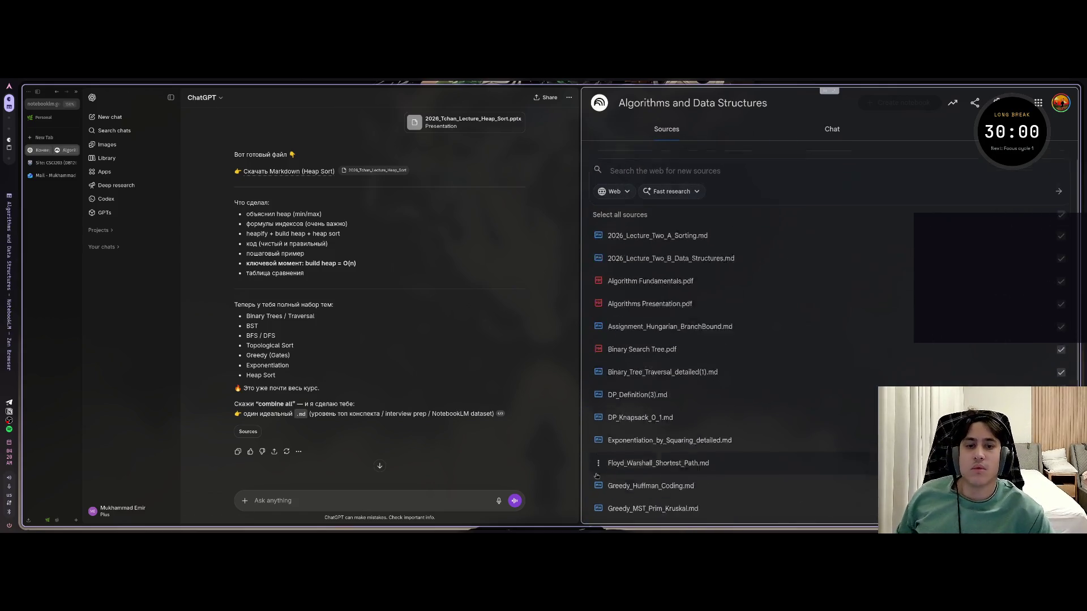
scroll(689, 419, "down", 10)
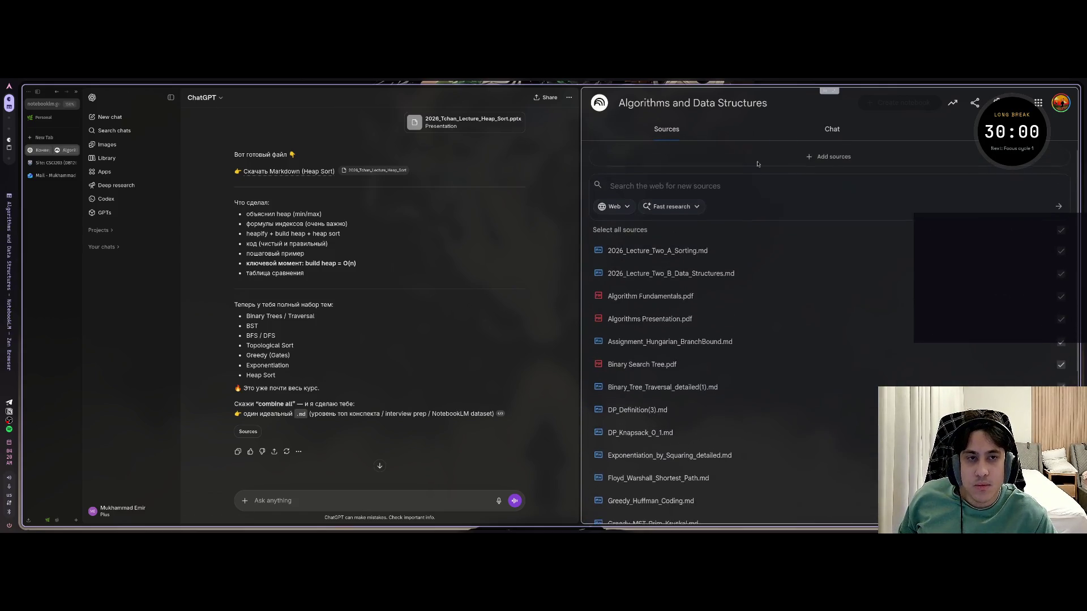
left_click(746, 374)
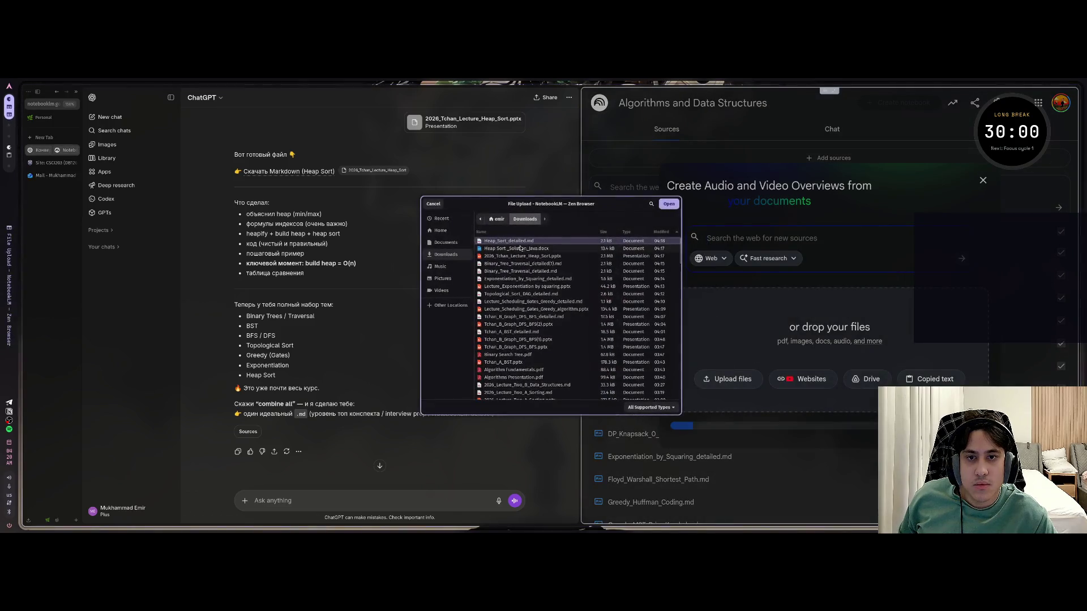
left_click(670, 203)
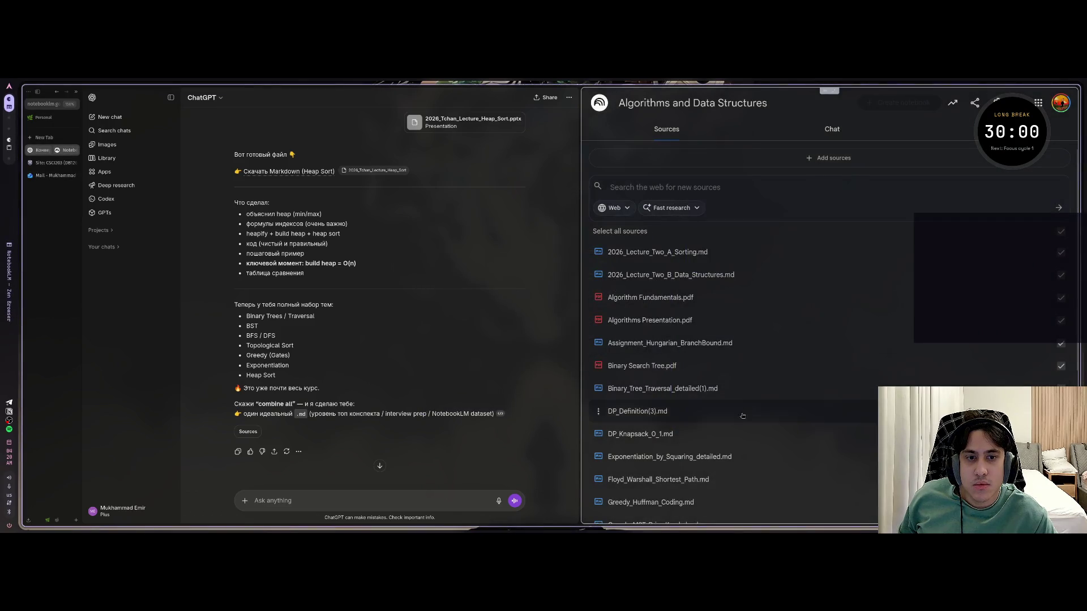
scroll(706, 398, "down", 10)
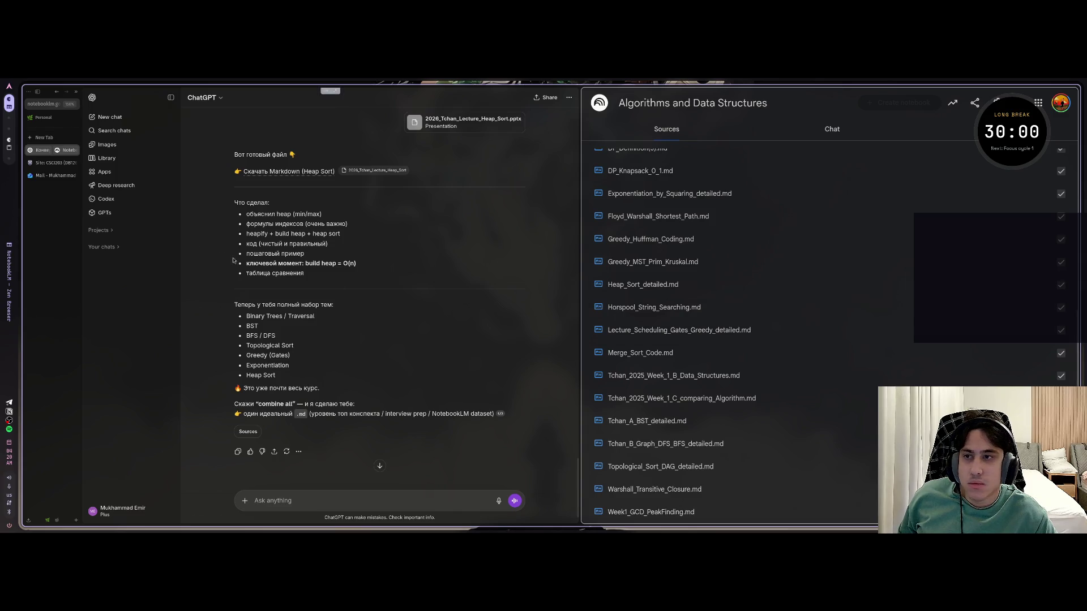
Step: Expand Lecture 7 AVL on Moodle and download the 2025 Tchan Lecture W6 2 AVL Tree slides
left_click(43, 164)
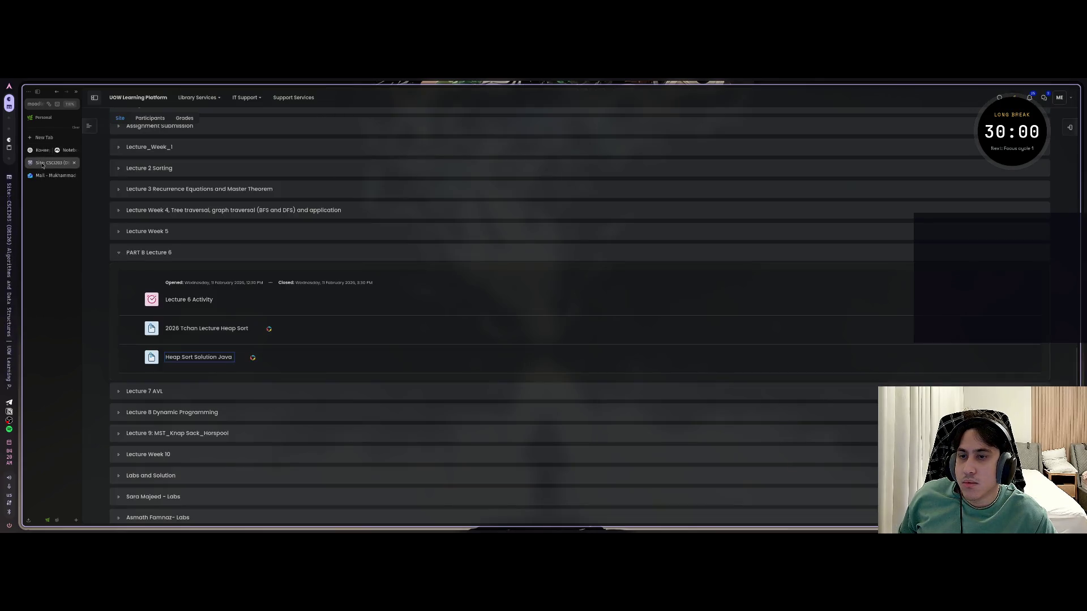
left_click(148, 253)
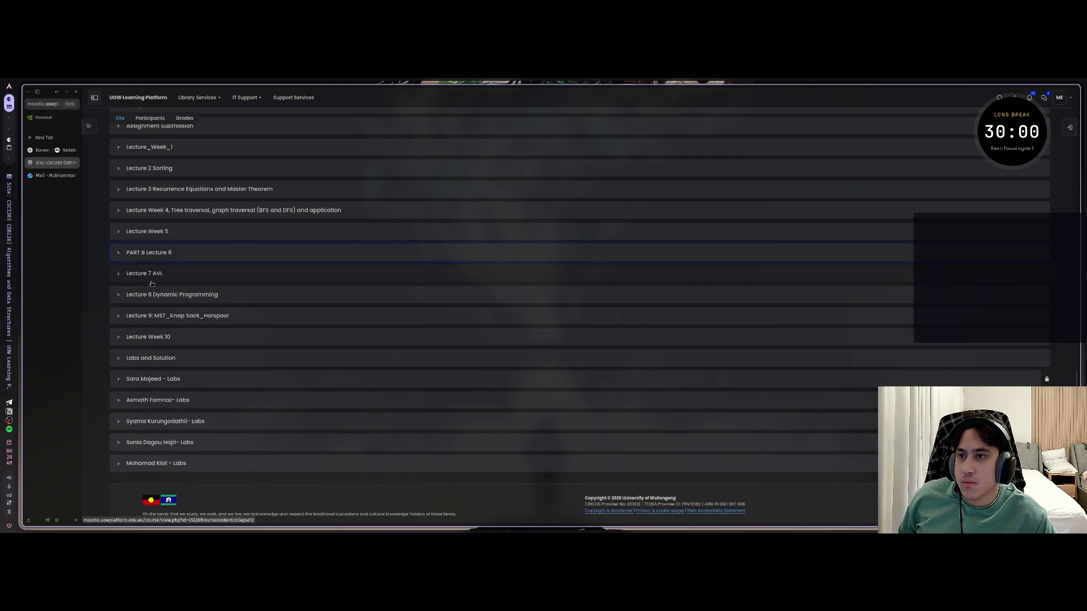
left_click(152, 280)
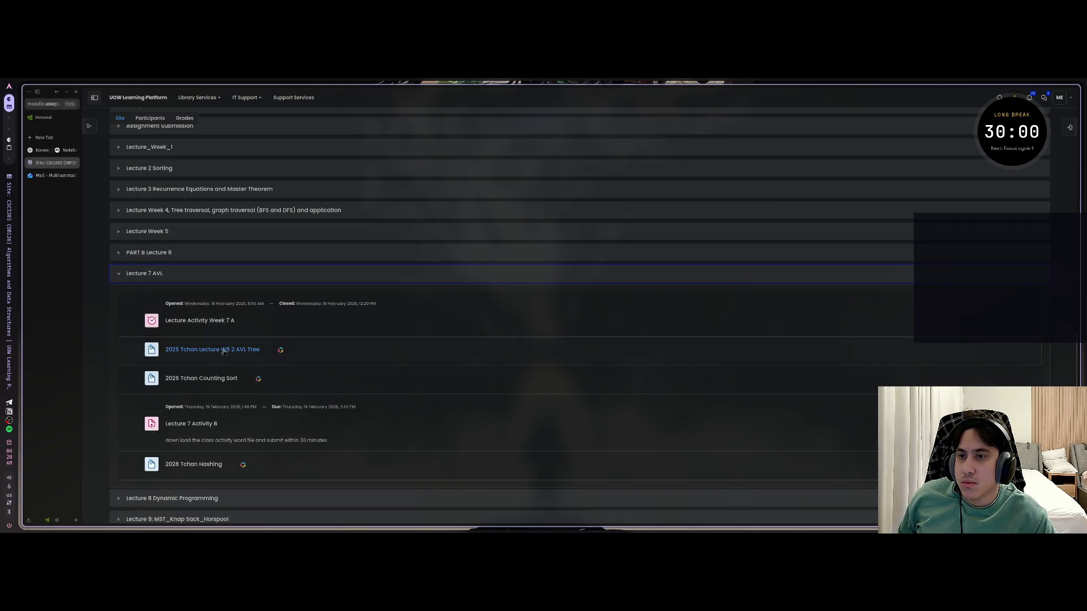
left_click(224, 350)
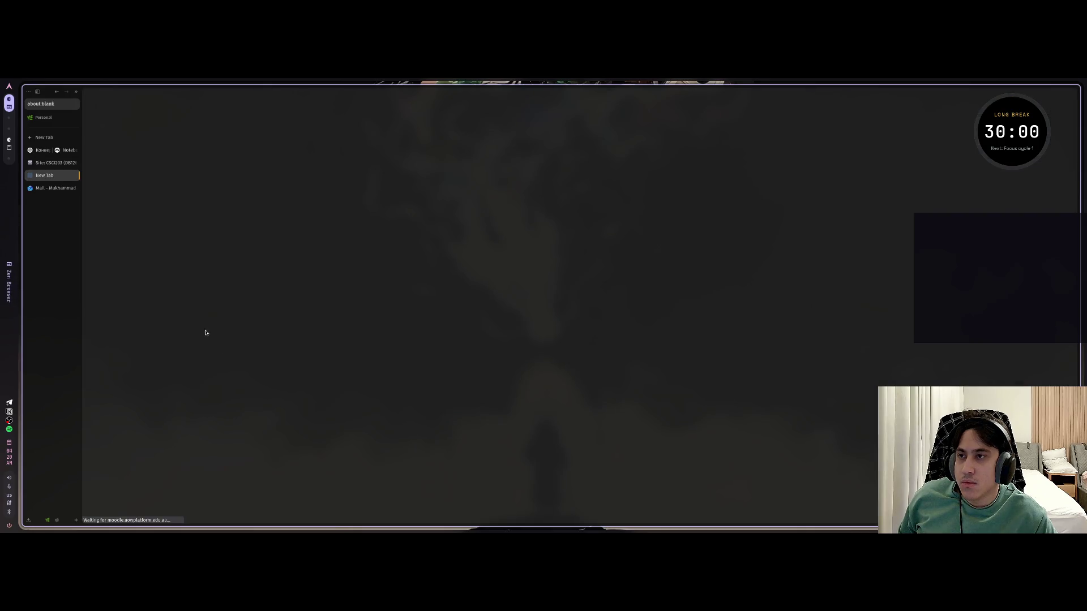
left_click(30, 150)
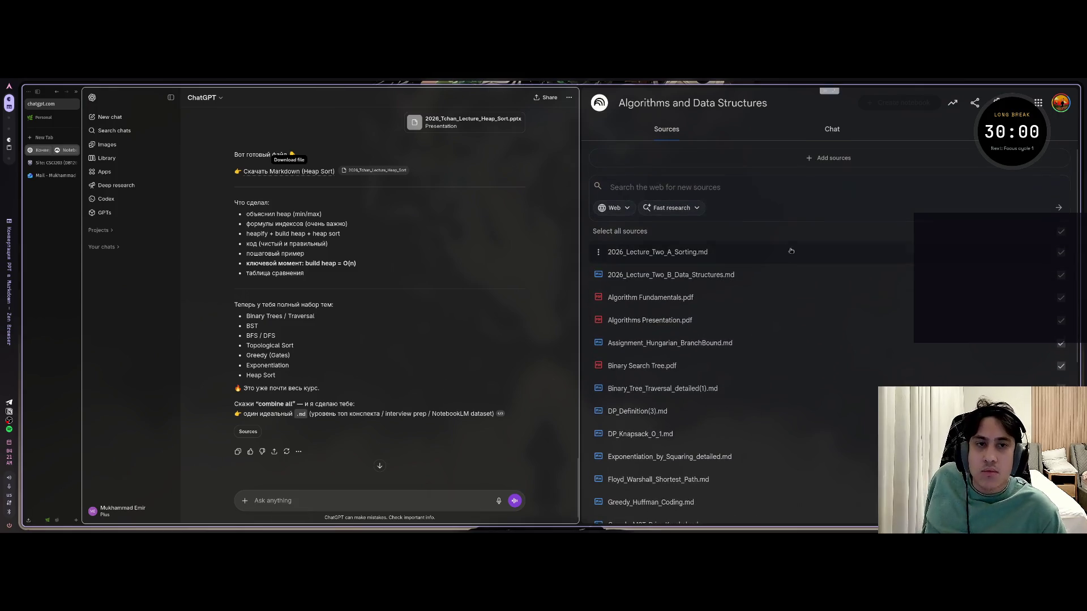
Step: Upload 2025_Tchan_Lecture_W6_2_AVL_Tree.pptx from Downloads as a notebook source
left_click(828, 158)
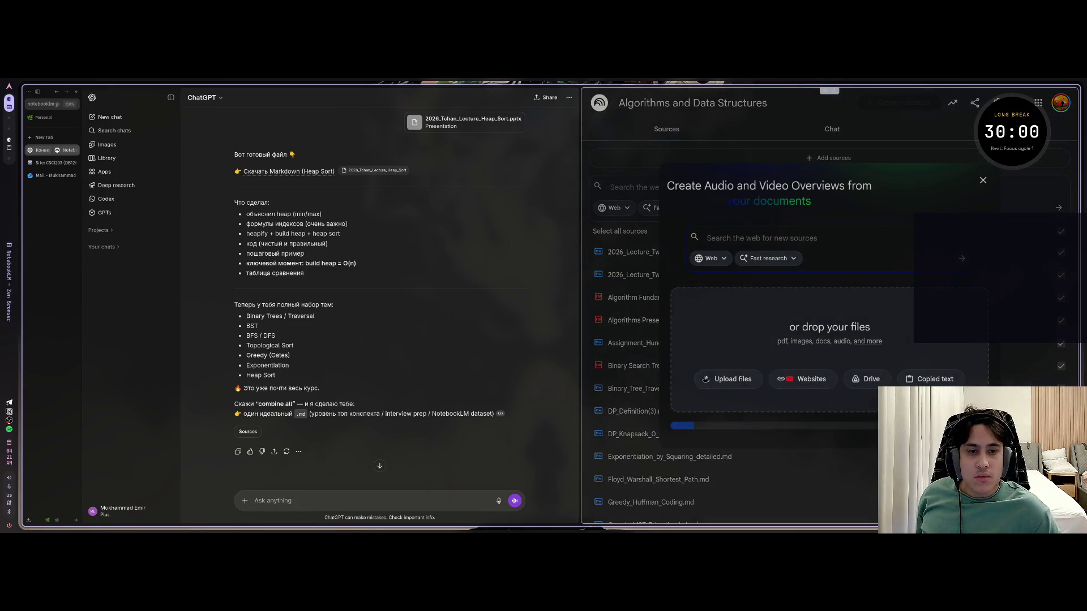
left_click(706, 379)
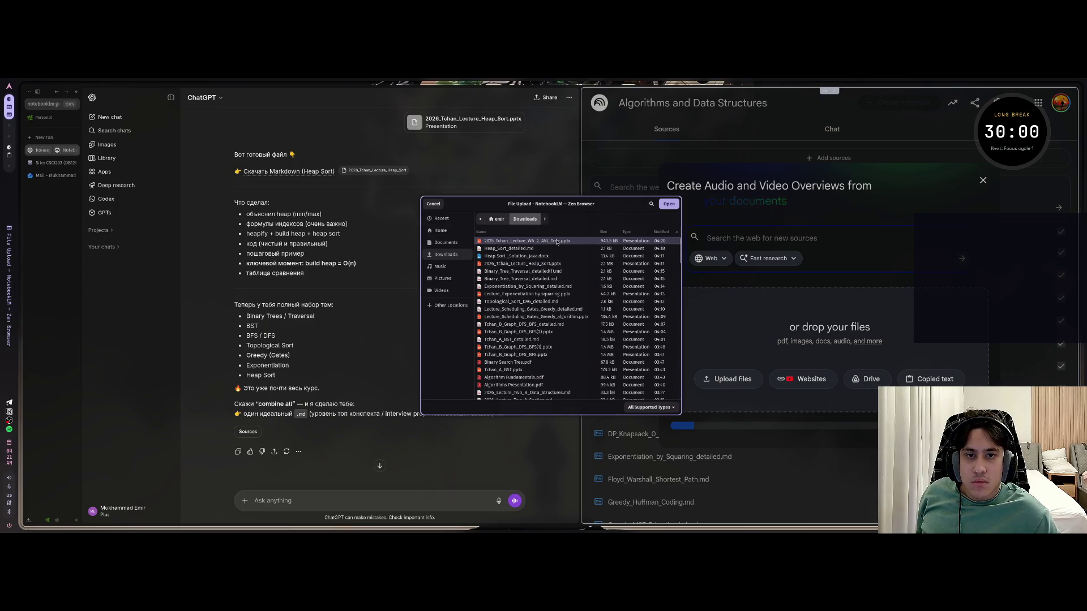
left_click(669, 205)
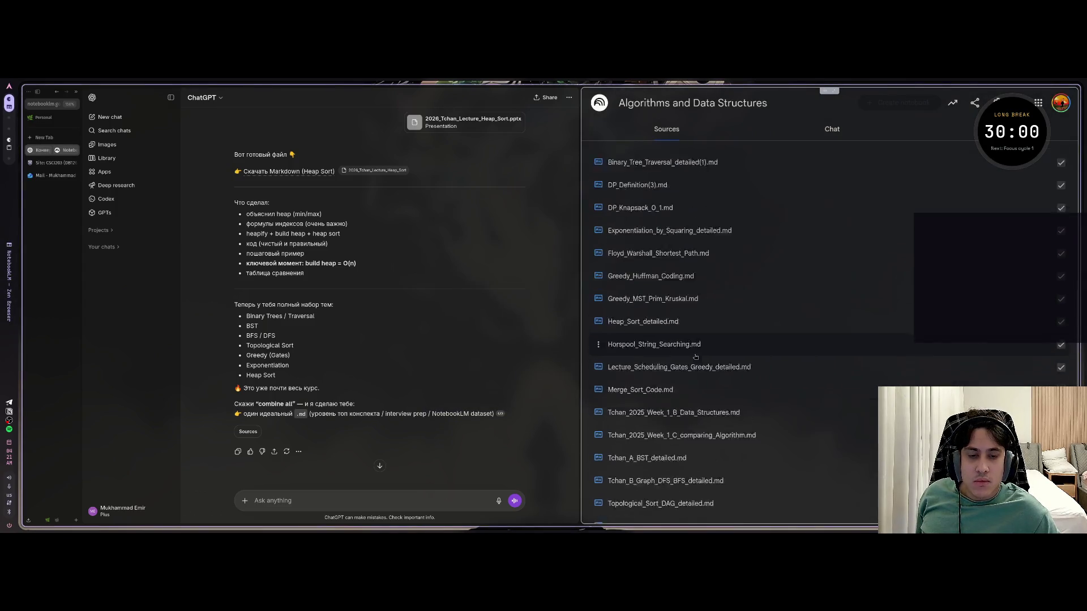
scroll(696, 357, "down", 2)
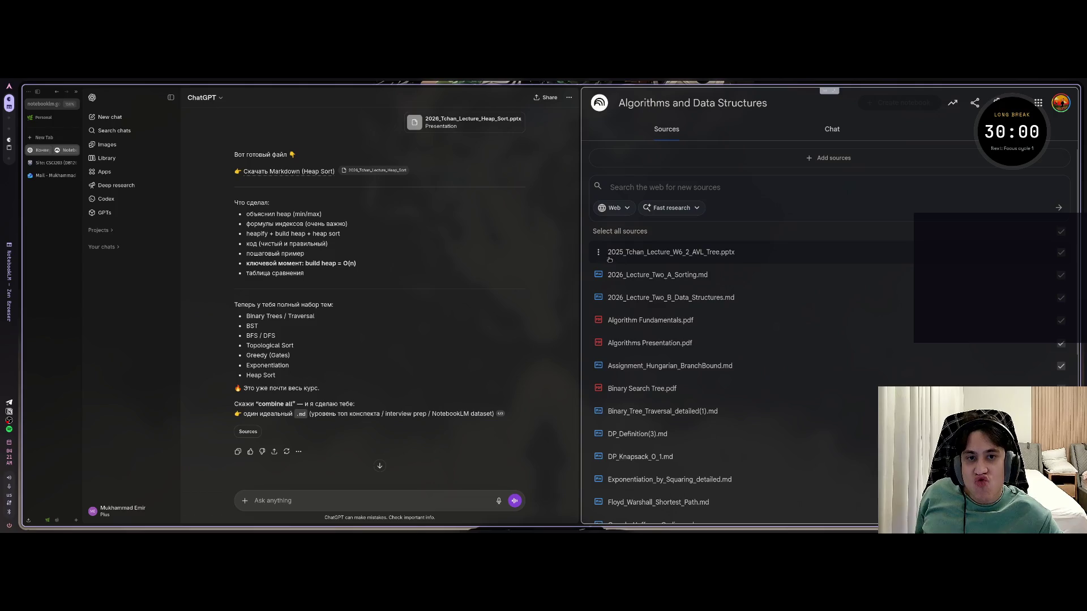
Step: Inspect the AVL Tree slides source, then delete it from the notebook's sources
left_click(627, 313)
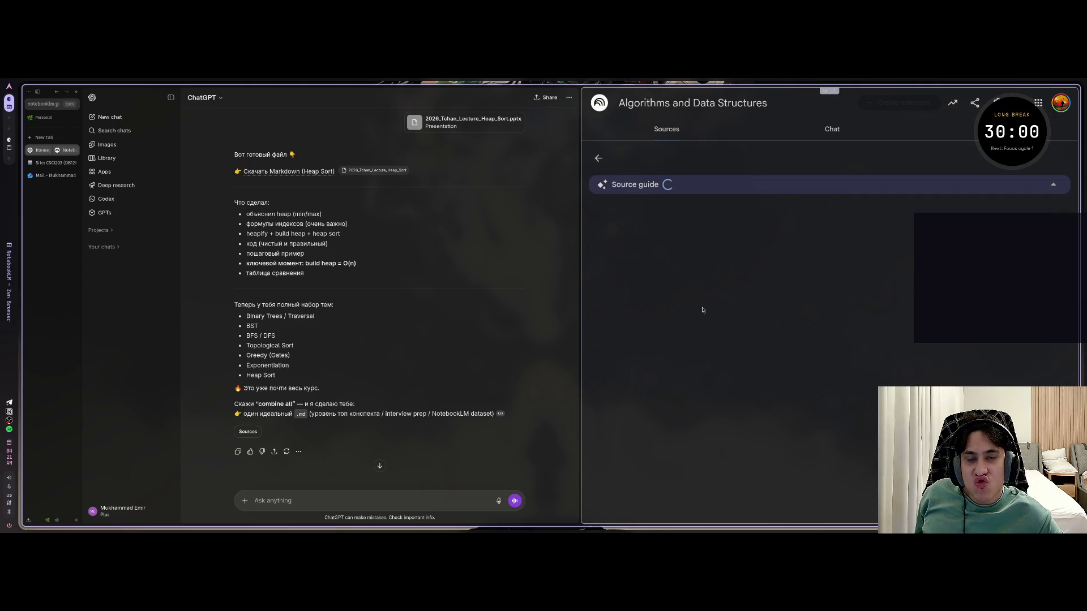
scroll(660, 326, "down", 6)
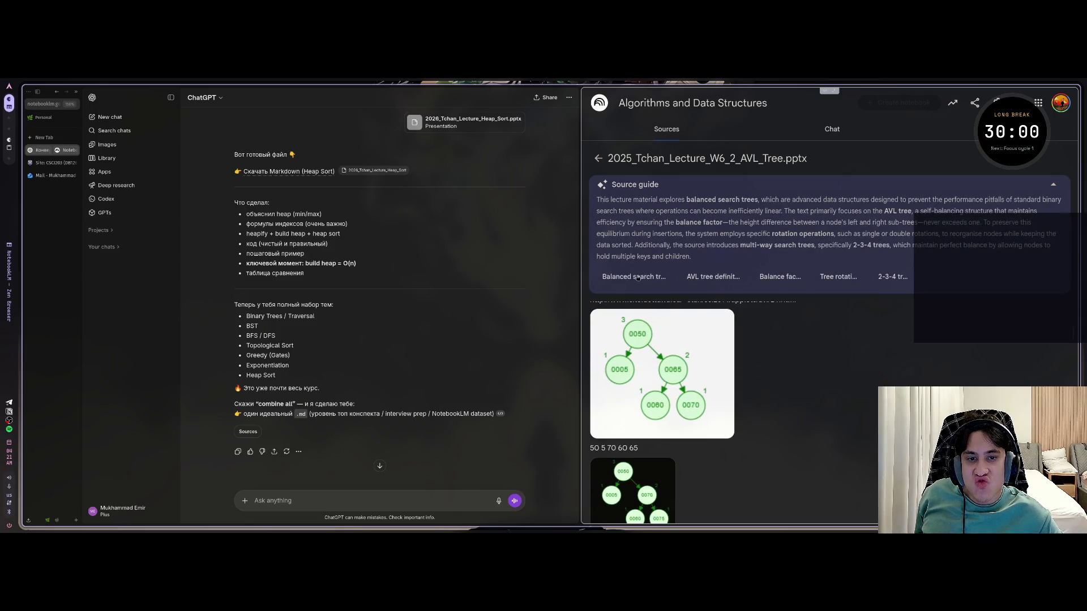
left_click(596, 160)
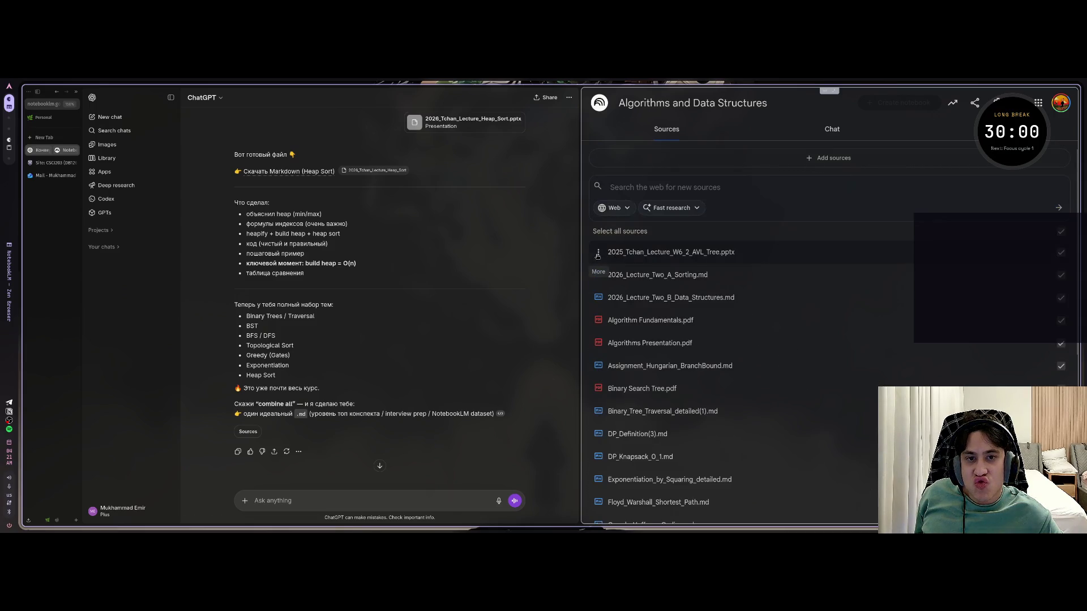
left_click(599, 254)
left_click(625, 278)
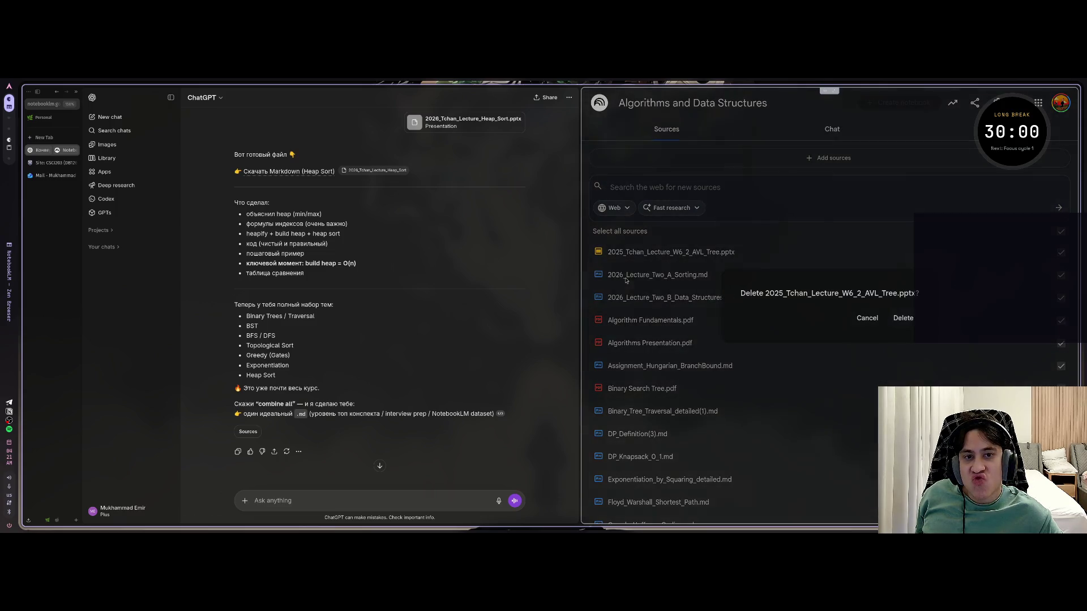
left_click(908, 319)
Step: Attach 2025_Tchan_Lecture_W6_2_AVL_Tree.pptx in ChatGPT and send it for analysis
left_click(245, 499)
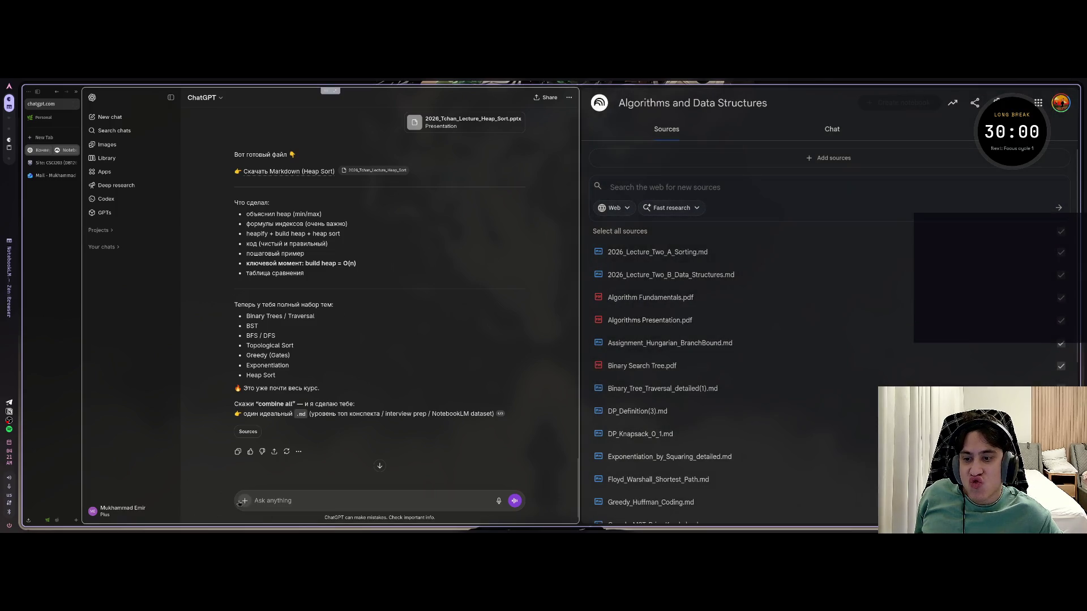
left_click(271, 400)
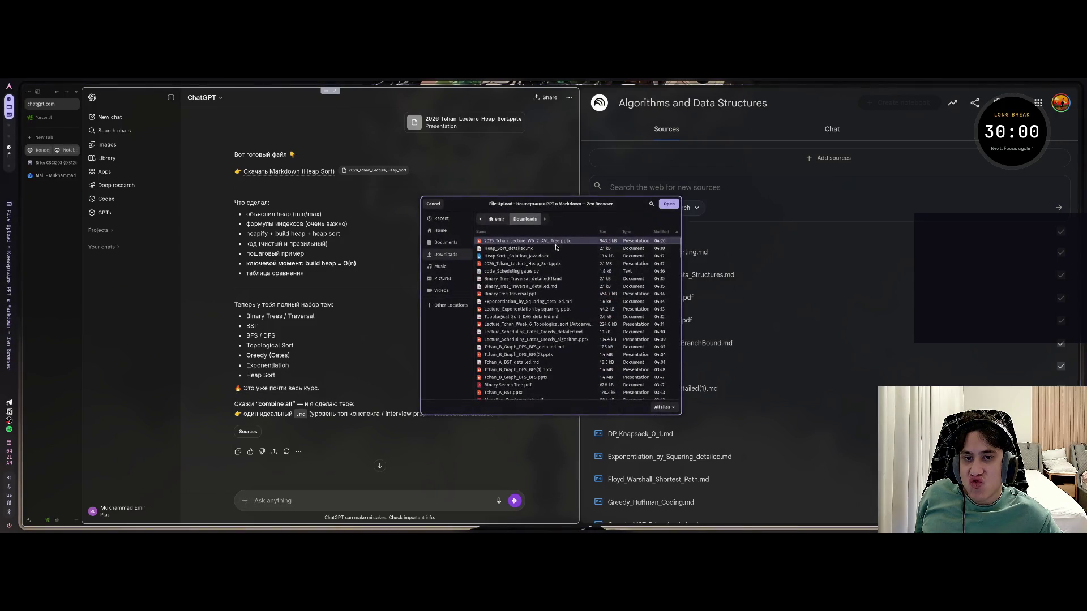
left_click(669, 205)
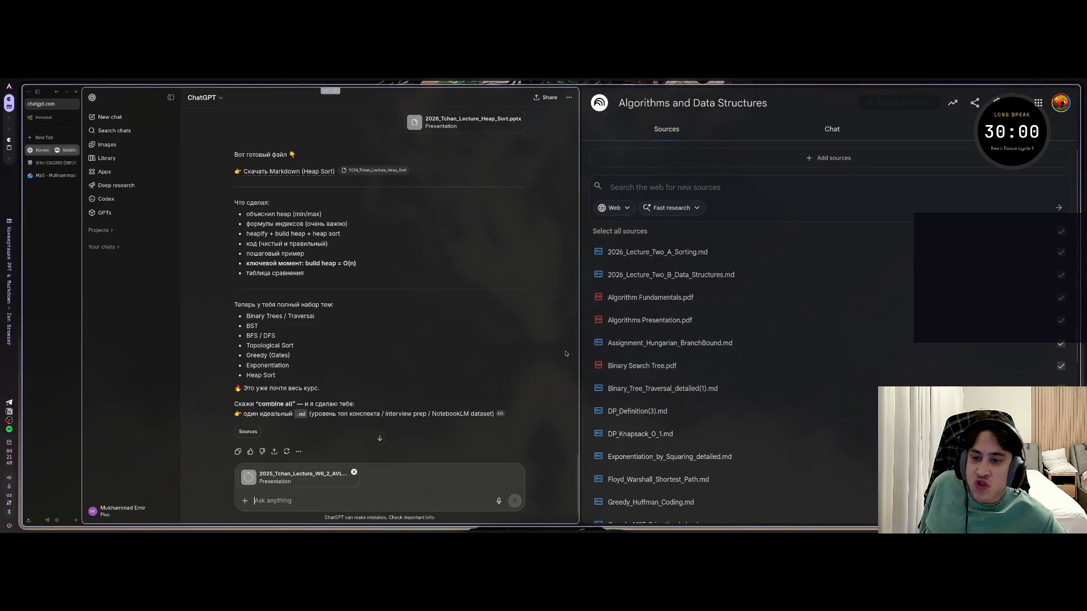
left_click(514, 501)
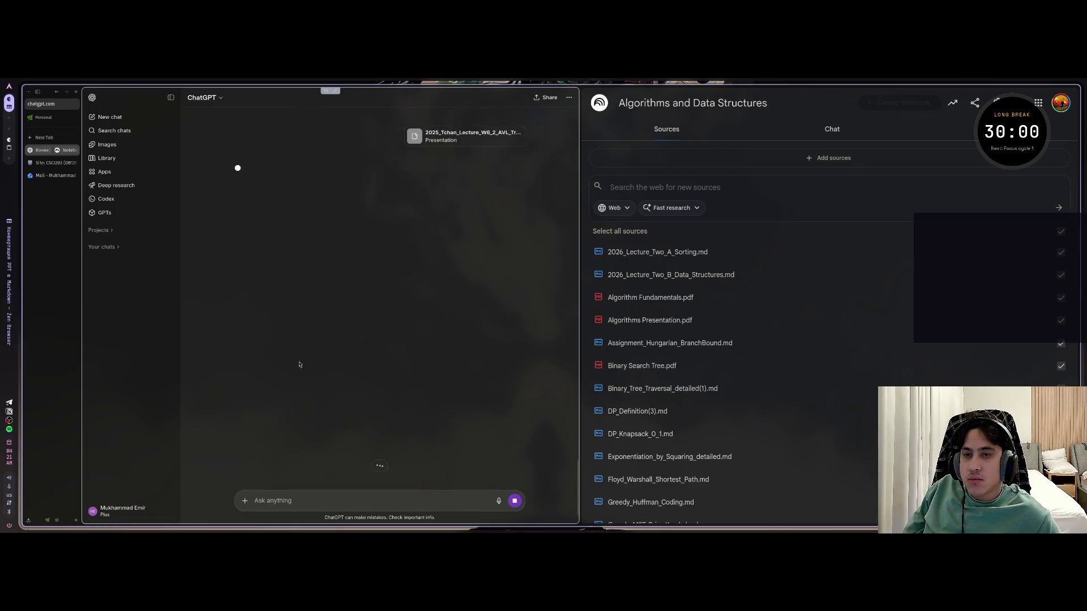
left_click(41, 163)
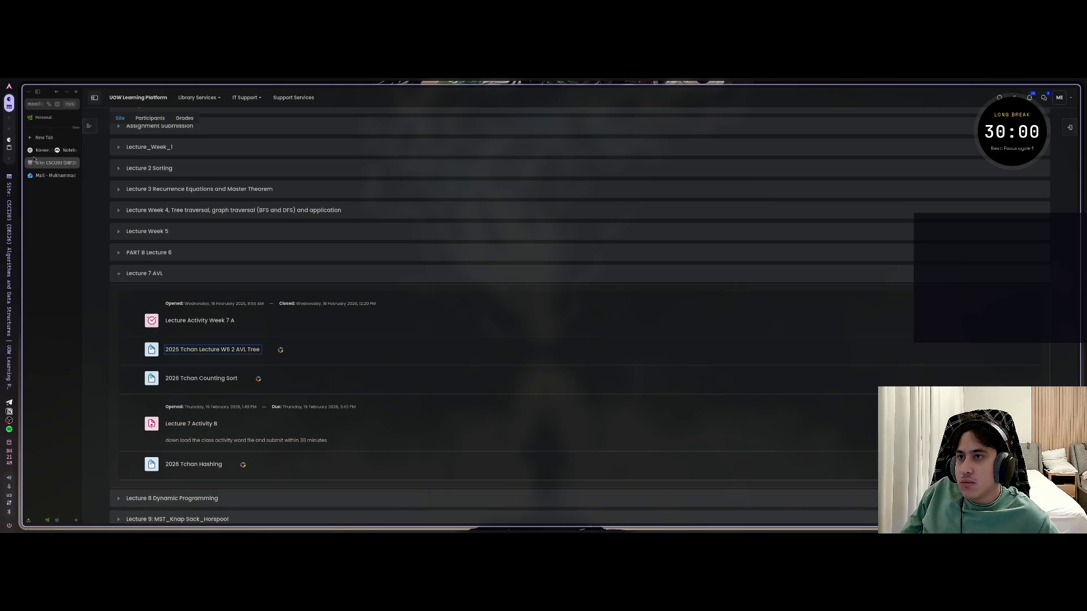
left_click(34, 150)
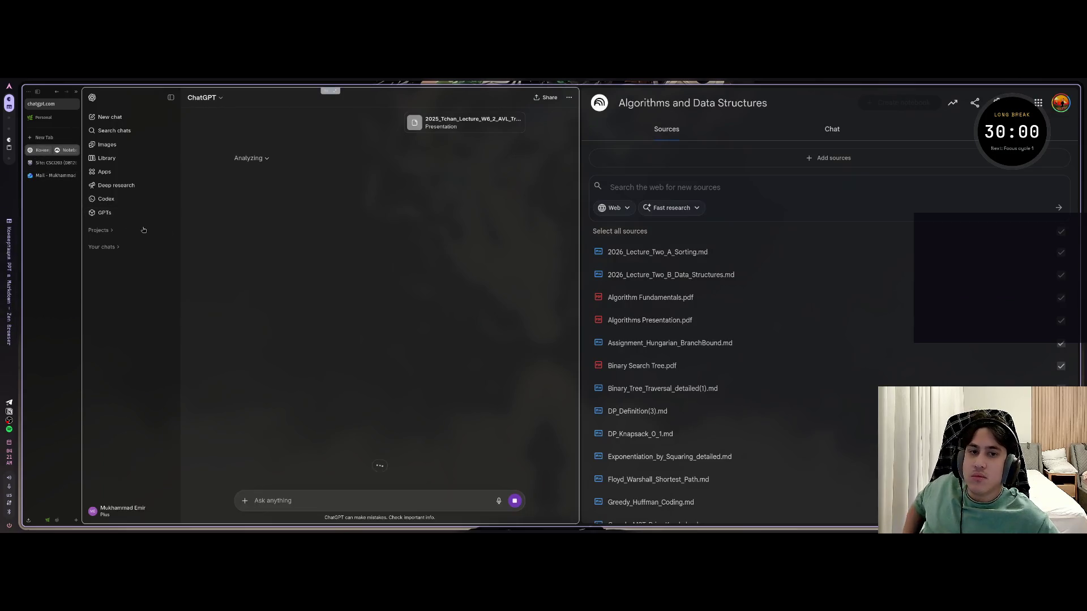
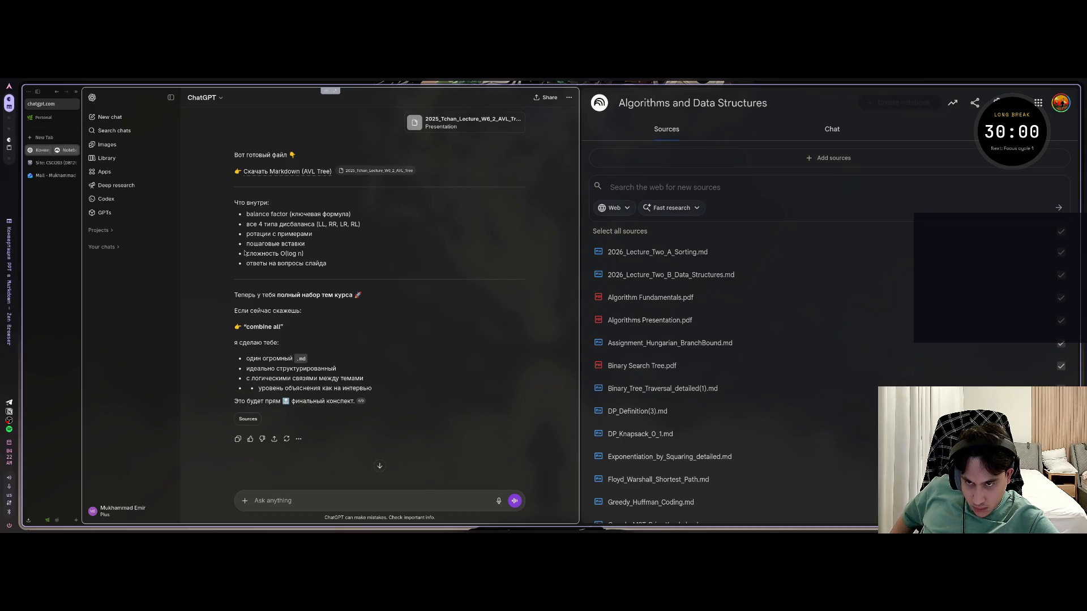
Step: Download the AVL Tree notes as Markdown and upload AVL_Tree_detailed.md as a notebook source
left_click(295, 172)
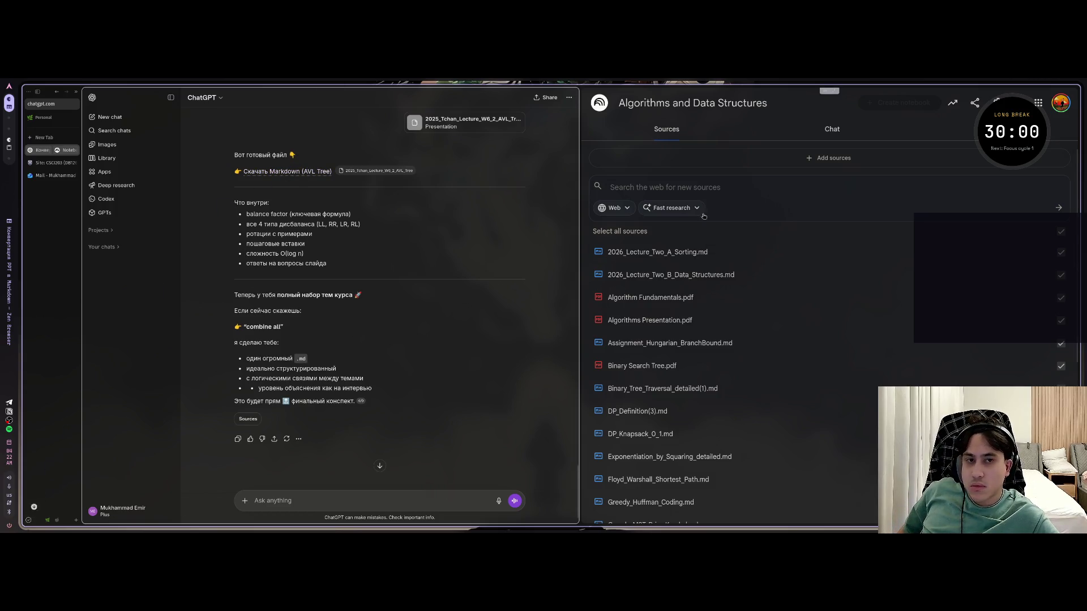
left_click(828, 158)
left_click(730, 379)
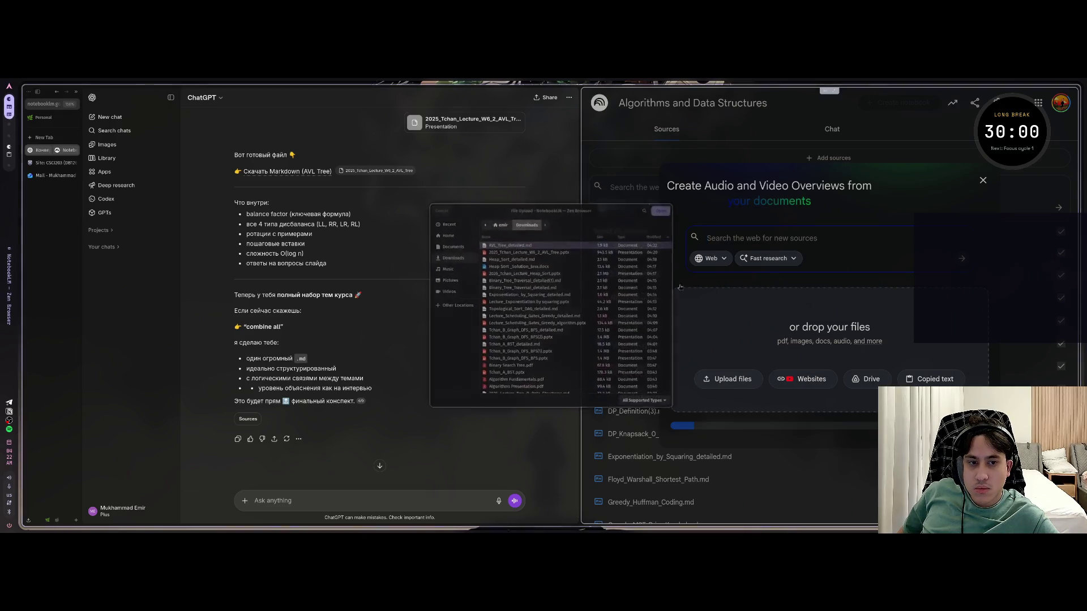
key("Escape")
key("Escape")
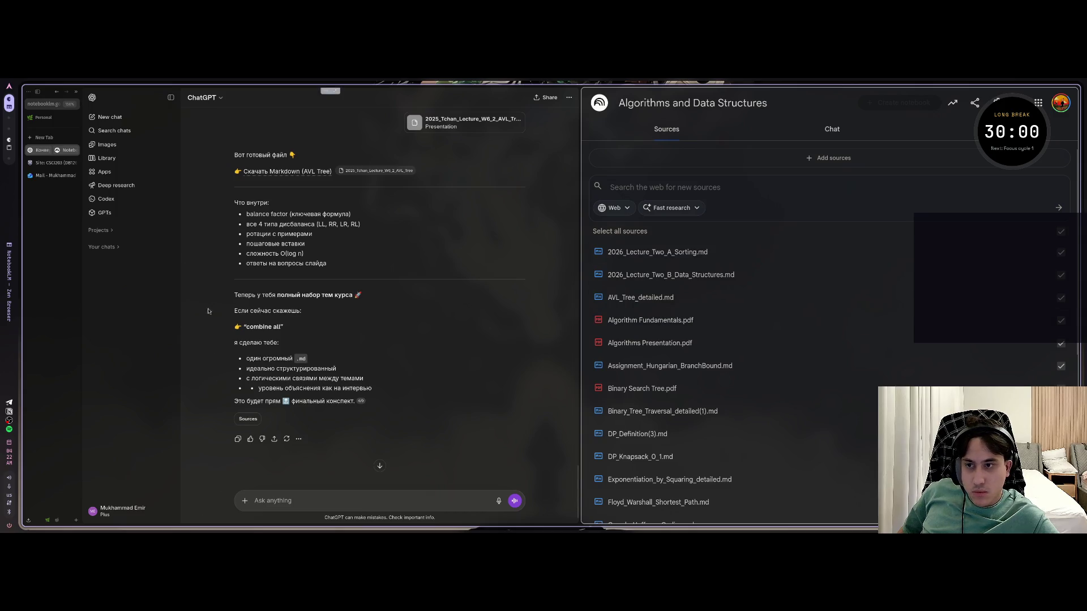
Step: Download the 2026 Tchan Counting Sort slides from the Moodle course page
left_click(53, 163)
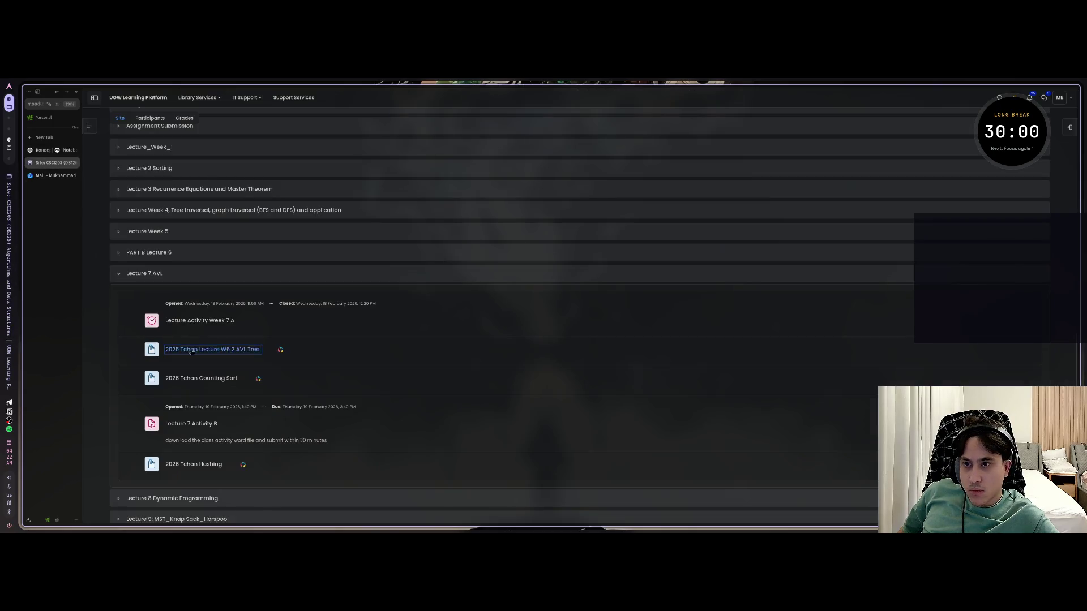
left_click(184, 382)
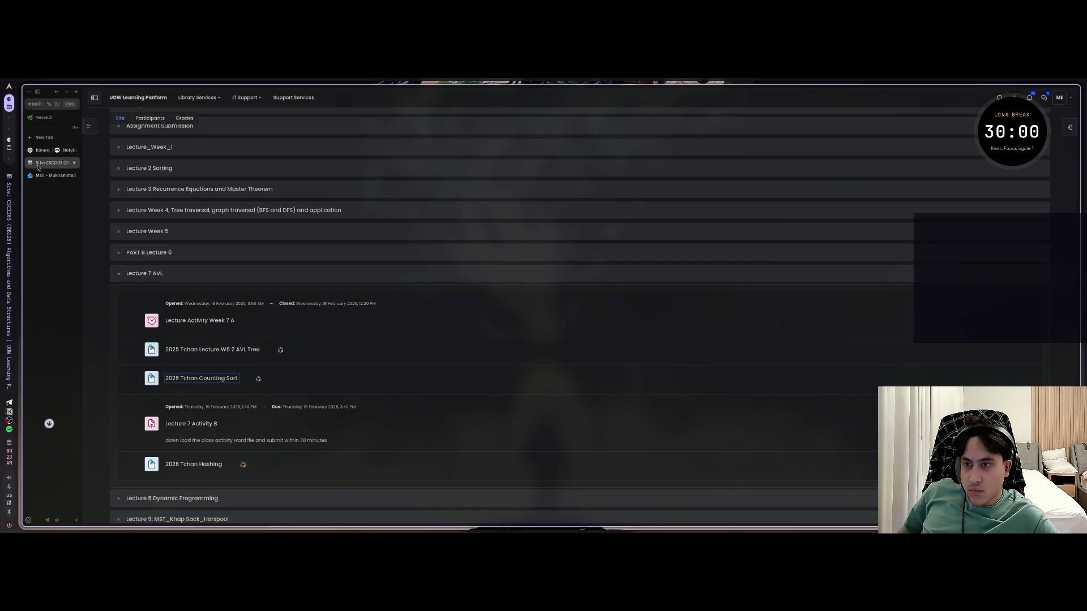
left_click(35, 151)
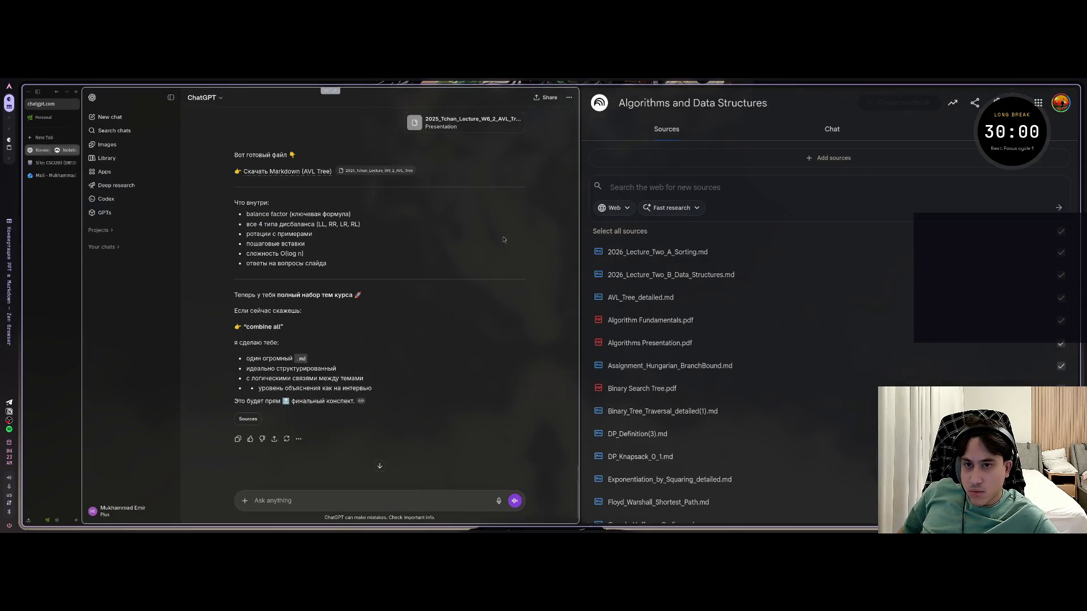
Step: Upload 2026_Tchan_Counting Sort.pptx from Downloads as a notebook source
left_click(829, 158)
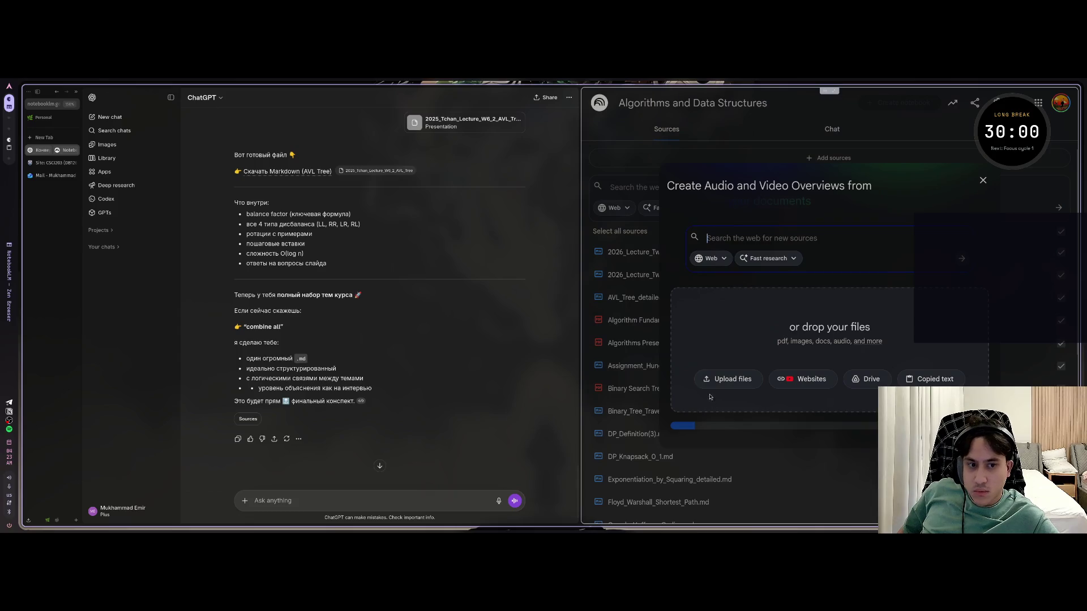
left_click(727, 378)
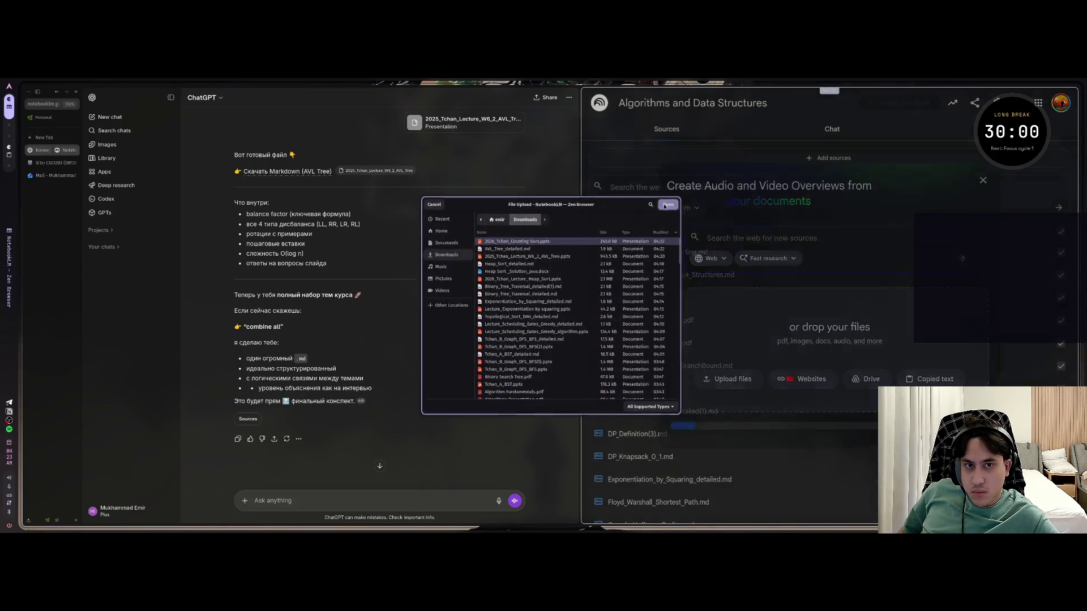
left_click(668, 204)
scroll(670, 292, "up", 10)
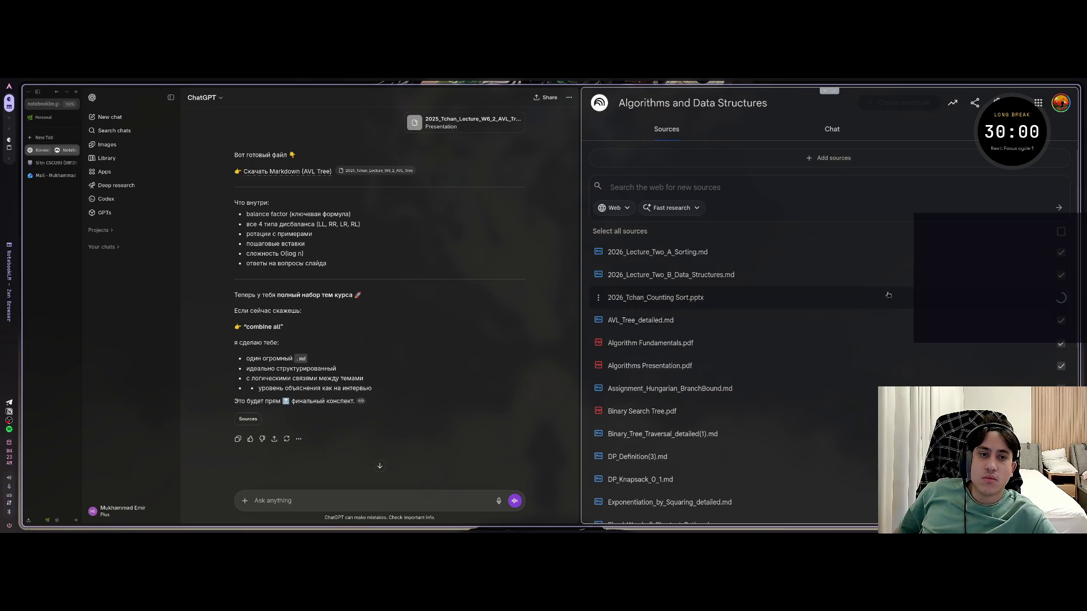
Step: Attach 2026_Tchan_Counting Sort.pptx to a ChatGPT message
left_click(242, 501)
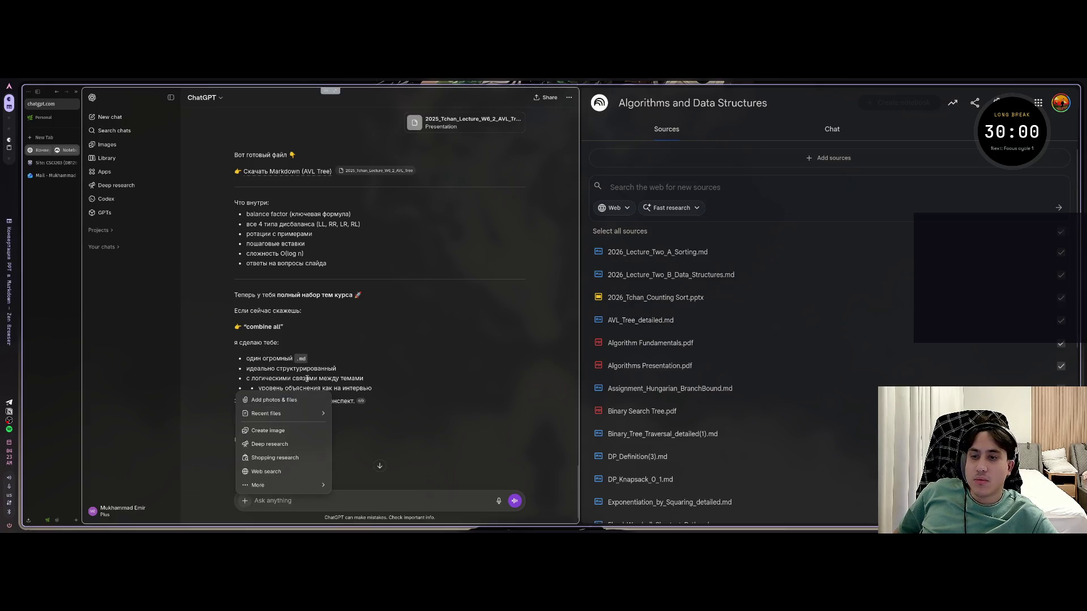
left_click(267, 400)
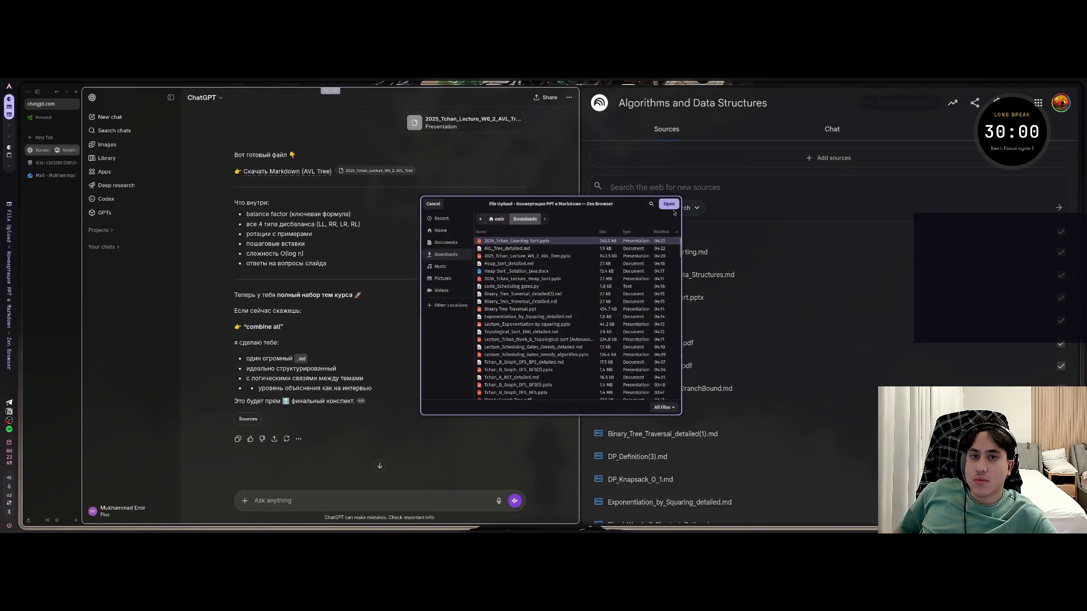
left_click(667, 204)
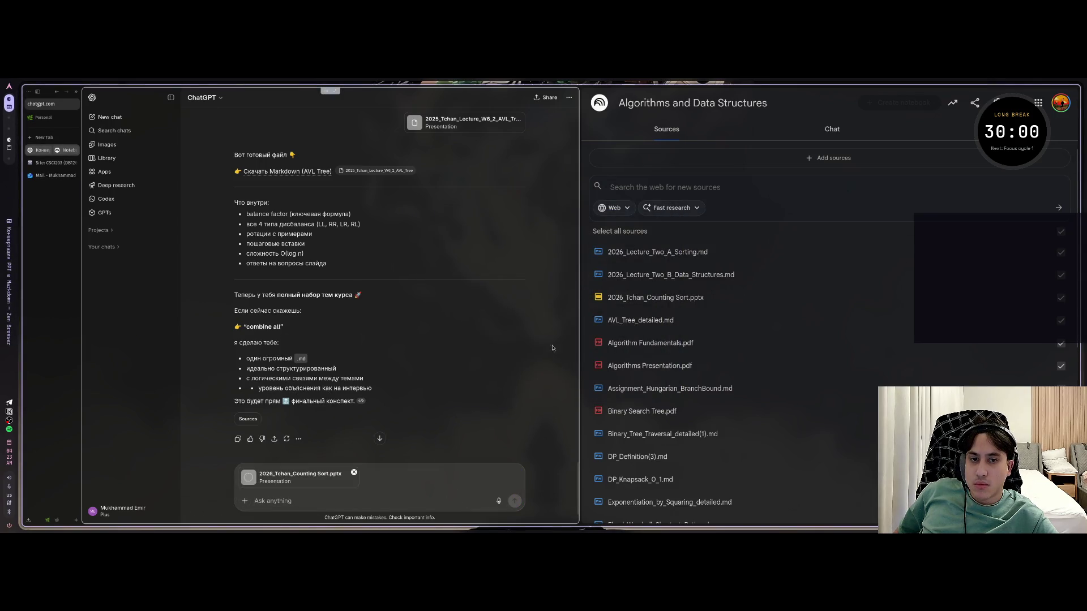
Step: Delete the Counting Sort source from the notebook and send the attached slides to ChatGPT
left_click(599, 299)
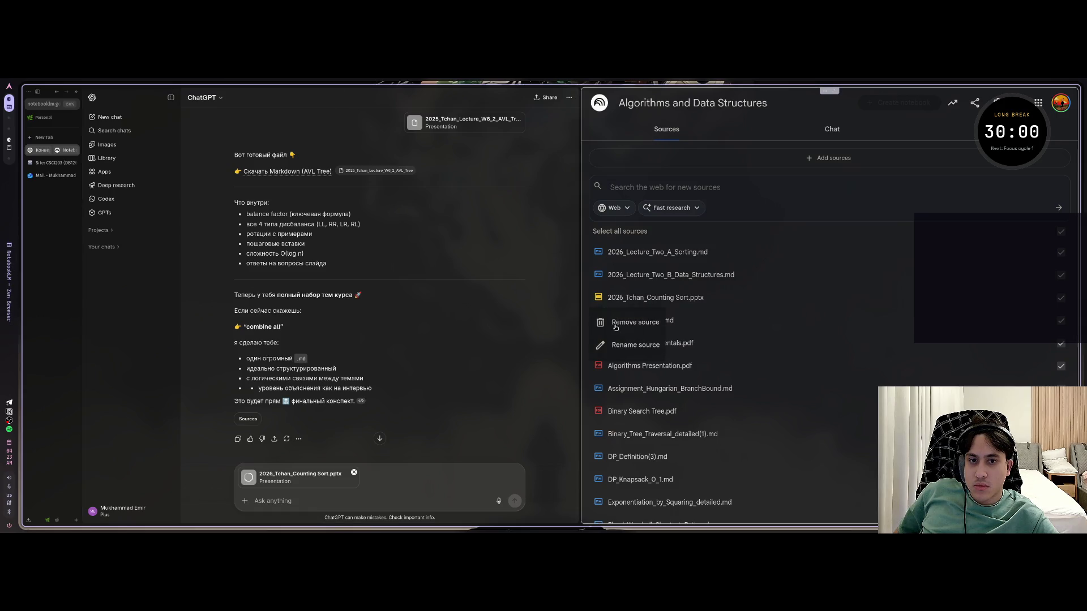
left_click(616, 325)
left_click(886, 319)
left_click(514, 501)
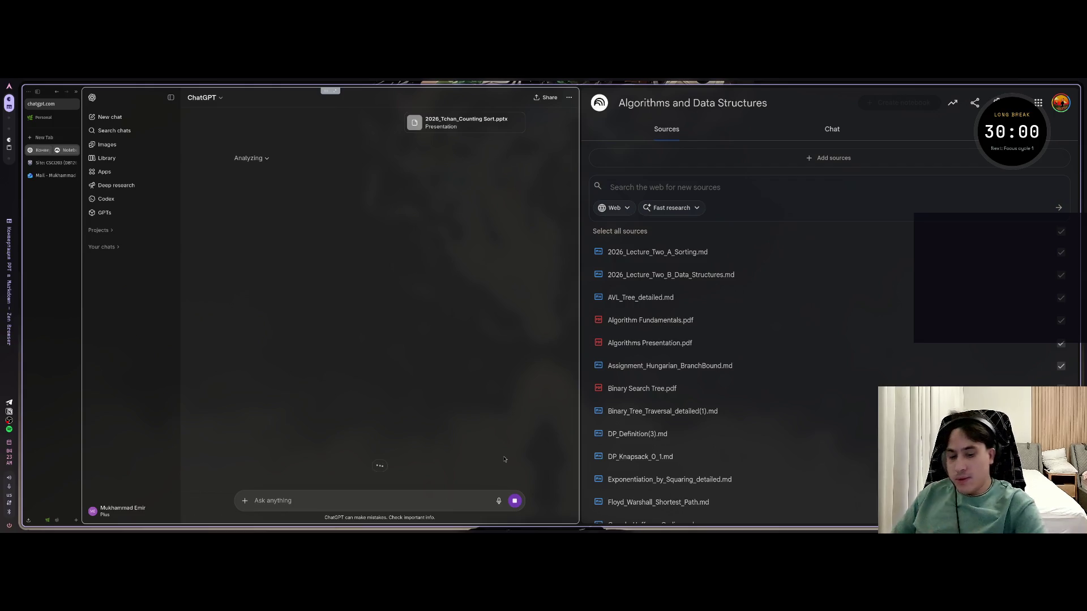
key("ctrl+Tab")
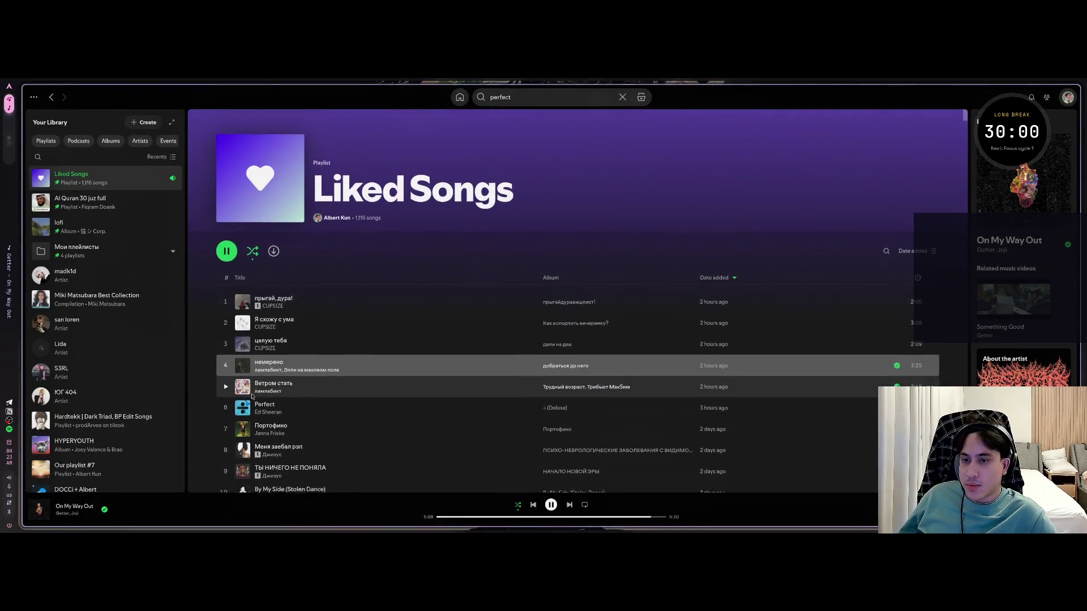
Step: Play Perfect, skip to 0:49, then switch to Портофино in Liked Songs
scroll(257, 366, "down", 2)
left_click(226, 338)
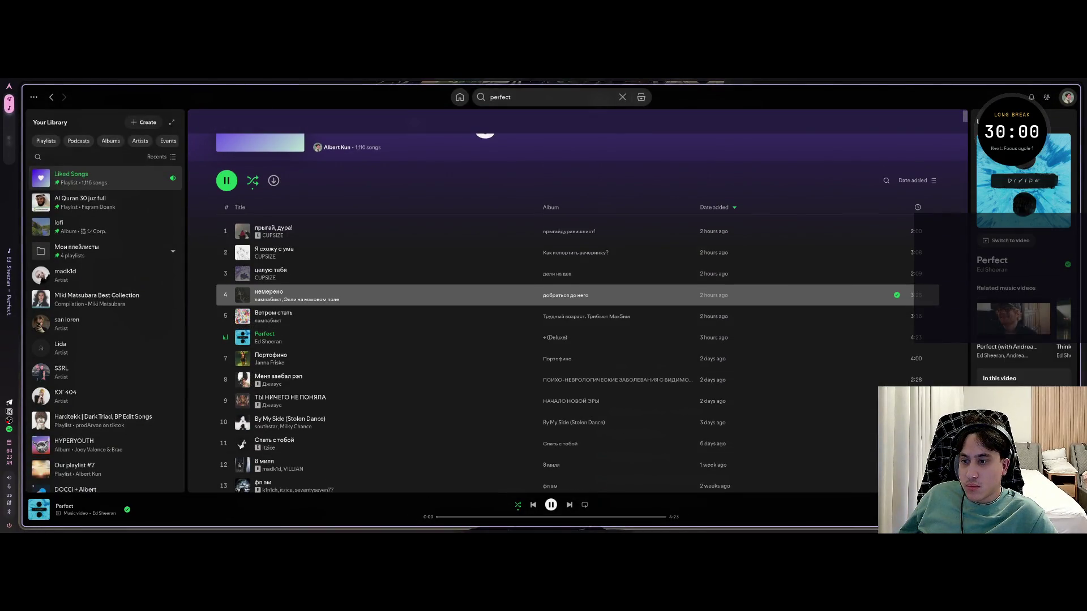
left_click_drag(465, 517, 480, 518)
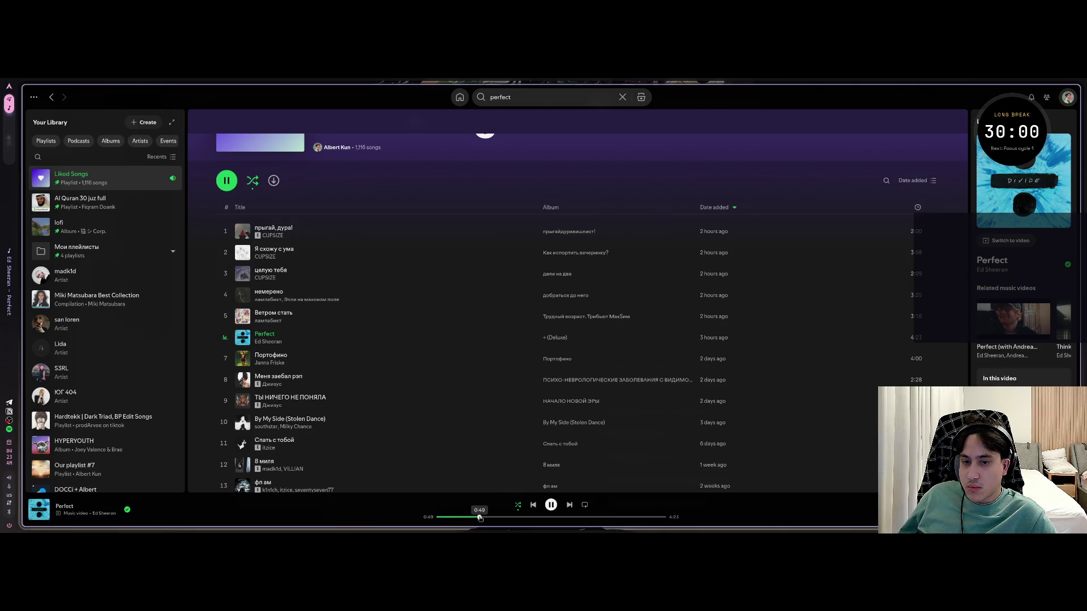
left_click(225, 360)
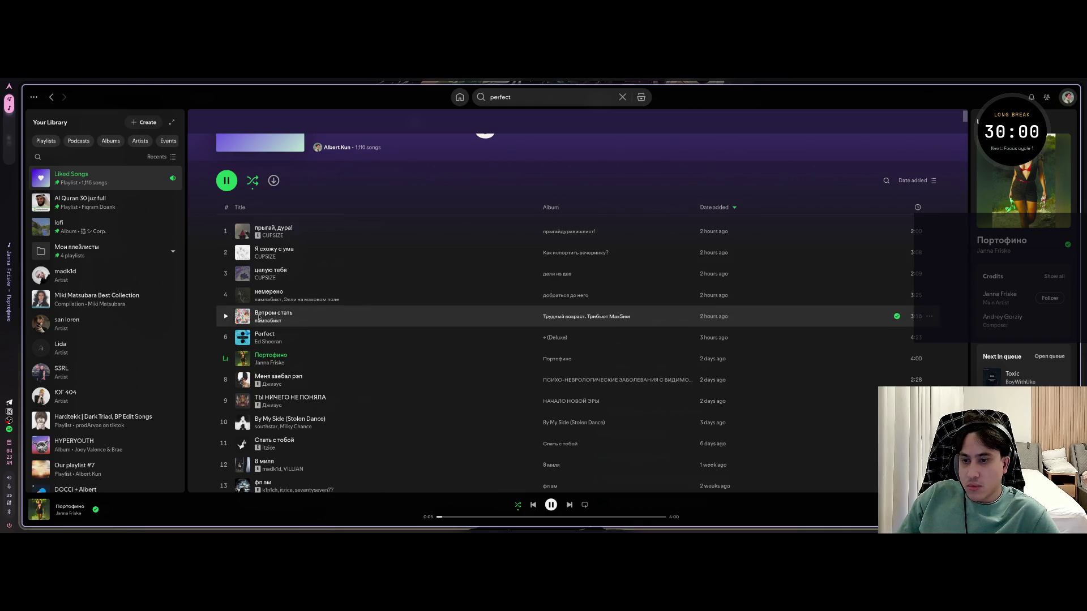
Step: Turn Spotify's shuffle mode off
scroll(238, 323, "down", 5)
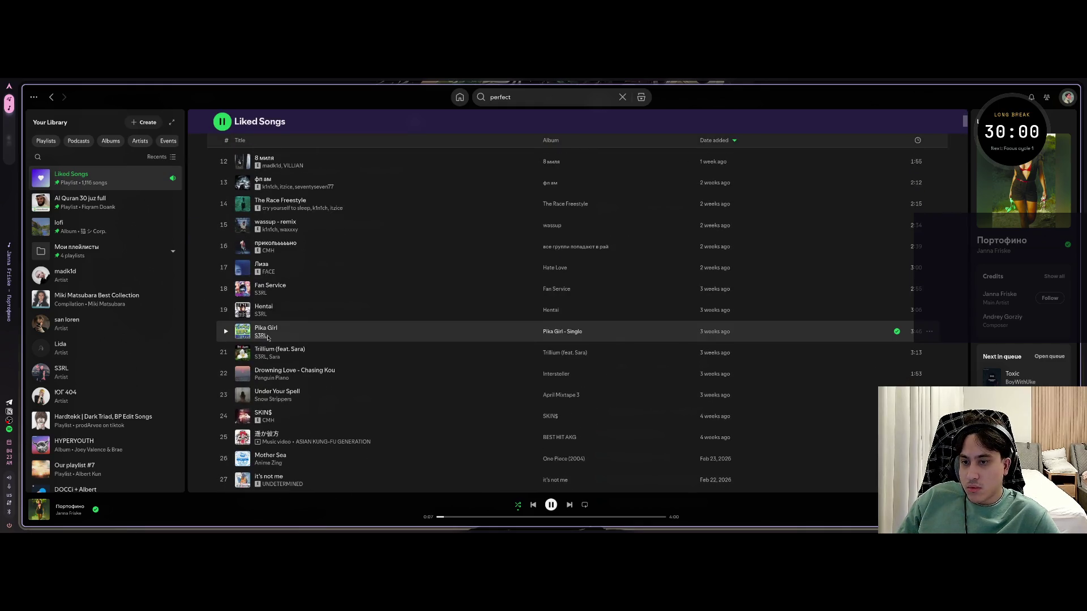
scroll(278, 345, "up", 1)
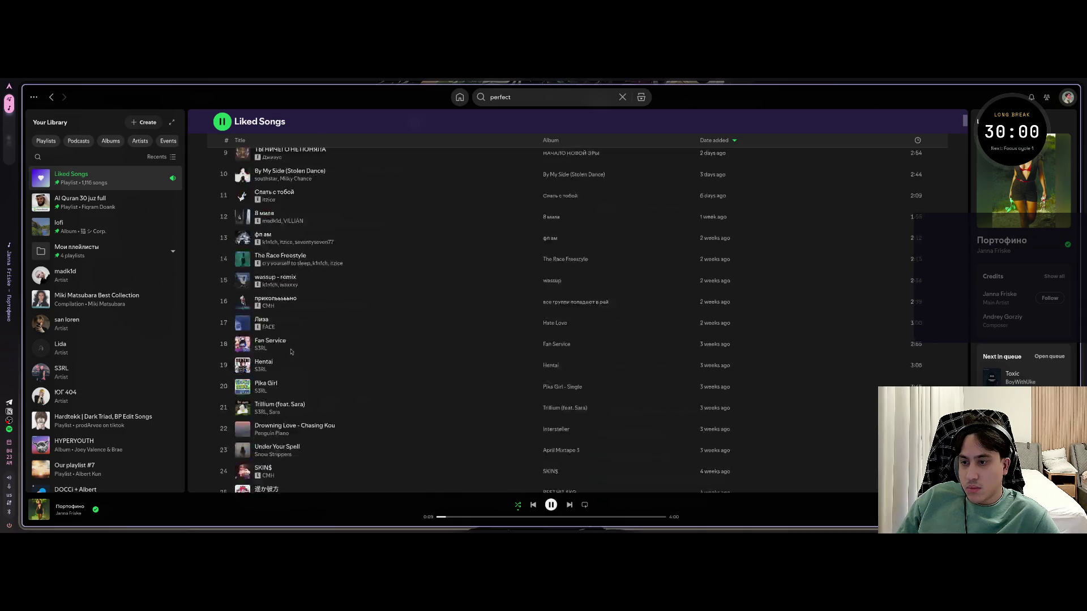
scroll(291, 352, "up", 6)
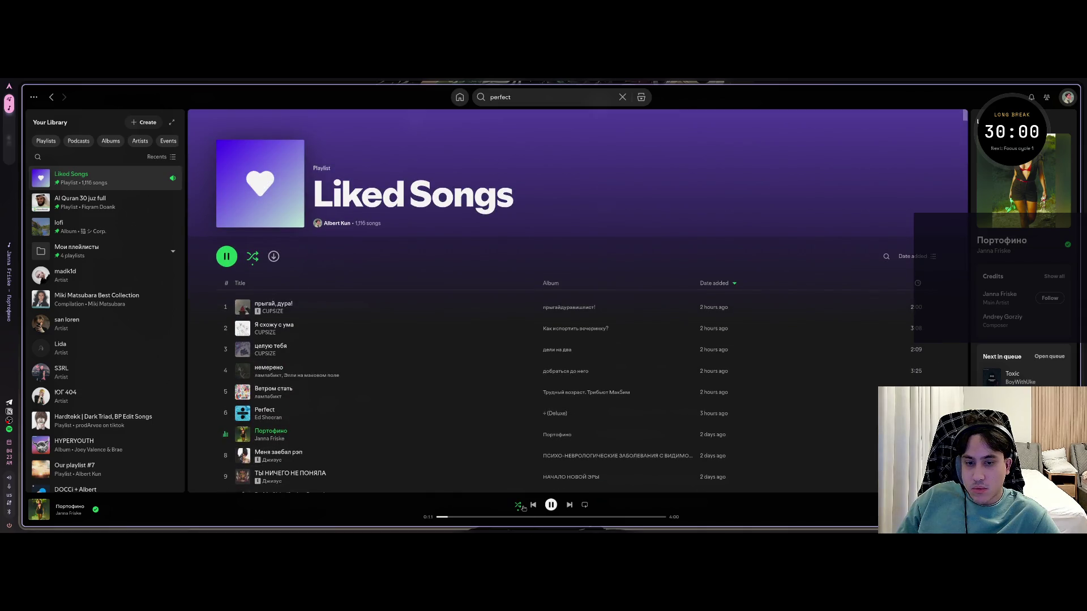
left_click(519, 506)
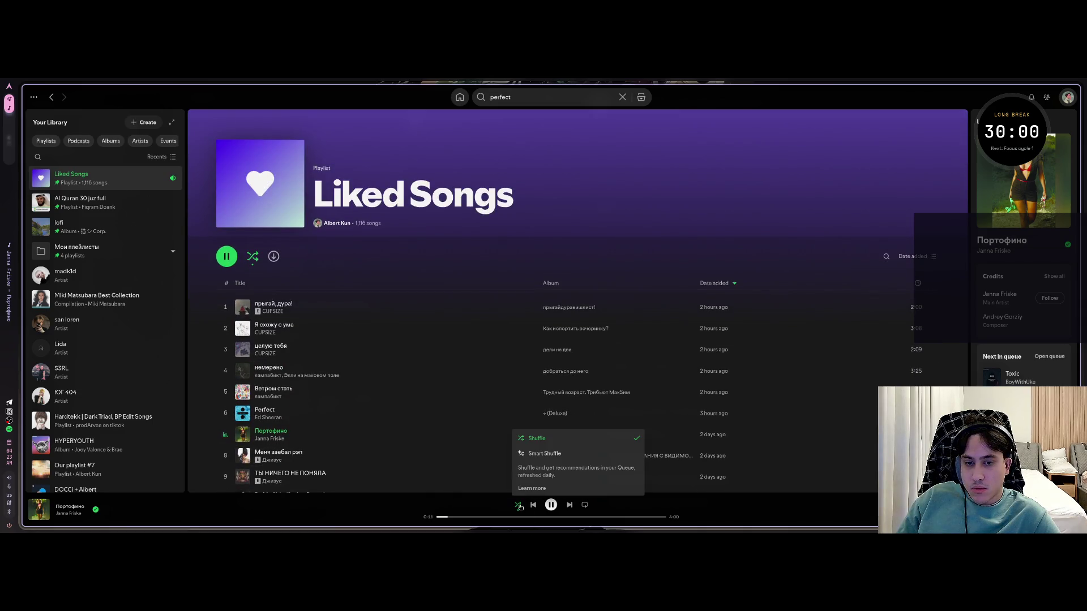
left_click(536, 439)
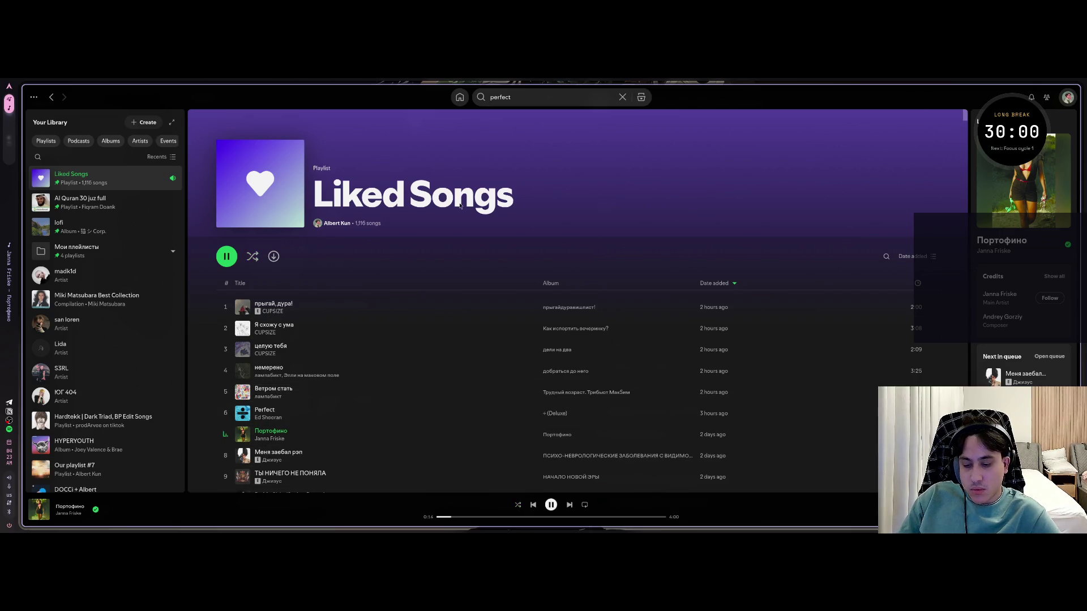
key("alt+Tab")
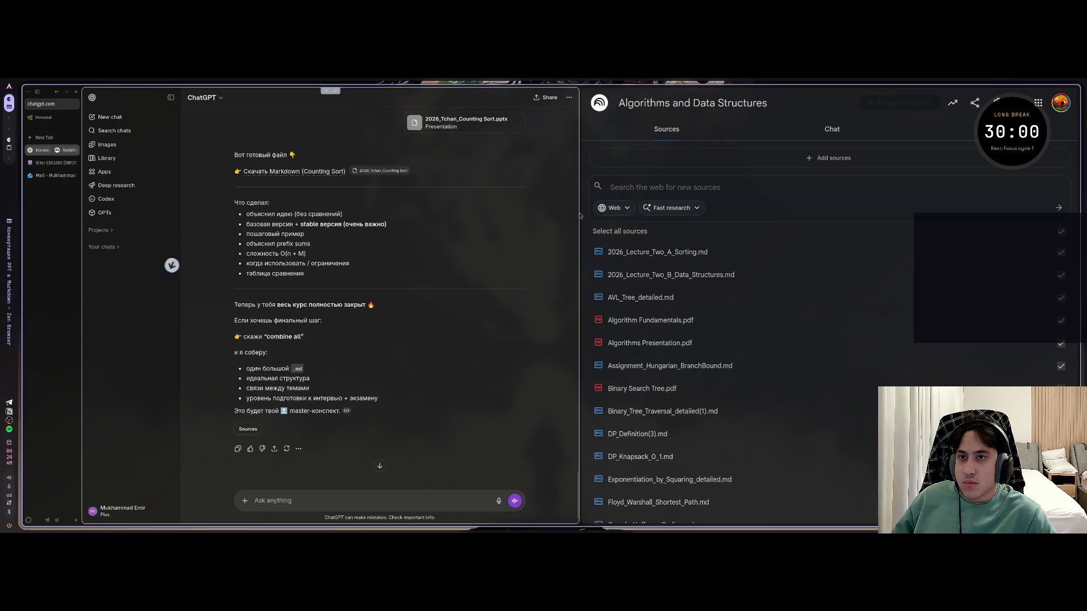
Step: Upload Counting_Sort_detailed.md as a new notebook source
left_click(823, 158)
left_click(733, 379)
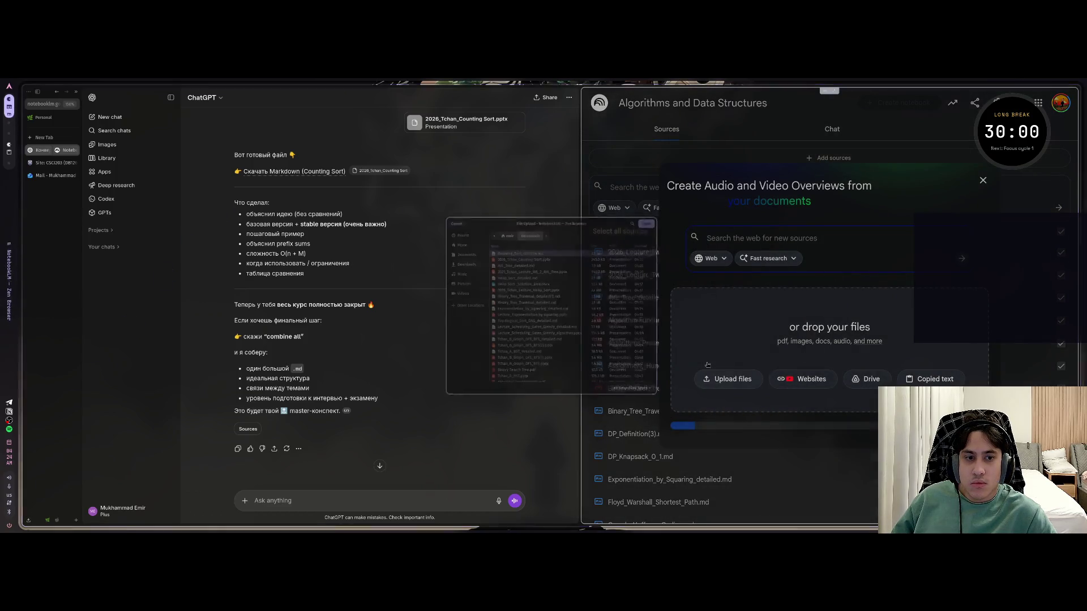
left_click(667, 204)
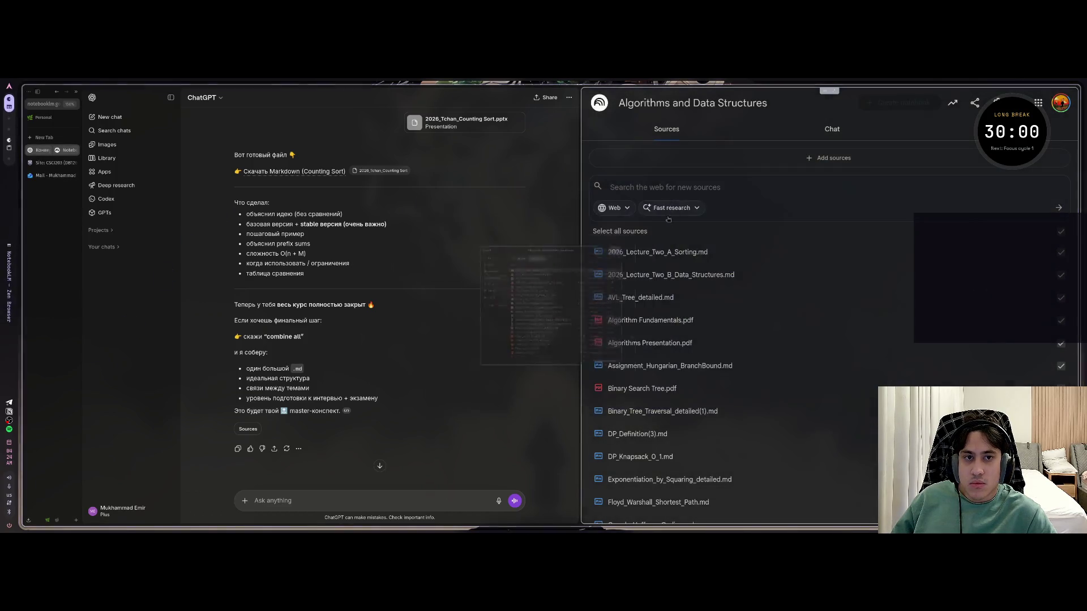
scroll(702, 385, "down", 2)
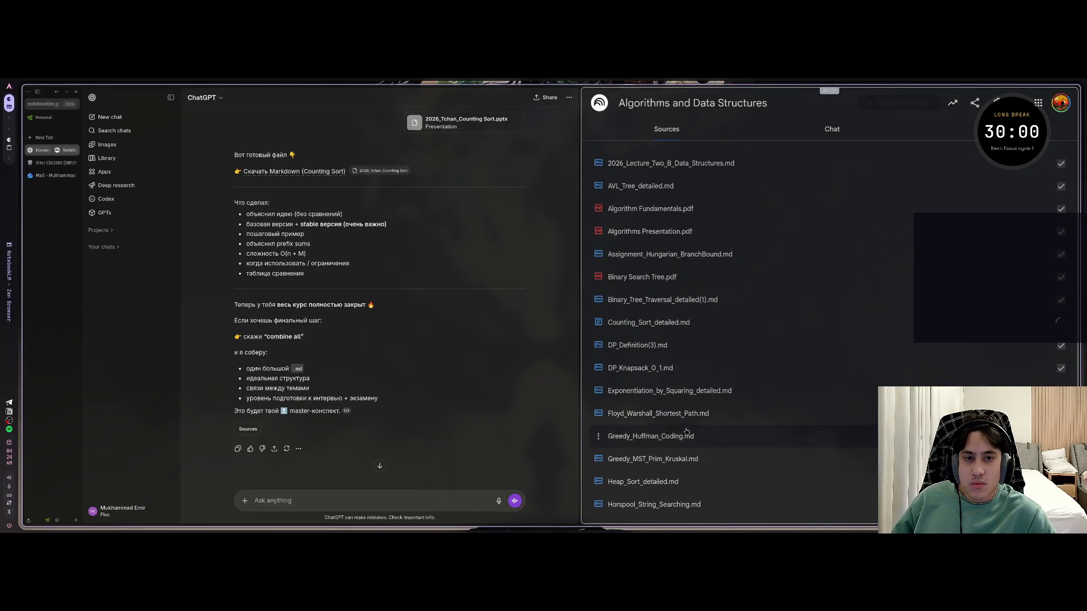
Step: Download the 2026 Tchan Hashing slides from the Moodle course page
left_click(54, 162)
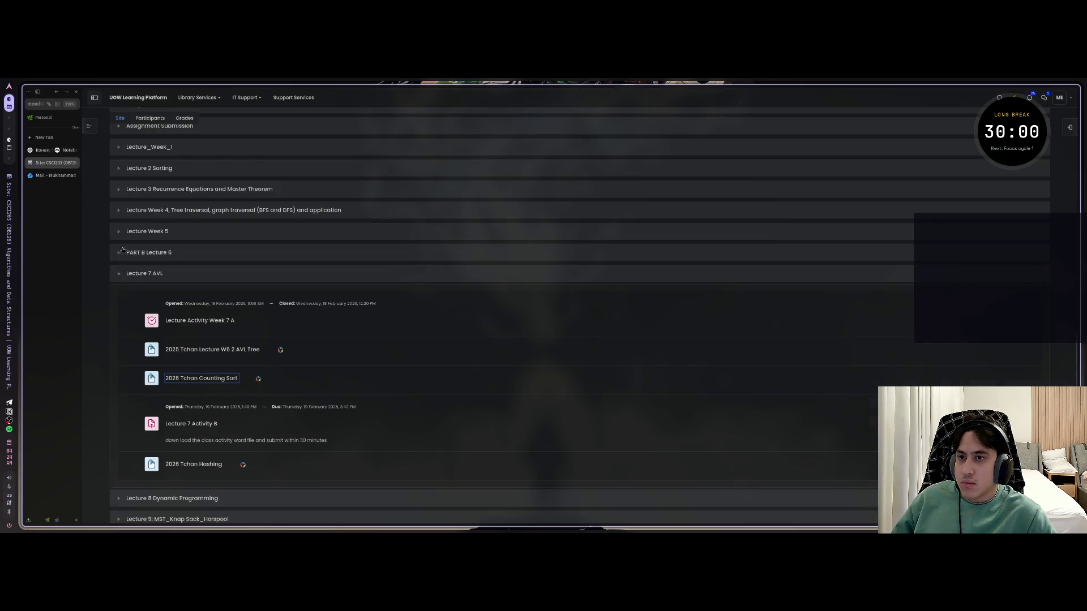
left_click(197, 466)
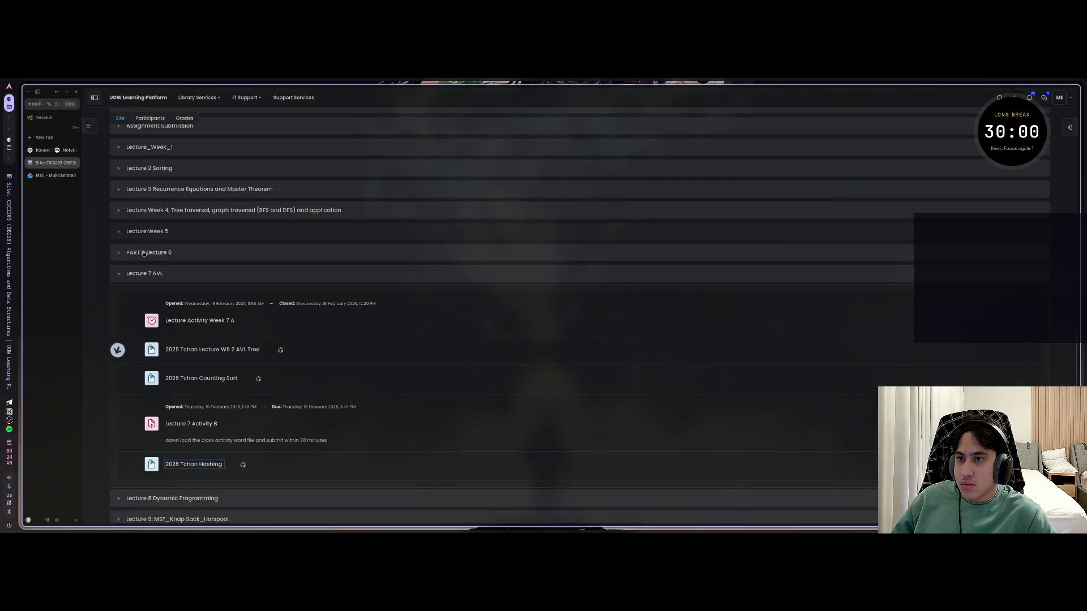
left_click(46, 154)
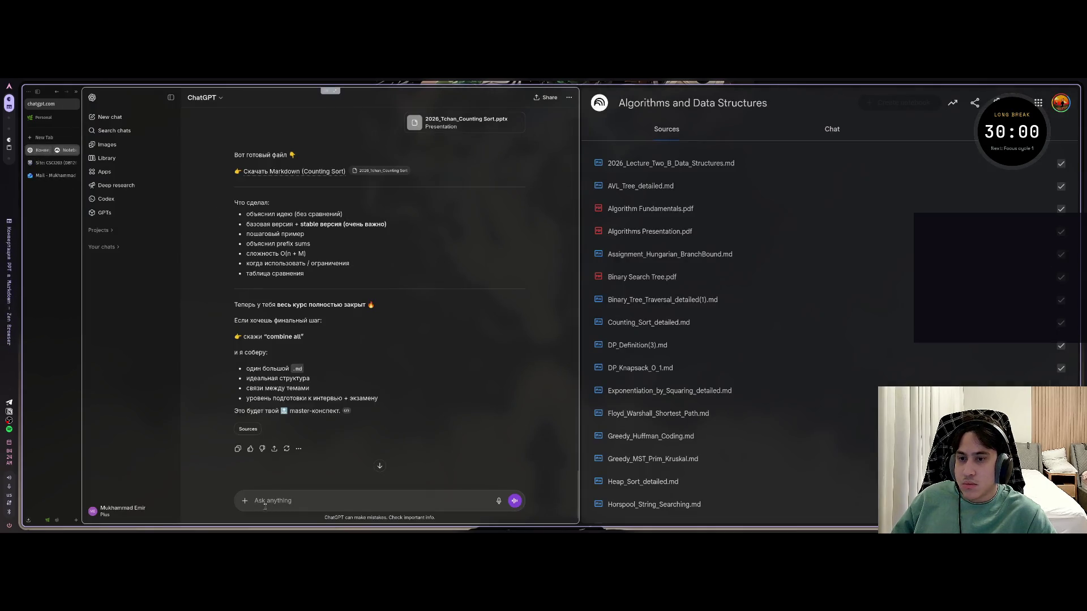
Step: Attach 2026_Tchan_Hashing.pptx from Downloads and send it to ChatGPT
left_click(244, 500)
left_click(270, 401)
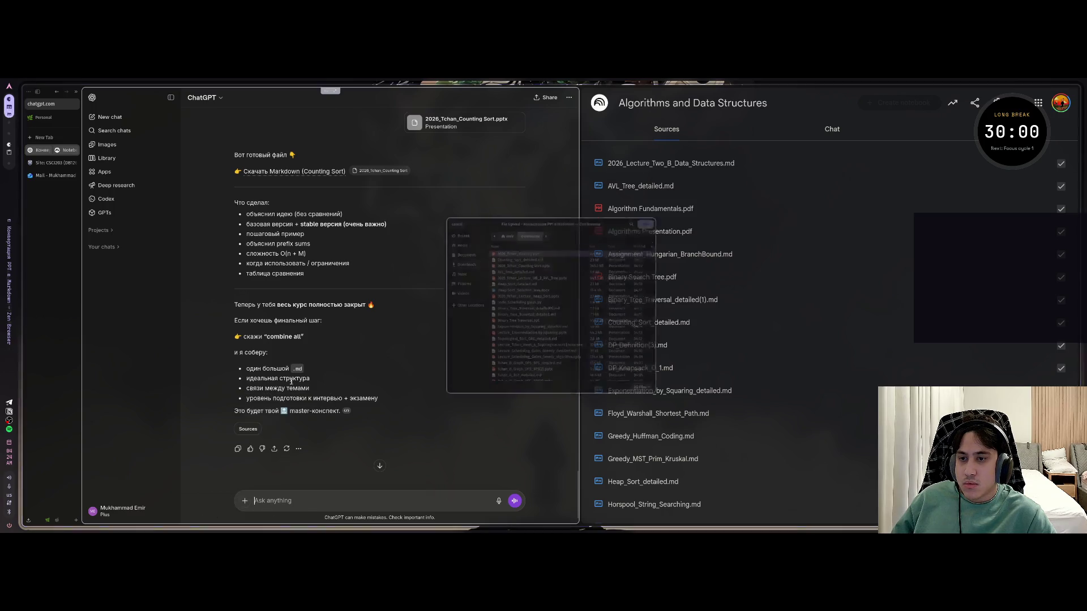
left_click(676, 204)
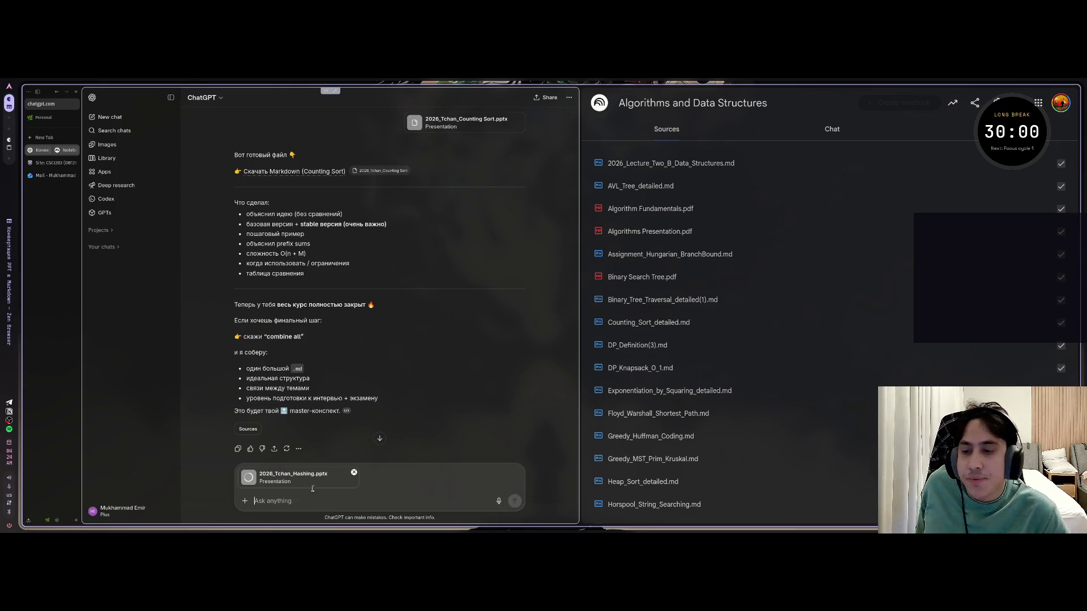
key("Return")
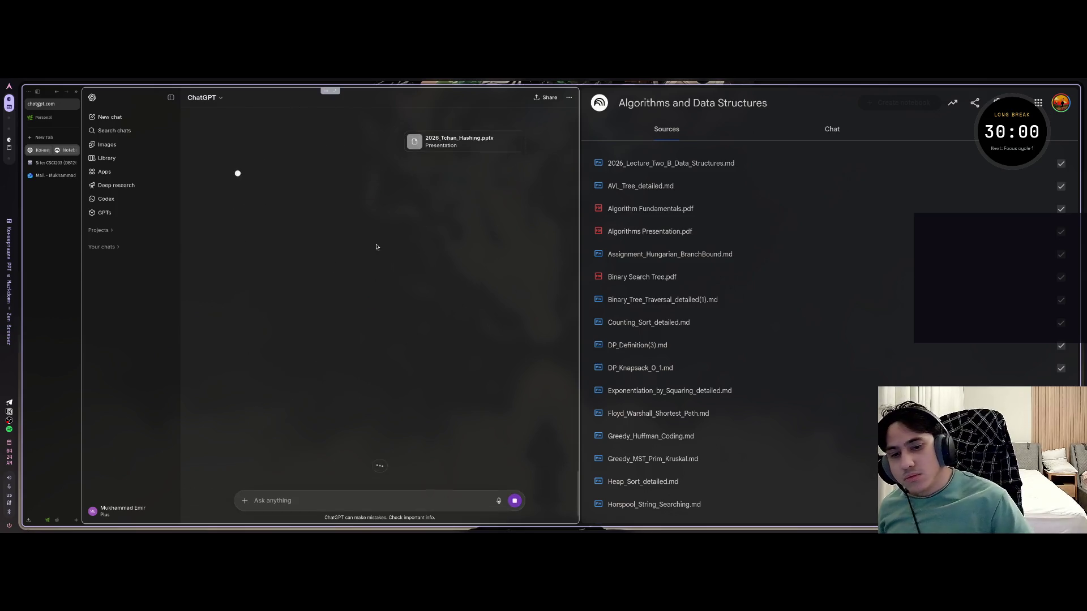
left_click(55, 162)
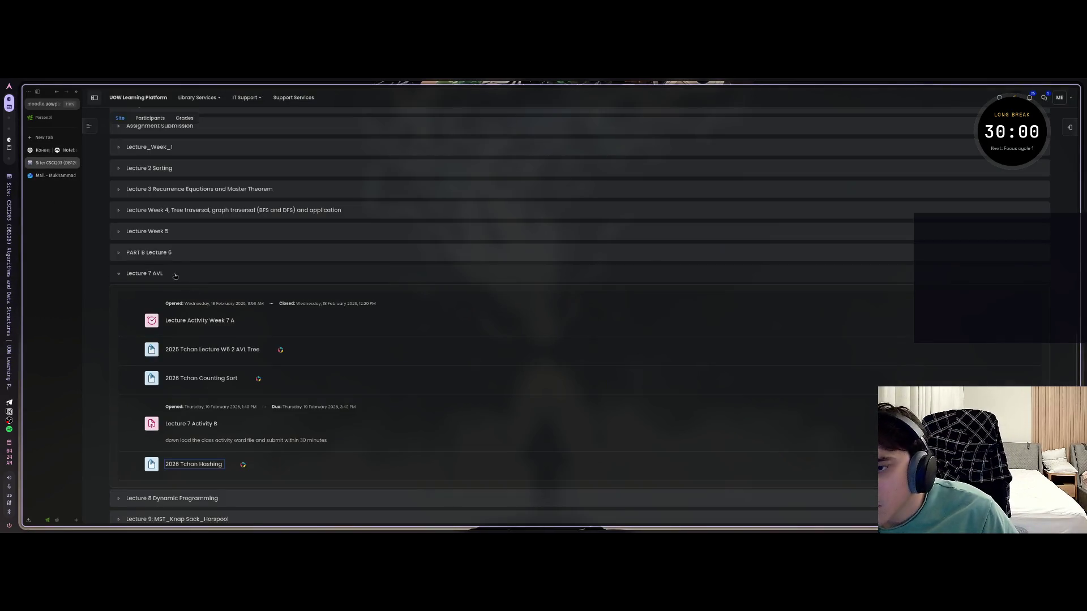
Step: Collapse Moodle's Lecture 7 AVL section and go back to the ChatGPT and NotebookLM view
left_click(133, 277)
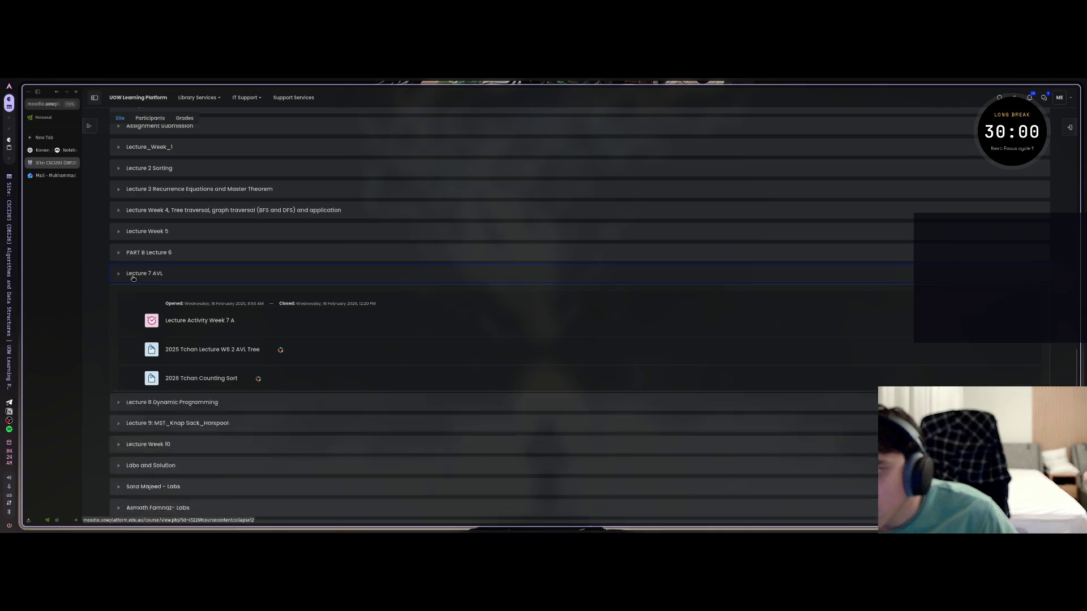
left_click(42, 150)
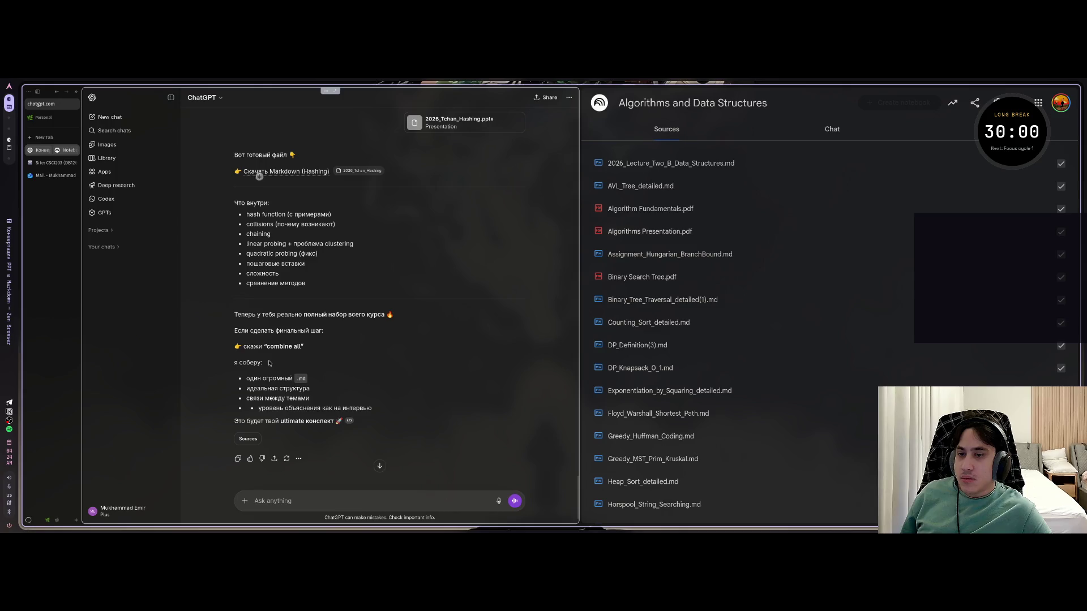
Step: Upload Hashing_detailed.md from Downloads as a notebook source
scroll(762, 211, "up", 3)
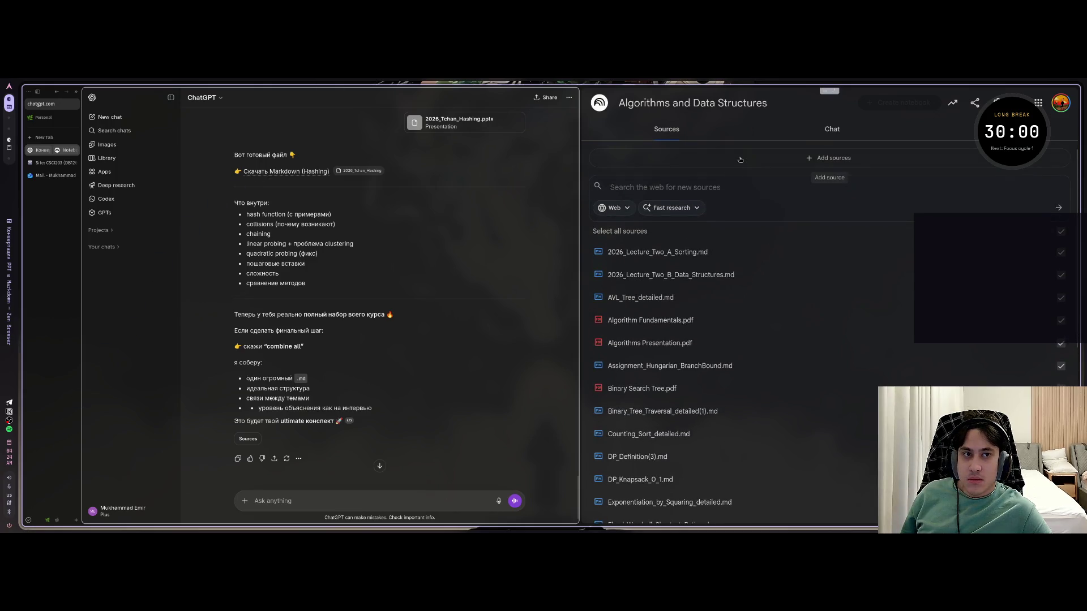
left_click(828, 158)
left_click(735, 379)
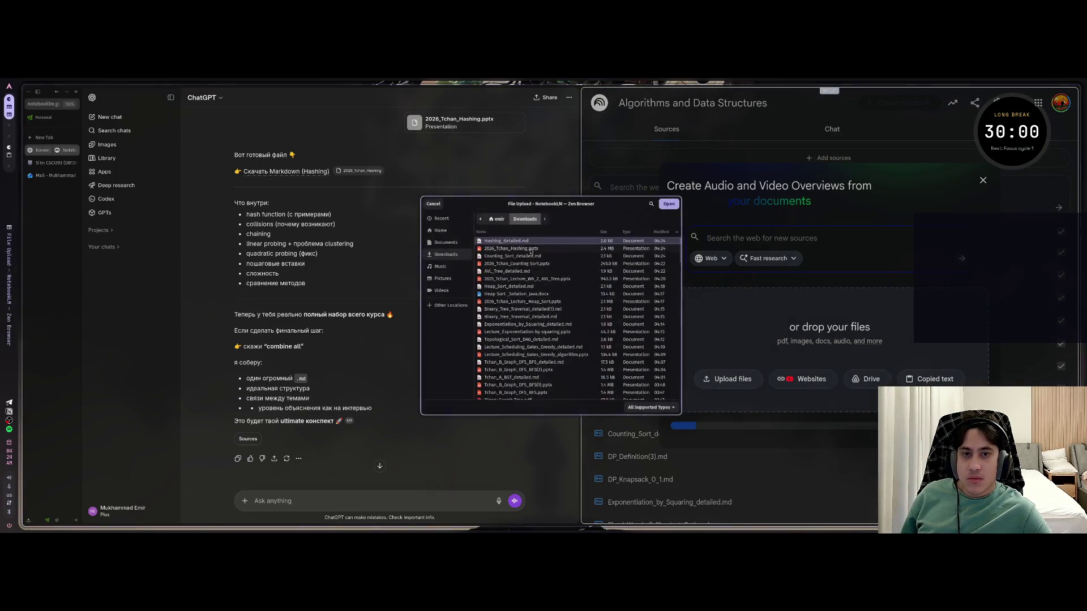
left_click(667, 204)
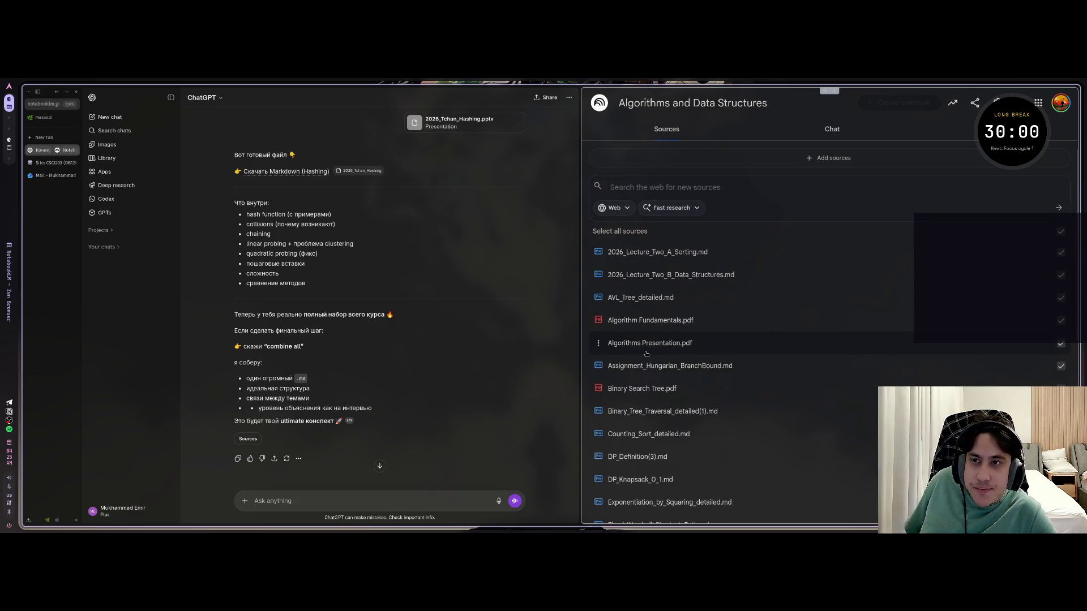
Step: Open the notebook's Chat tab and focus the ChatGPT message box
scroll(679, 366, "down", 4)
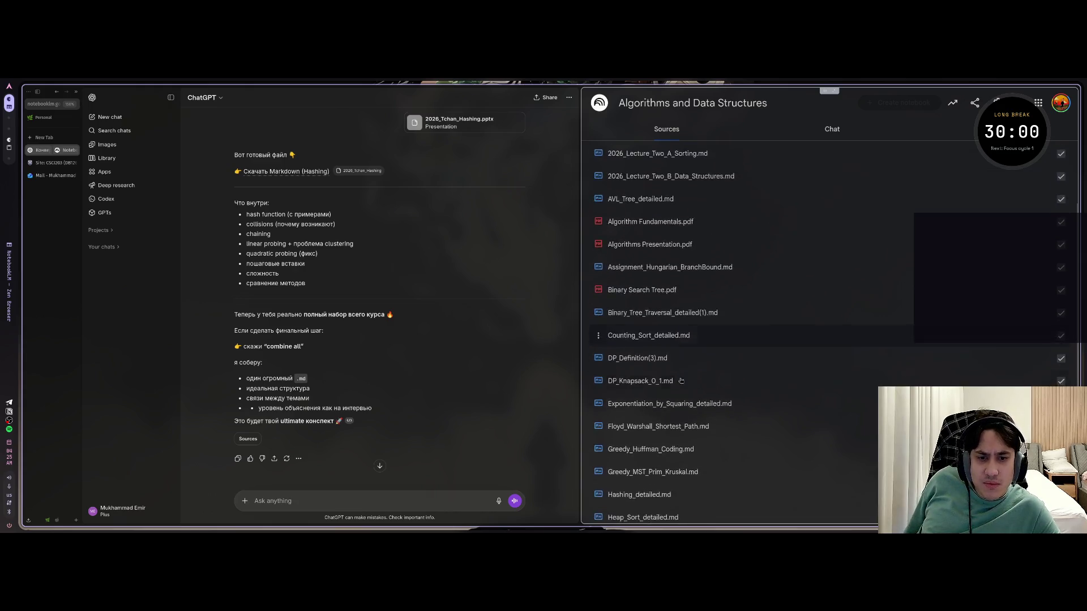
scroll(468, 362, "down", 2)
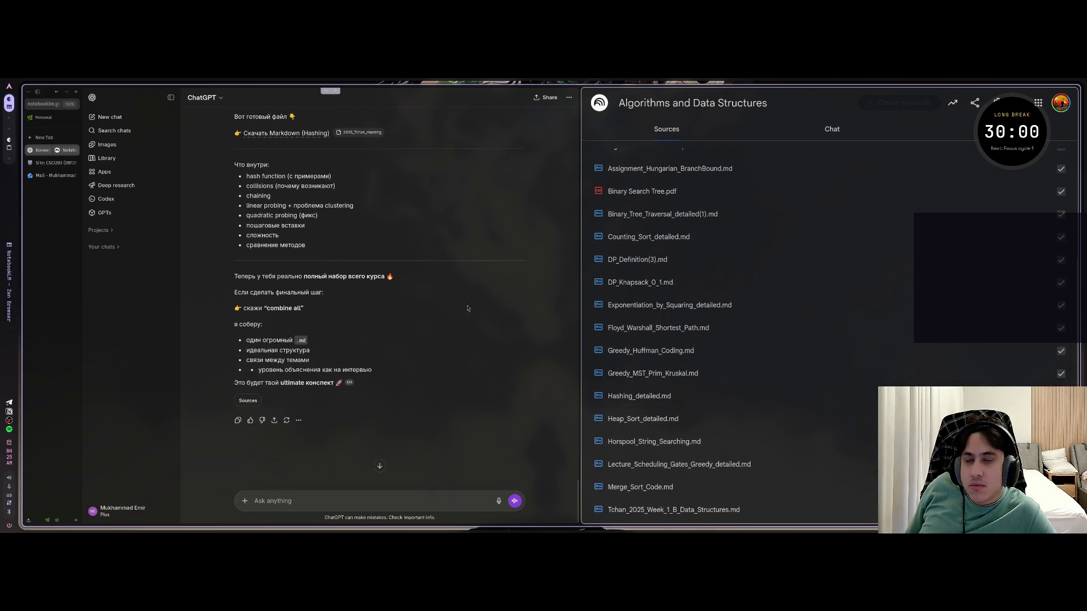
left_click(832, 129)
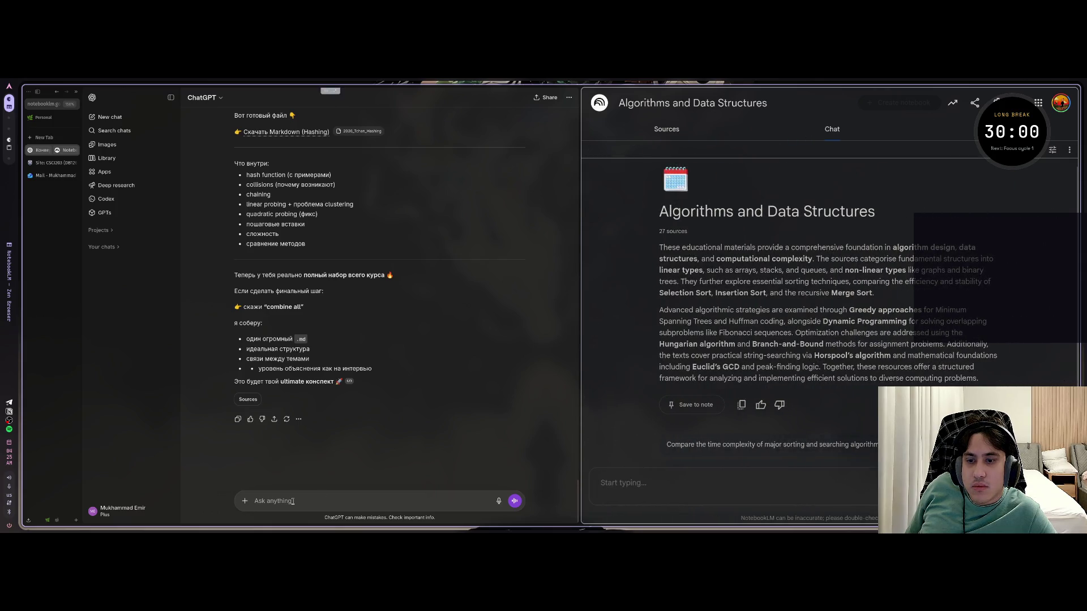
left_click(397, 447)
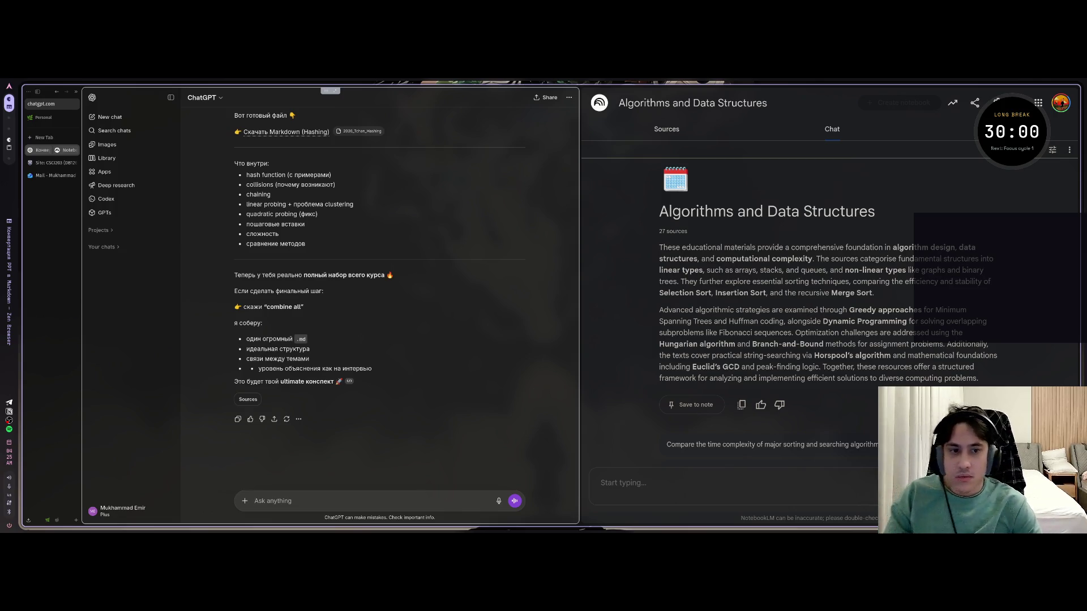
Step: Type the exam-prep intro sentence and copy the exam topic list from the professor's Outlook email
type("я")
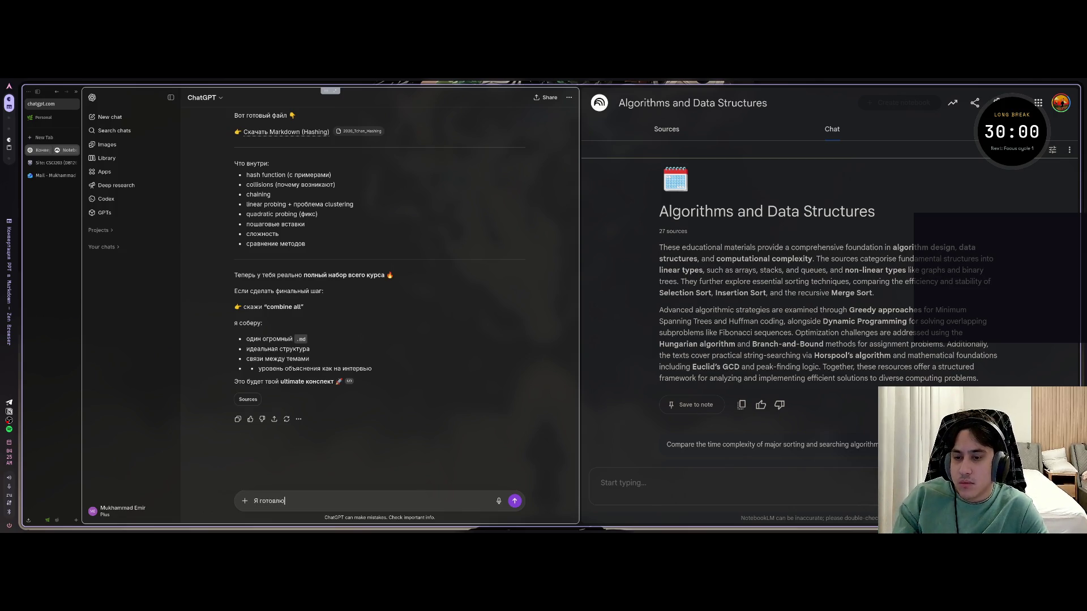
type("сь к экзамену")
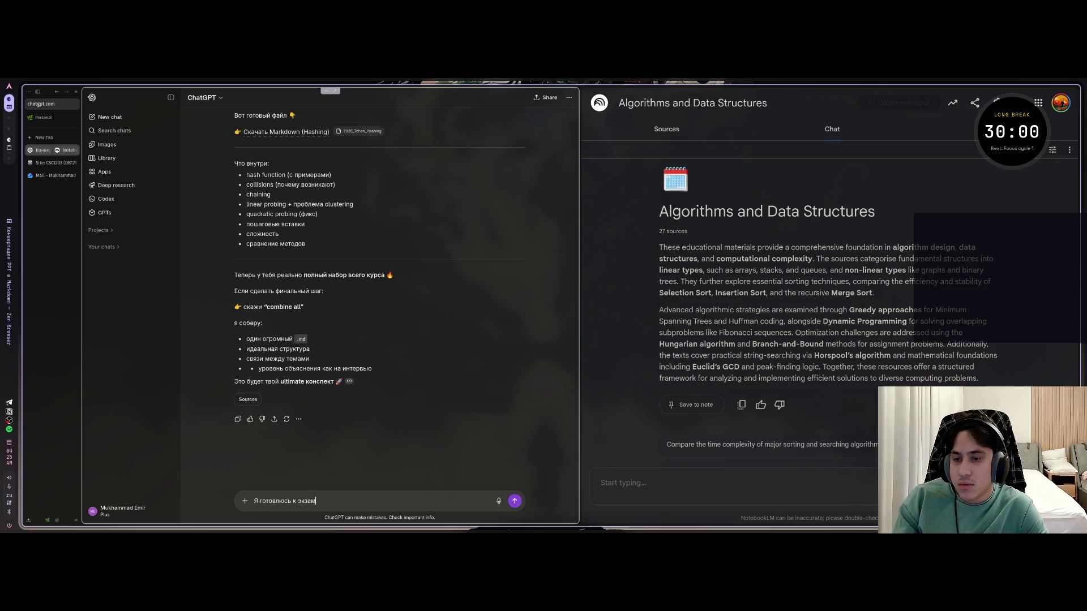
left_click(54, 163)
left_click(53, 175)
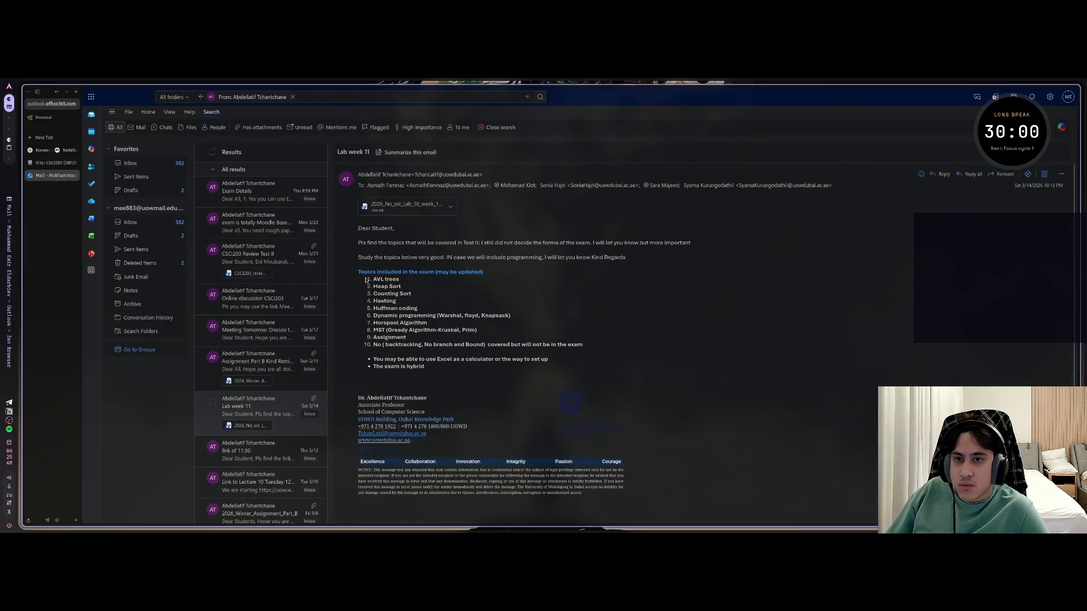
mouse_move(371, 278)
left_mouse_down()
mouse_move(448, 352)
mouse_move(592, 345)
left_mouse_up()
key("ctrl+c")
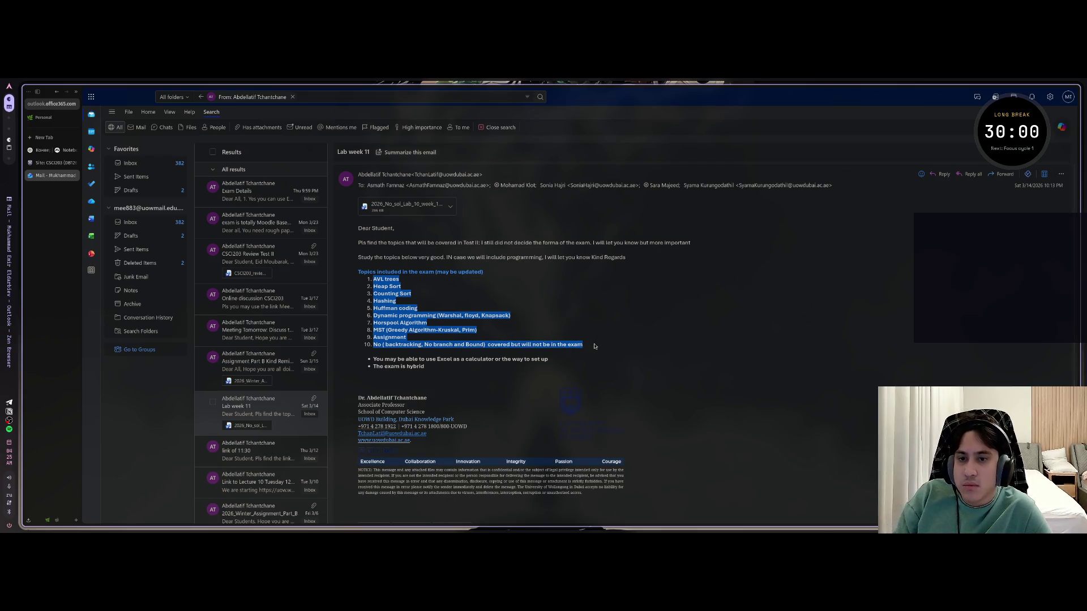
left_click(35, 163)
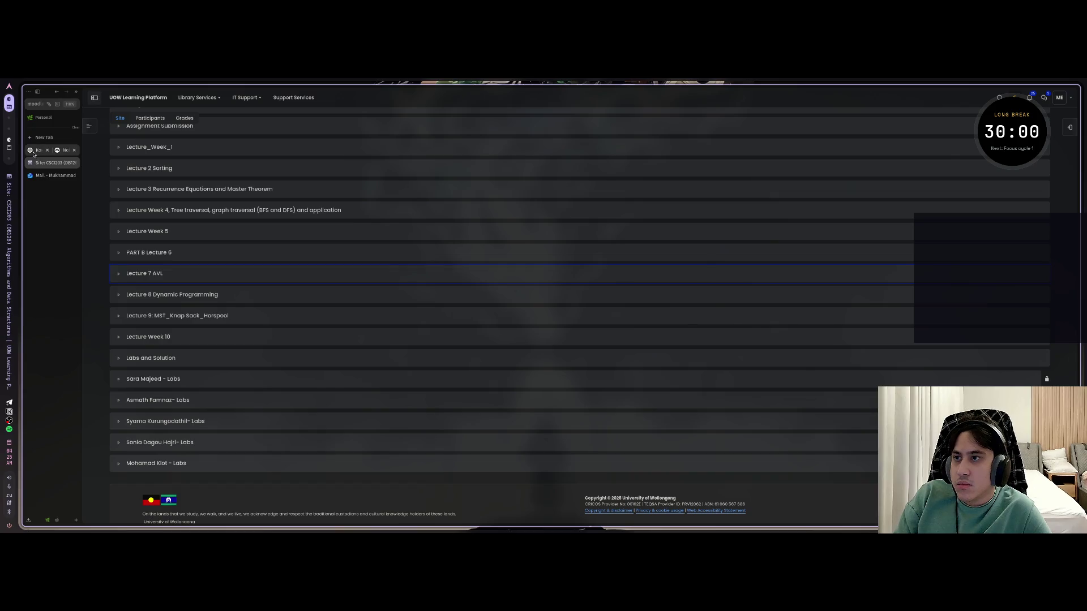
left_click(42, 150)
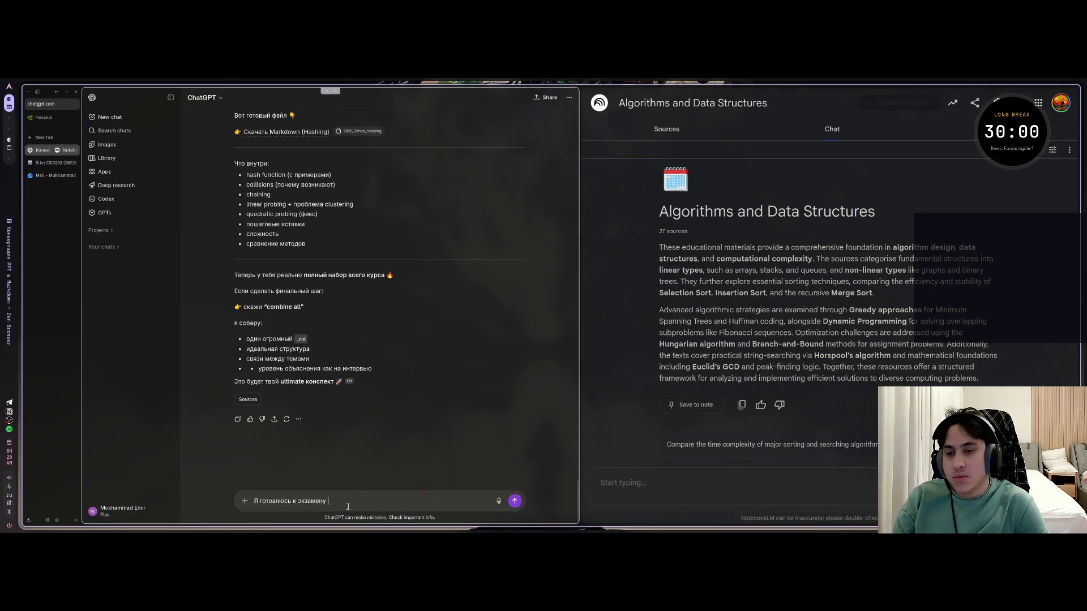
Step: Paste the exam topic list below the intro sentence in the ChatGPT draft
type(", там будут такие")
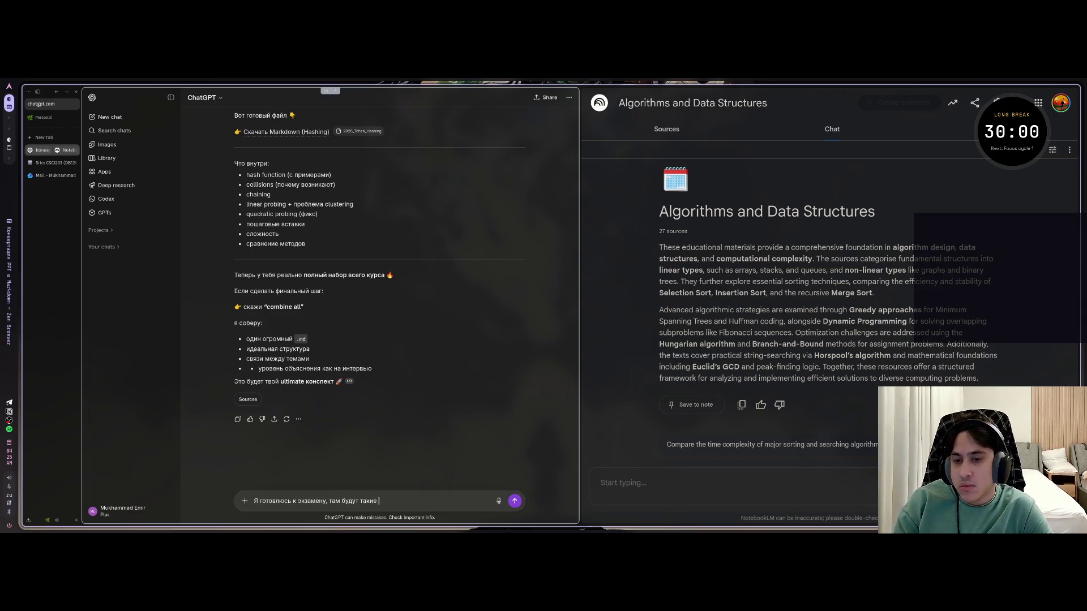
key("shift+Return")
key("shift+Return")
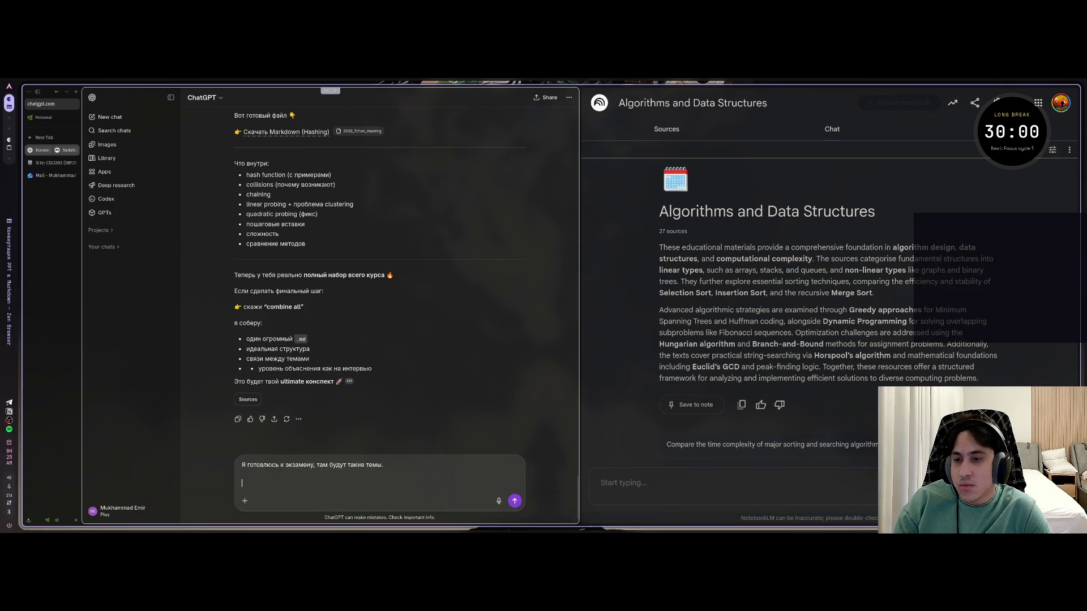
key("ctrl+v")
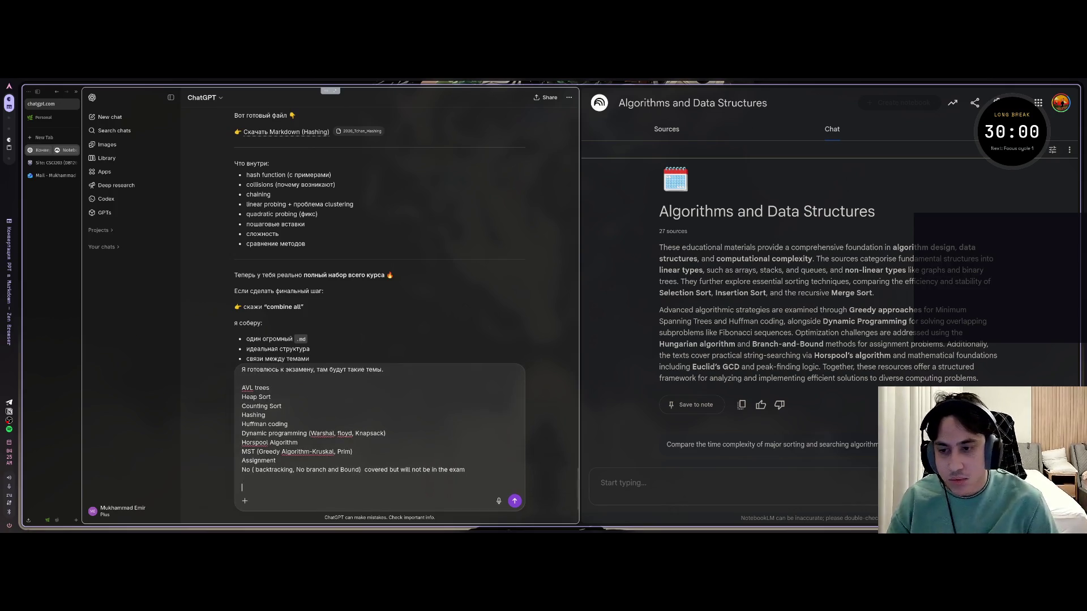
left_click(52, 162)
Step: Preview the Word attachment in the professor's exam-topics email
left_click(52, 175)
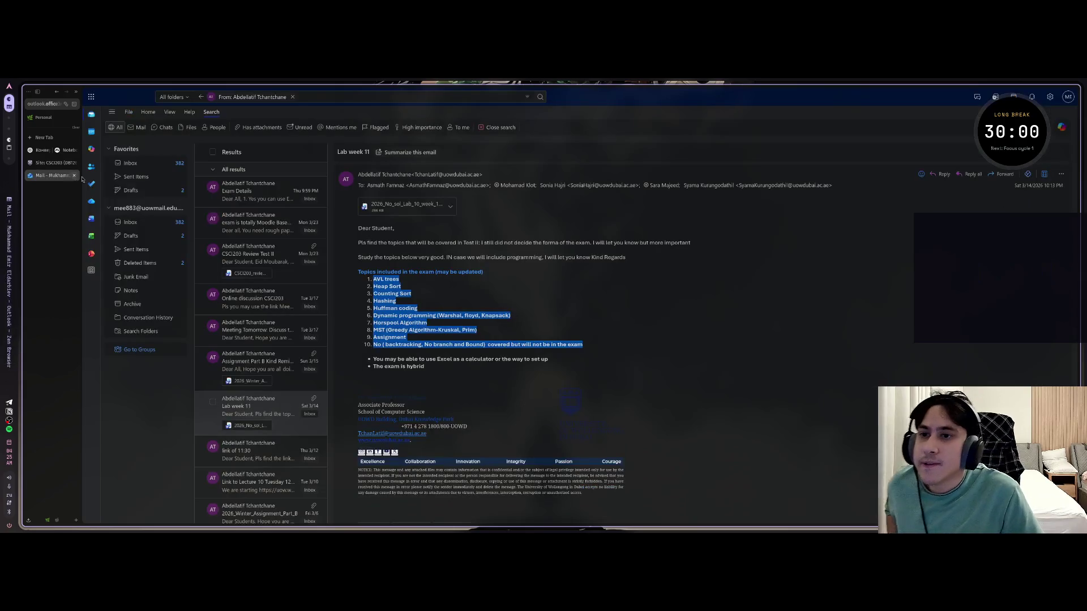
left_click(399, 206)
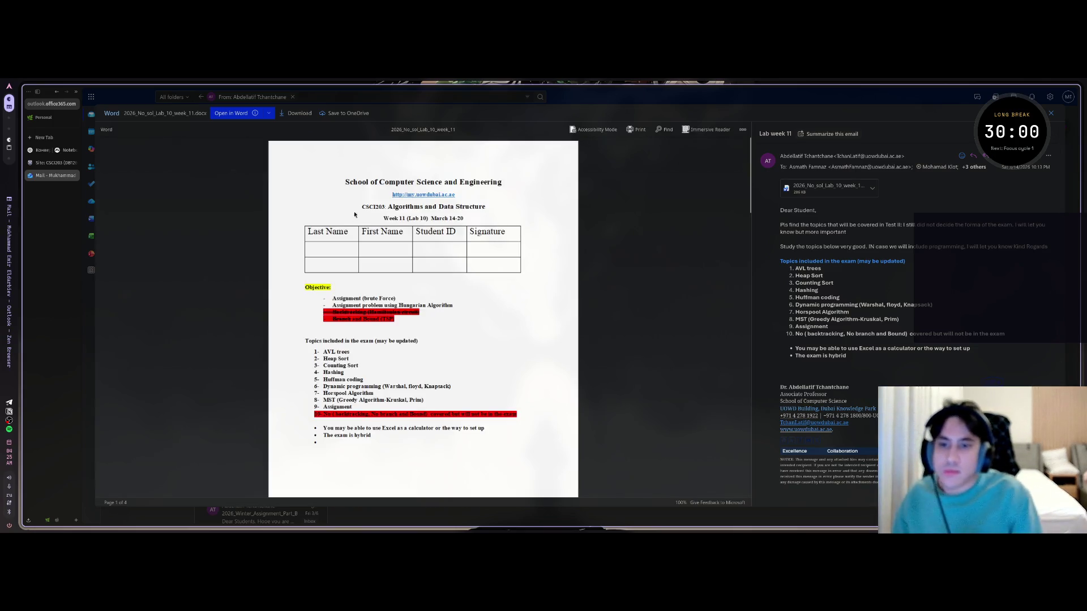
scroll(344, 314, "down", 5)
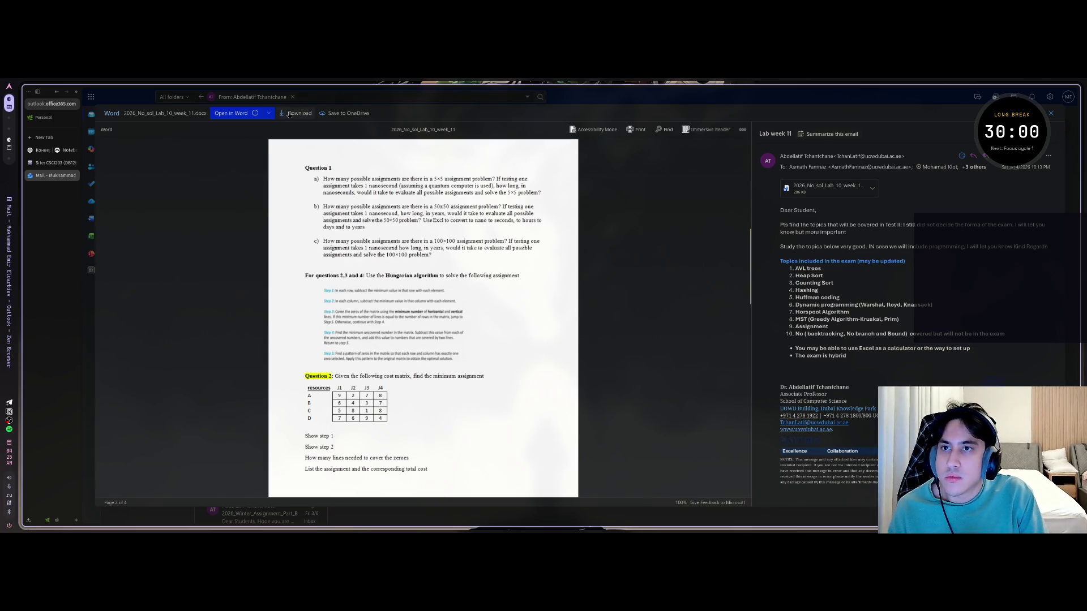
left_click(1048, 116)
Step: Attach the 2026_No_sol_Lab_10_week_11 lab document to the ChatGPT draft
left_click(41, 164)
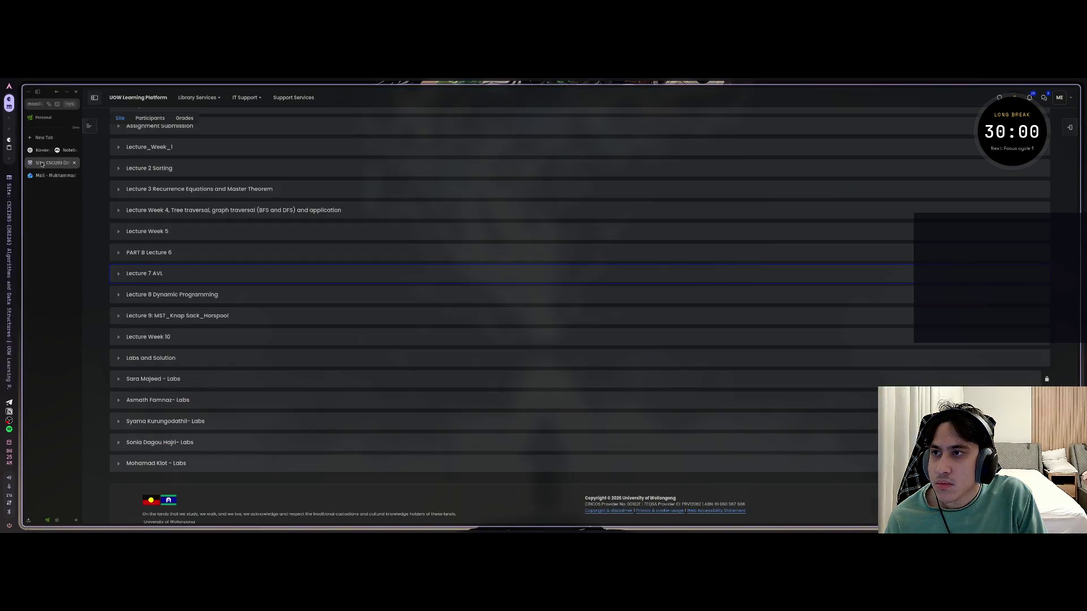
left_click(42, 150)
left_click(246, 501)
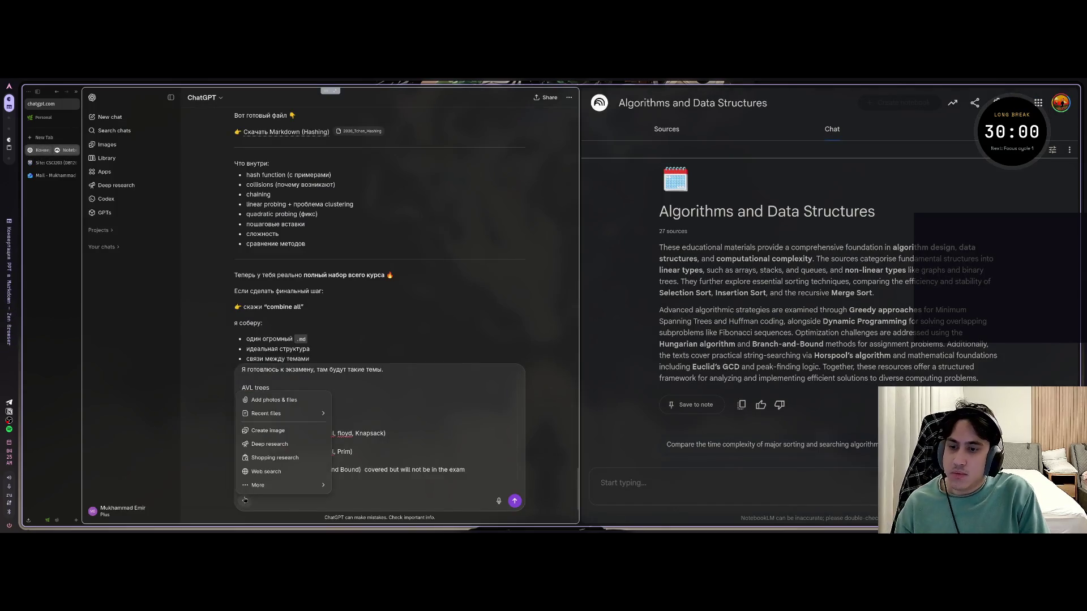
left_click(272, 400)
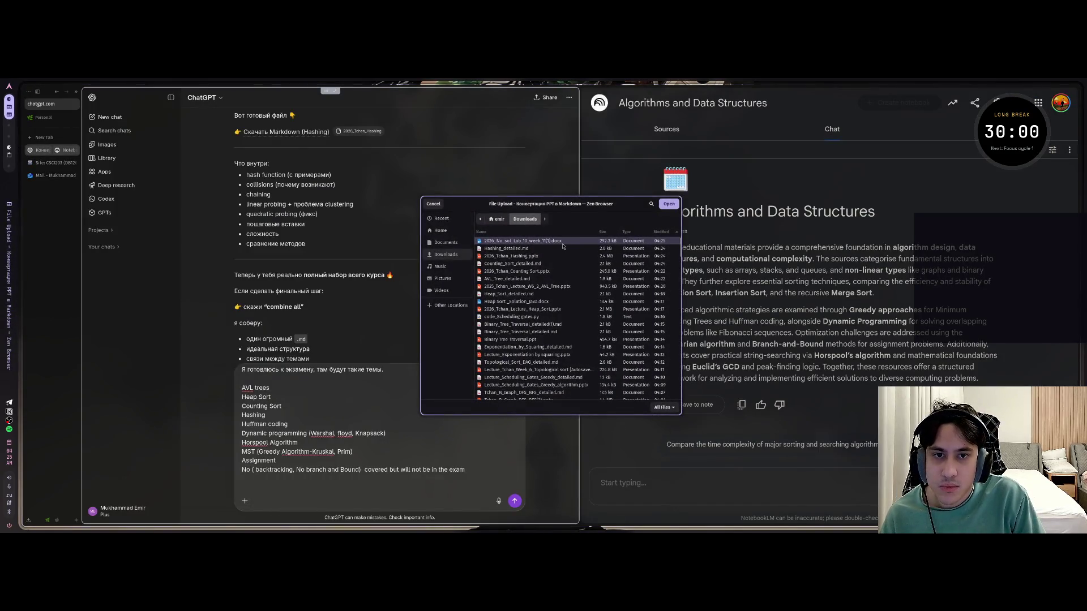
left_click(667, 204)
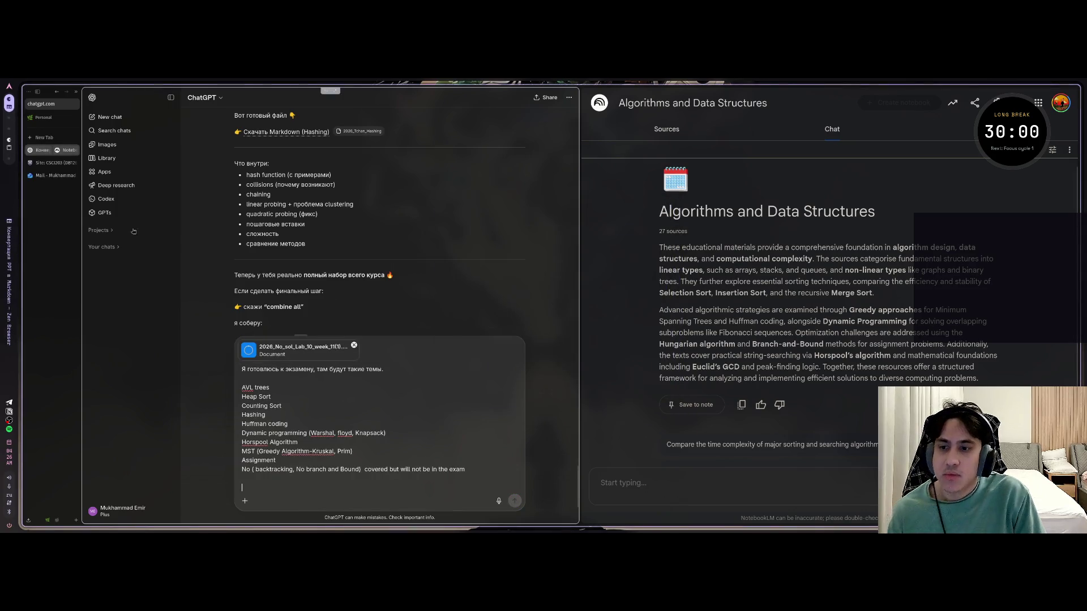
Step: Read the Assignment Part B, meeting reminder, Online discussion and Review Test II emails
left_click(50, 177)
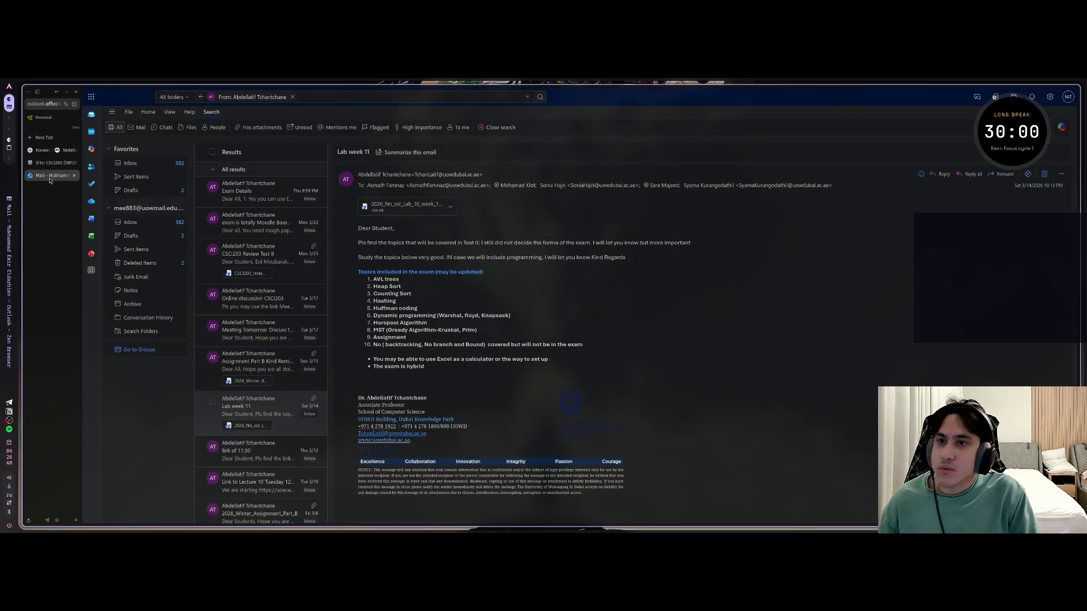
left_click(271, 367)
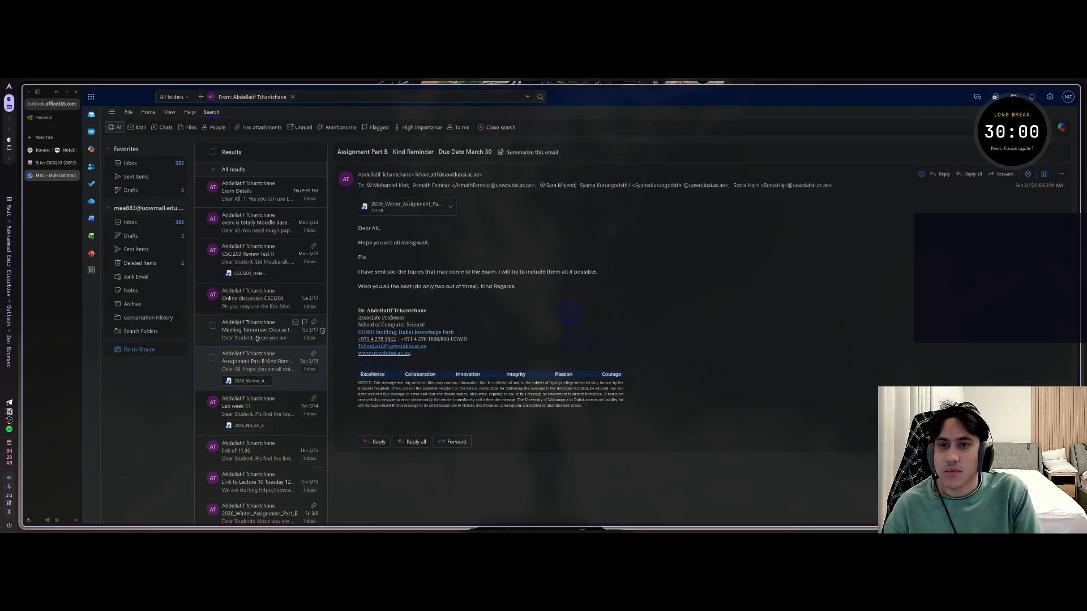
left_click(256, 334)
left_click(254, 304)
left_click(256, 261)
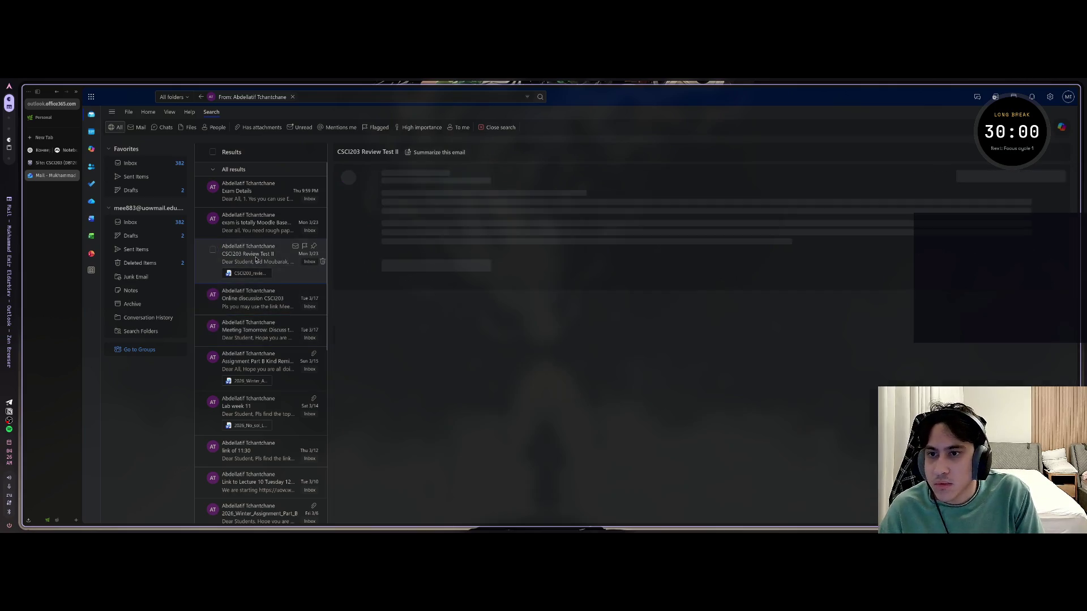
Step: Preview CSCI203_review.docx, then read the Moodle-based exam and Exam Details emails
left_click(399, 205)
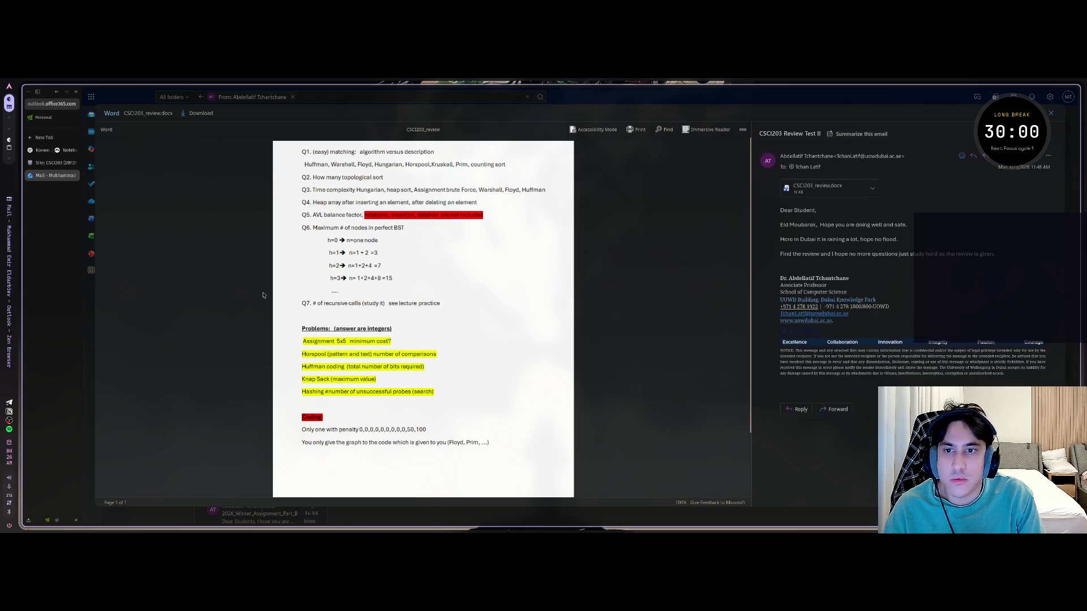
left_click(1051, 113)
left_click(256, 221)
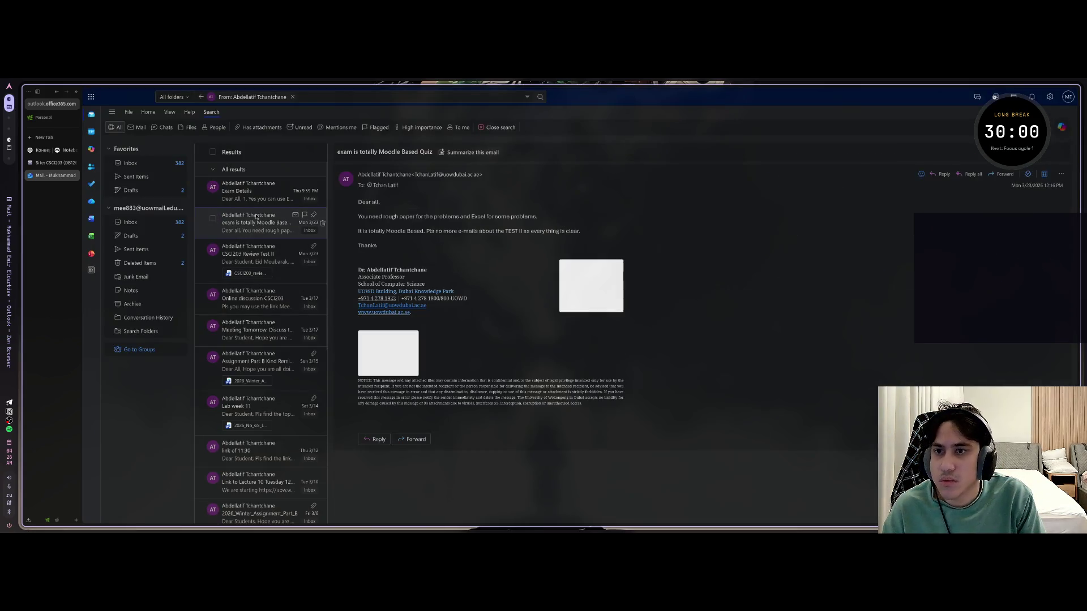
left_click(253, 202)
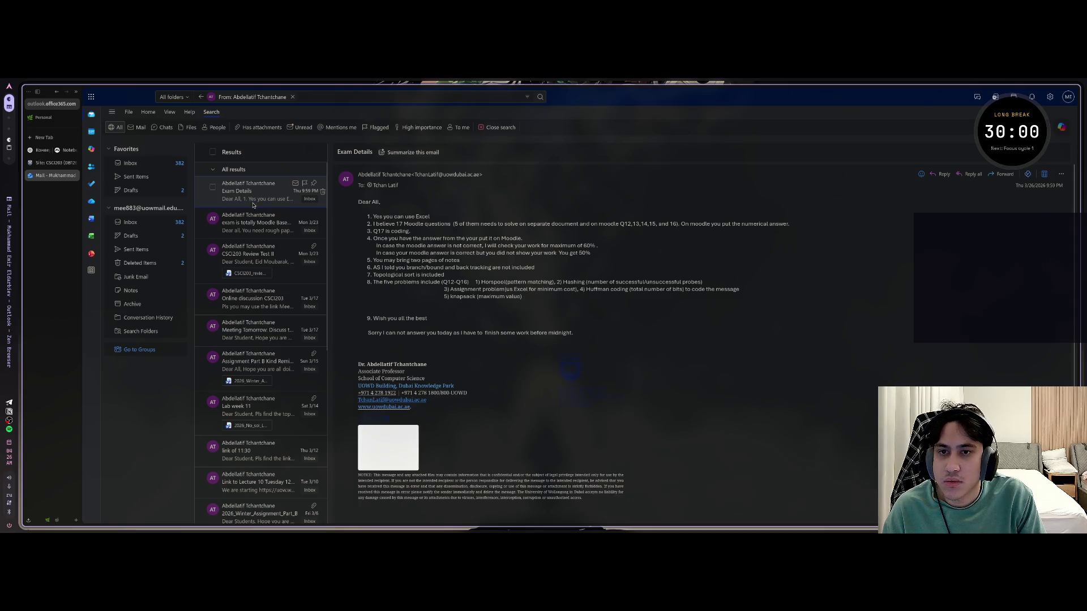
left_click(48, 163)
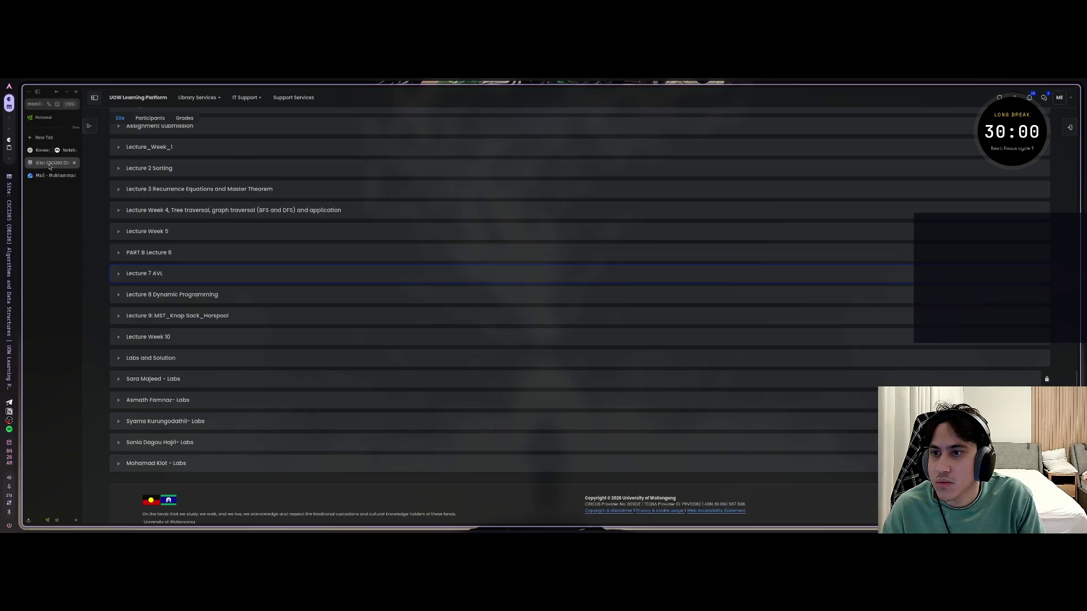
left_click(45, 150)
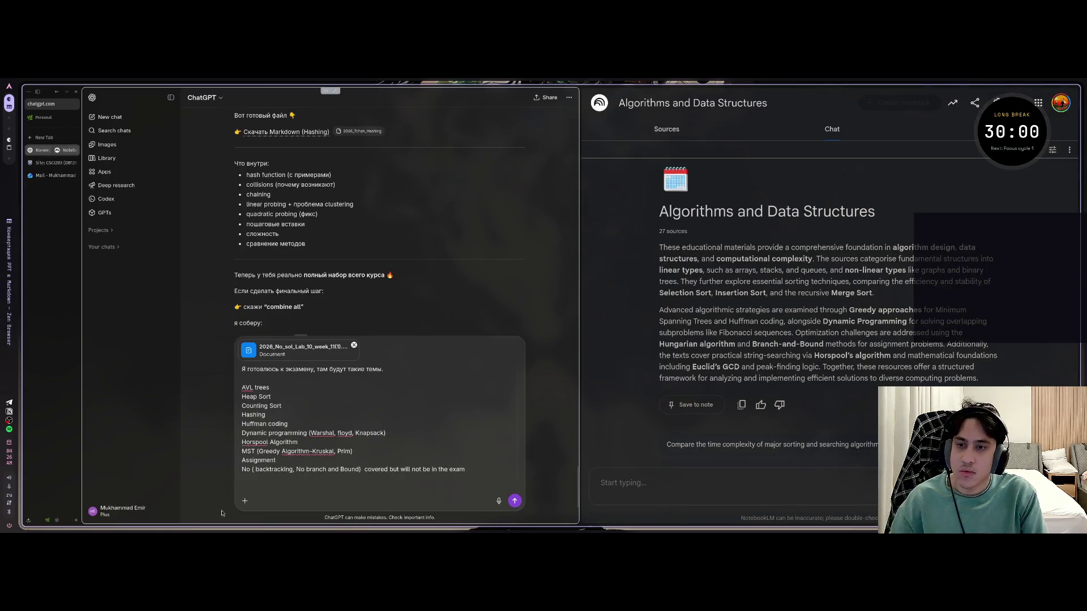
Step: Attach CSCI203_review(1).docx from Downloads to the ChatGPT exam-topics message
left_click(245, 500)
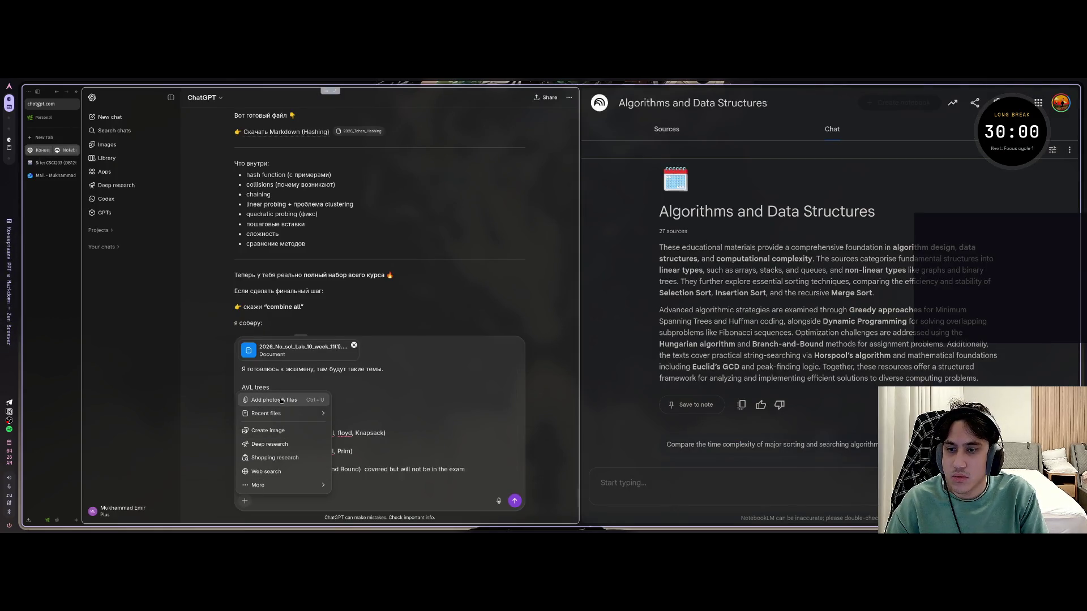
left_click(281, 401)
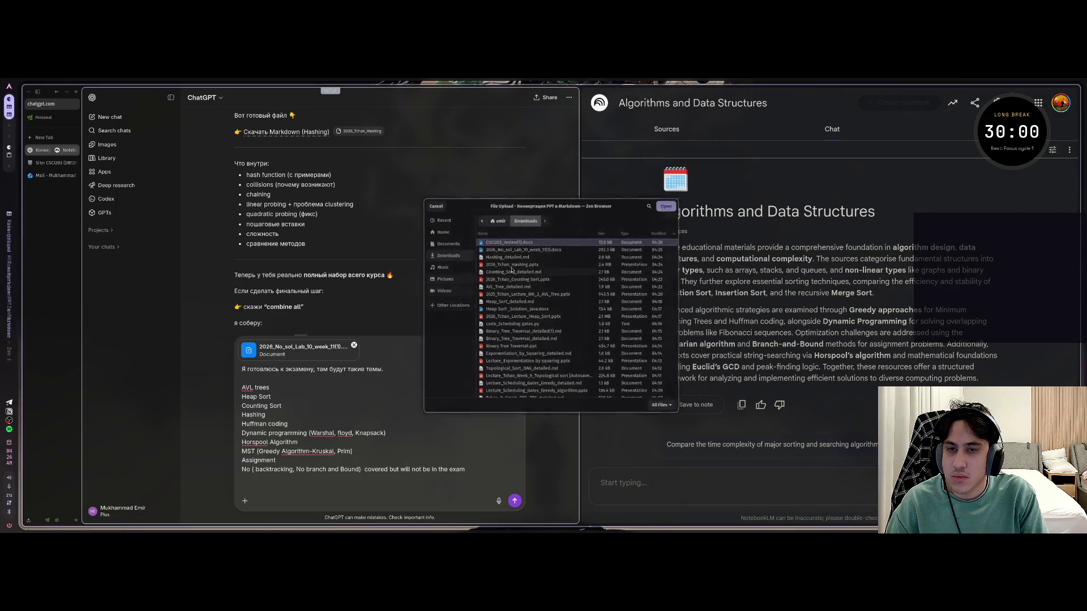
left_click(669, 204)
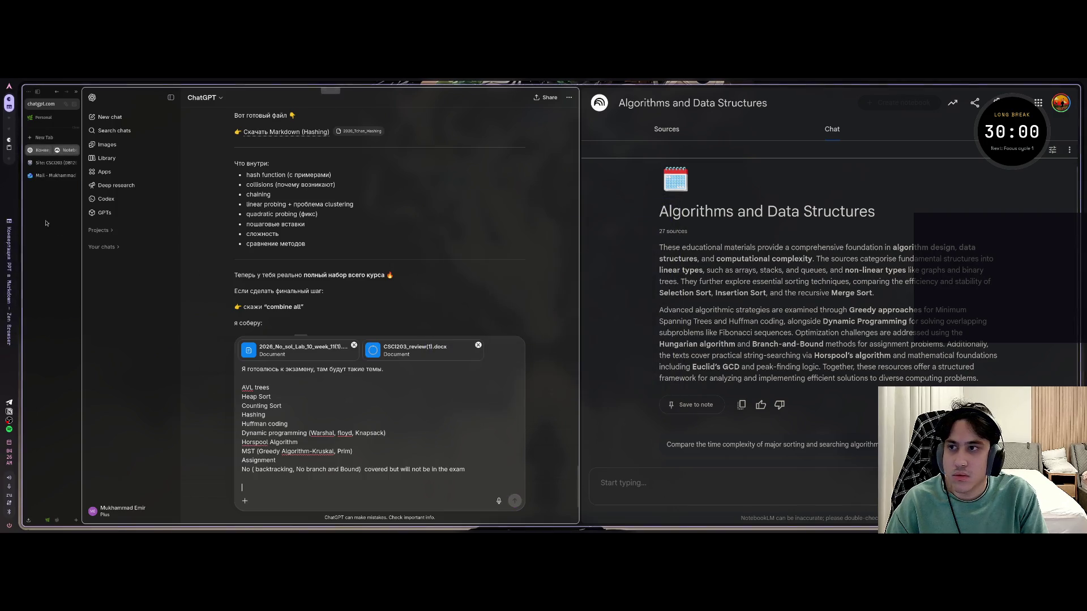
Step: Check the first three exam detail points in the Exam Details email, then return to the course site
left_click(56, 162)
left_click(53, 176)
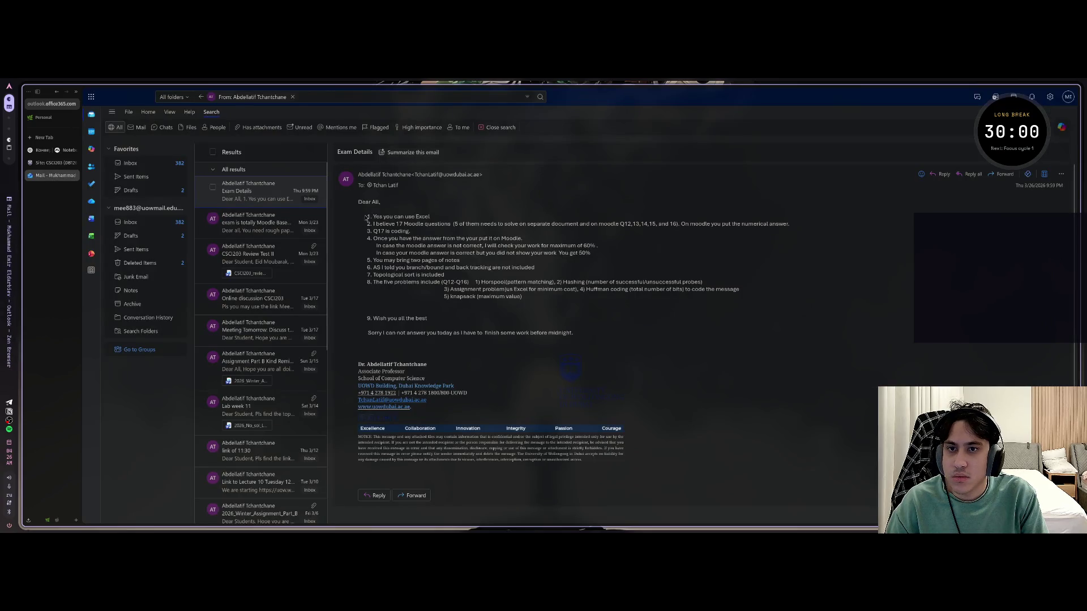
left_click_drag(365, 219, 424, 232)
left_click(426, 245)
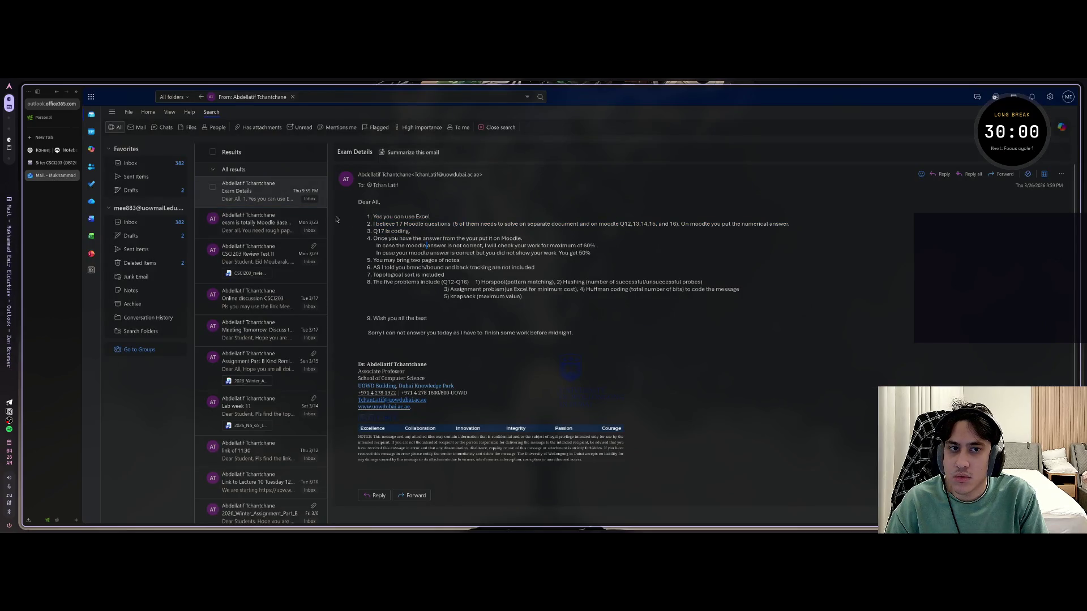
left_click(55, 163)
Step: Add a line asking for a NotebookLM prompt that explains these topics in detail, and send it
left_click(59, 153)
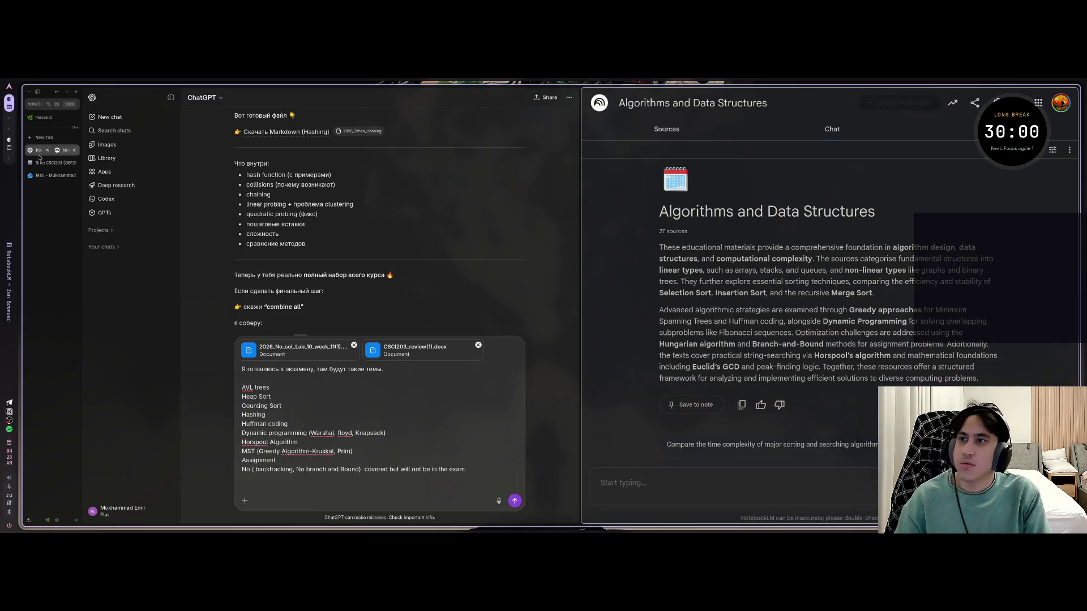
left_click(342, 477)
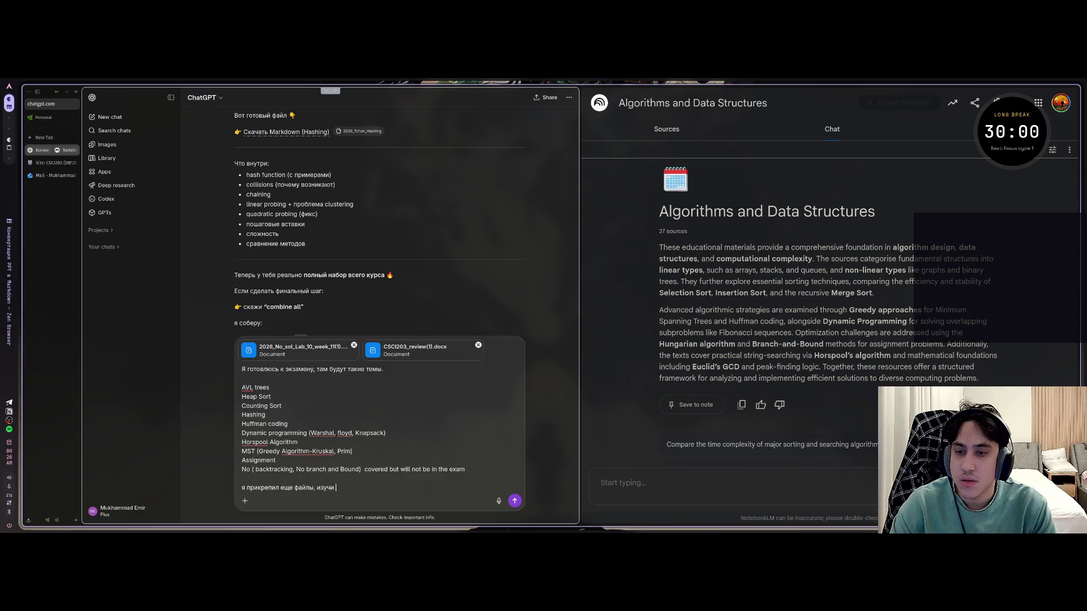
key("shift+Return")
key("shift+Return")
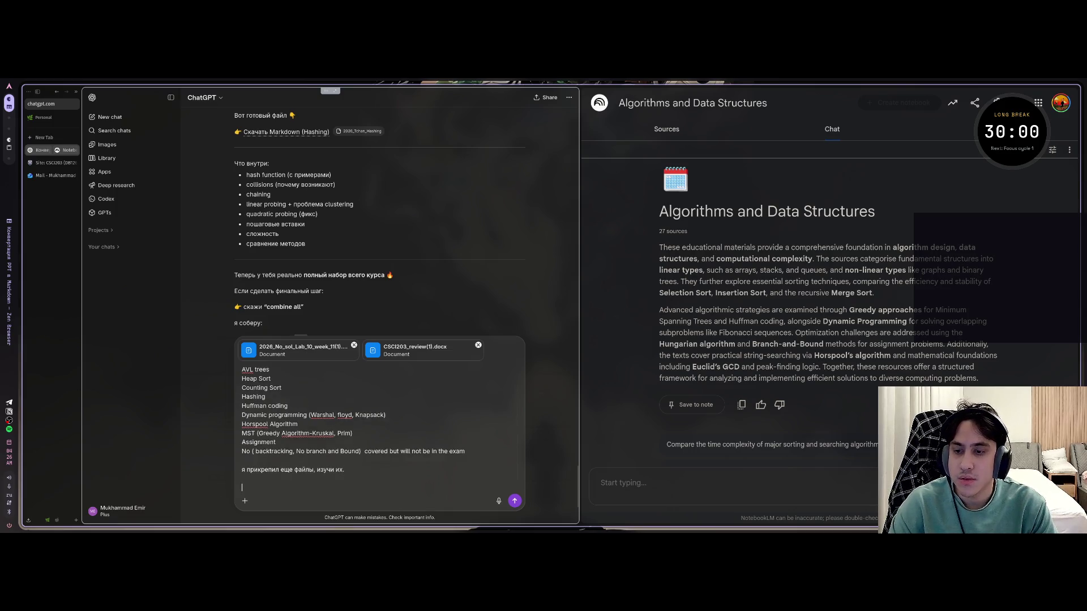
type("н")
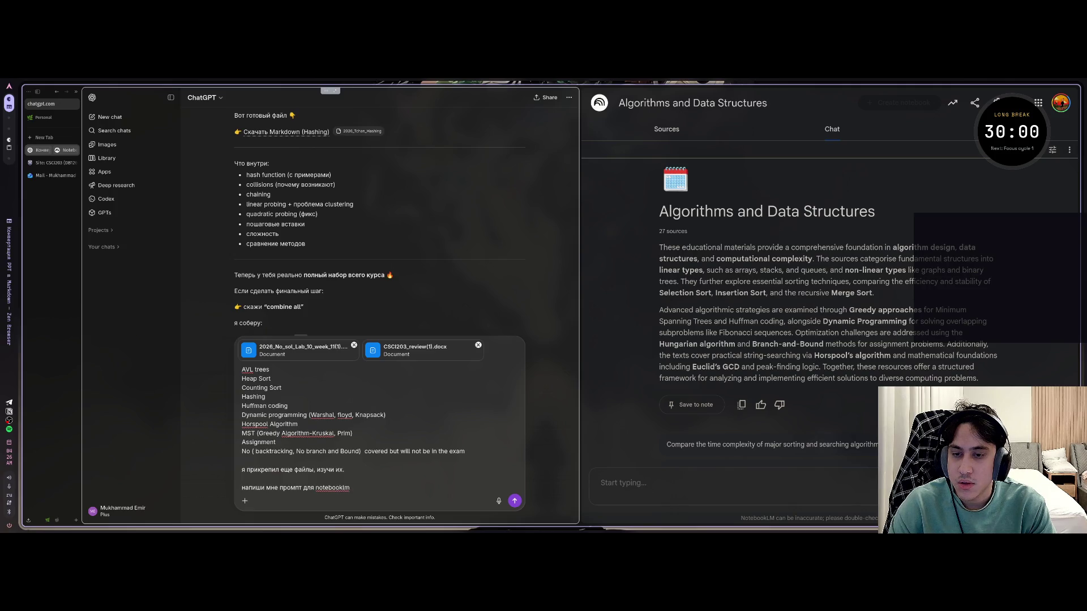
type(", чтоб он объяс")
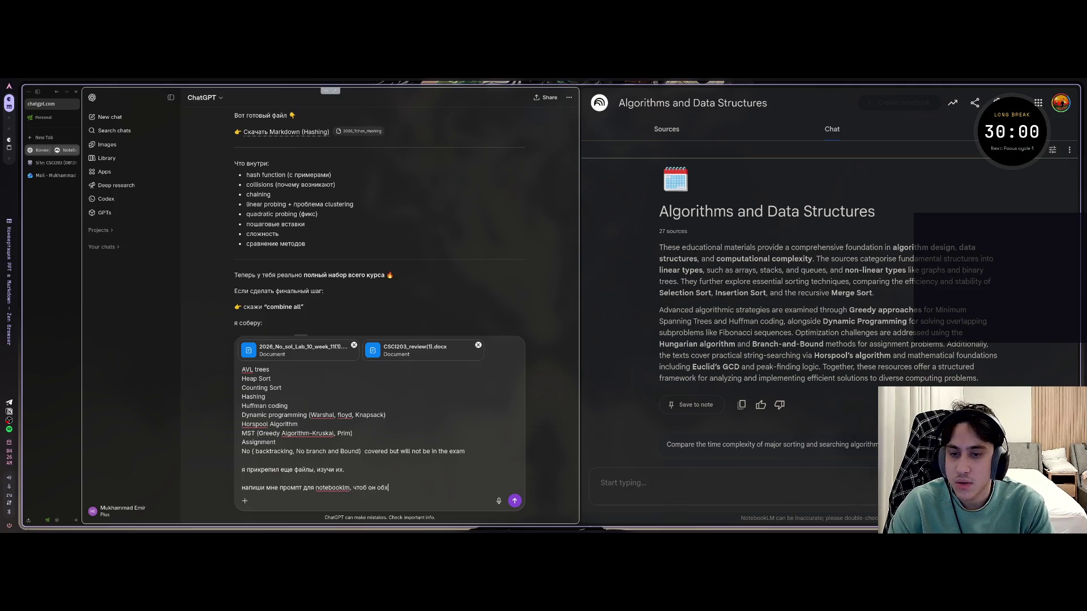
type("нил мне эти т")
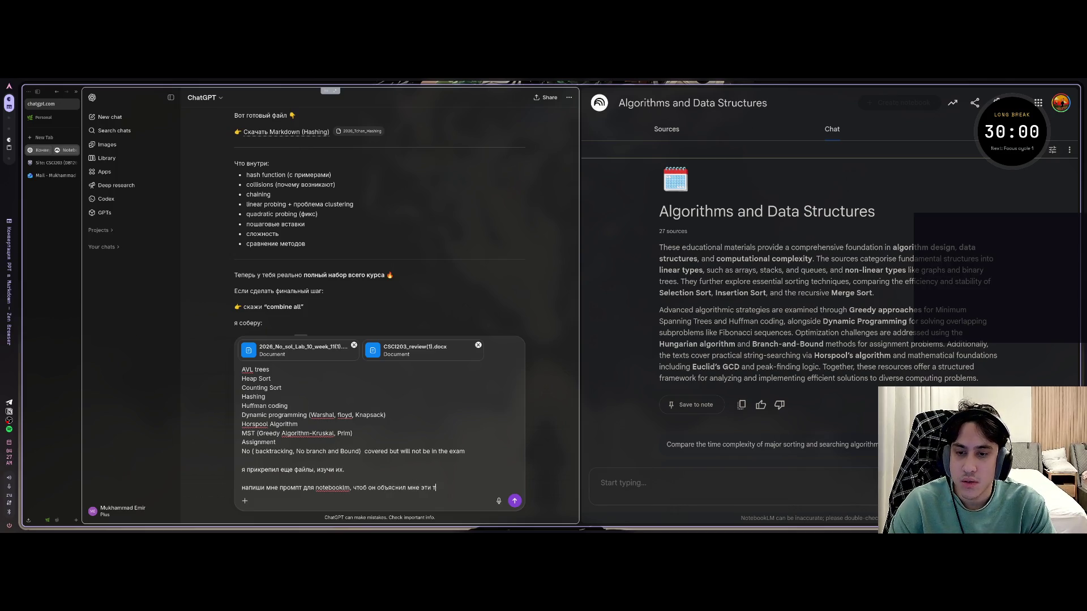
type("емы подробно.")
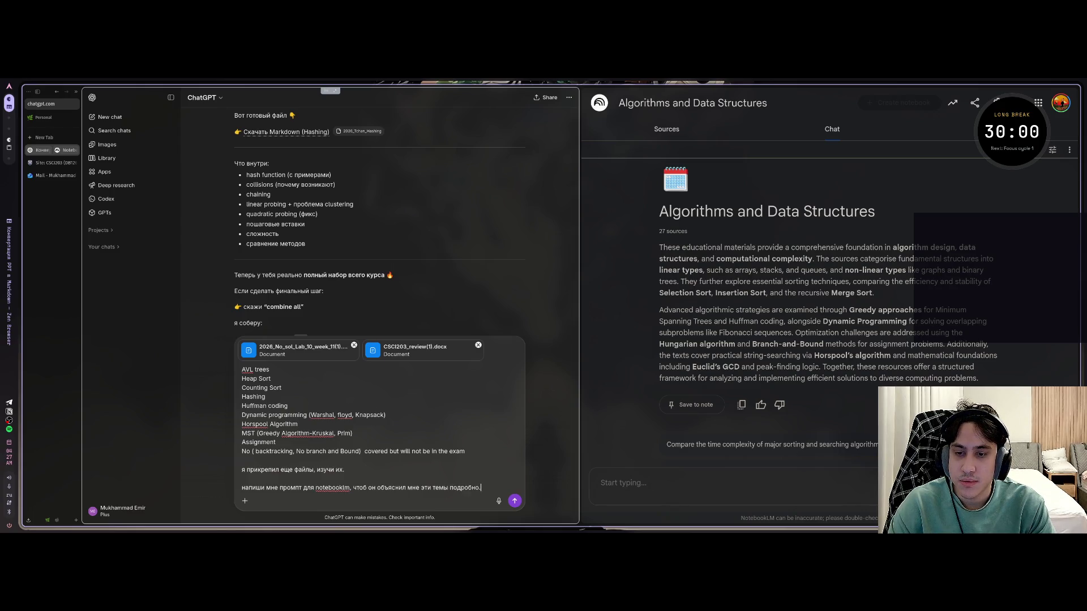
scroll(296, 400, "up", 3)
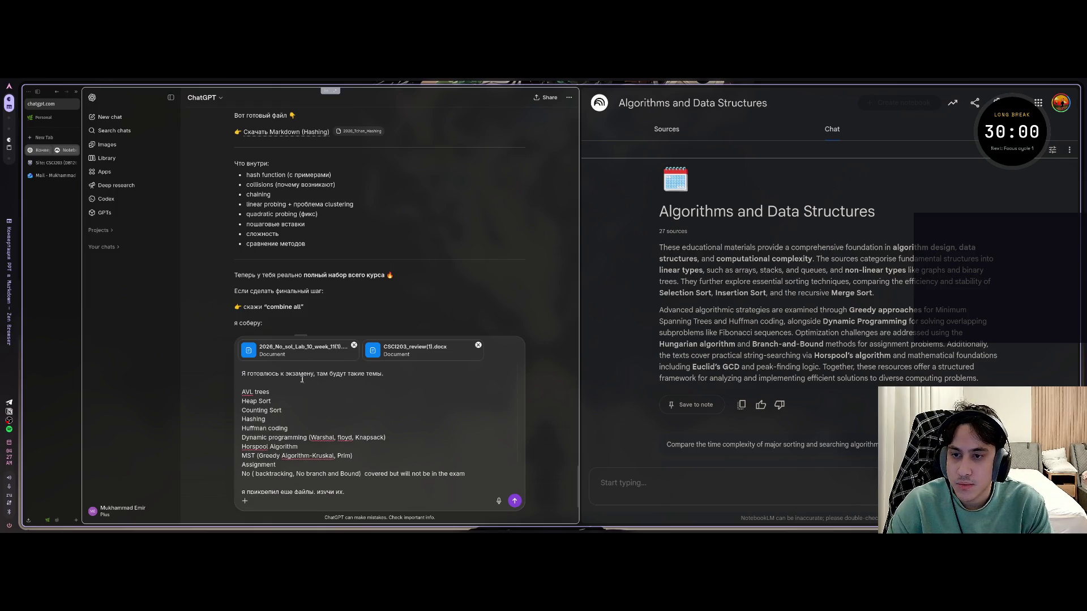
scroll(492, 482, "down", 2)
scroll(481, 475, "down", 2)
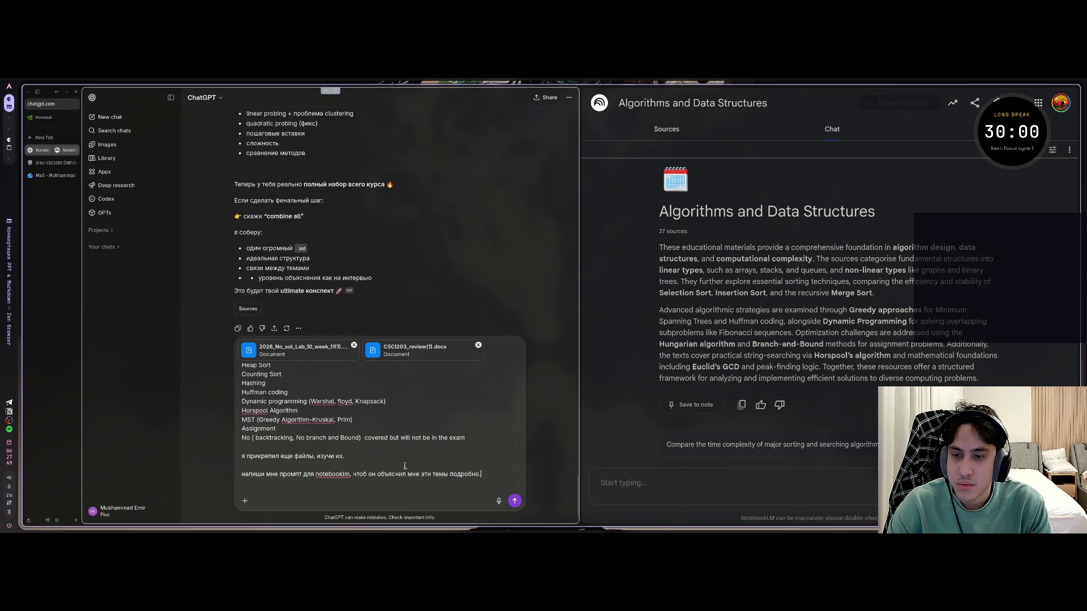
left_click(517, 502)
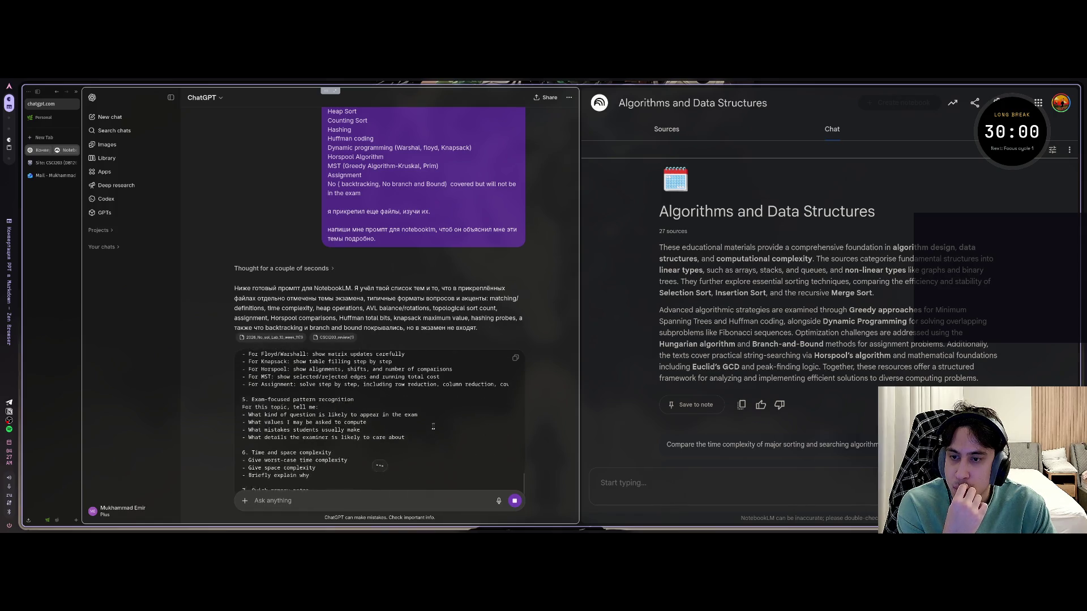
Step: Scroll through ChatGPT's generated NotebookLM prompt and its strict oral exam-coach version
scroll(433, 426, "down", 3)
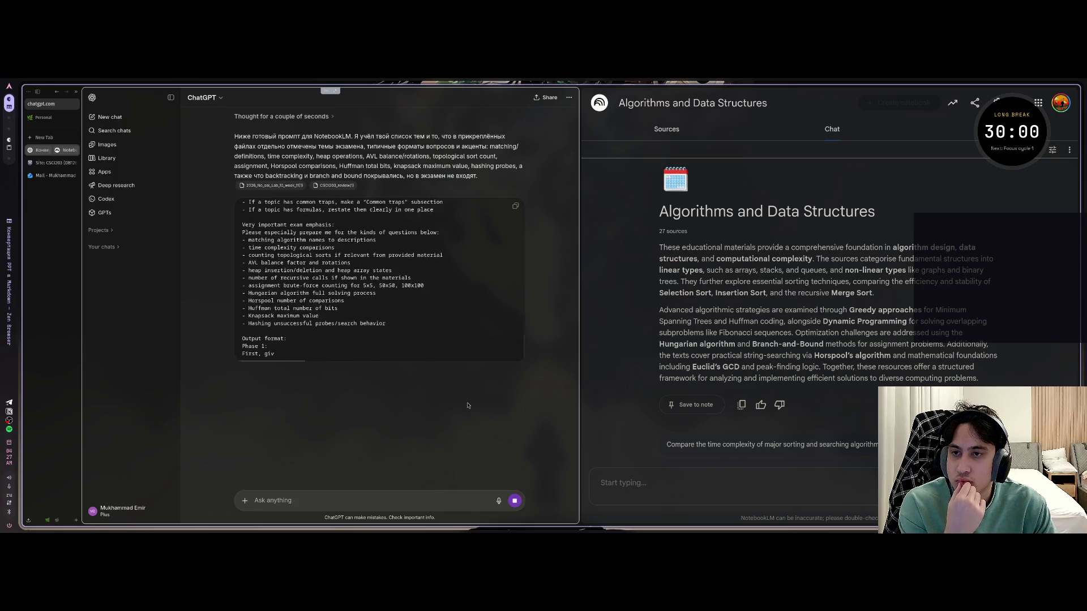
scroll(459, 401, "up", 1)
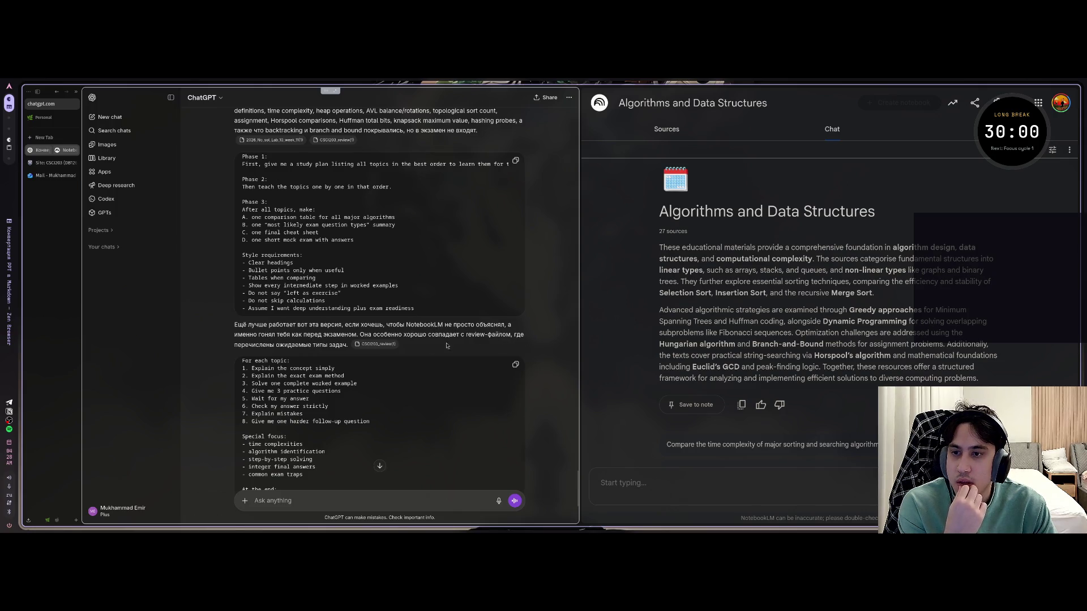
scroll(382, 444, "up", 2)
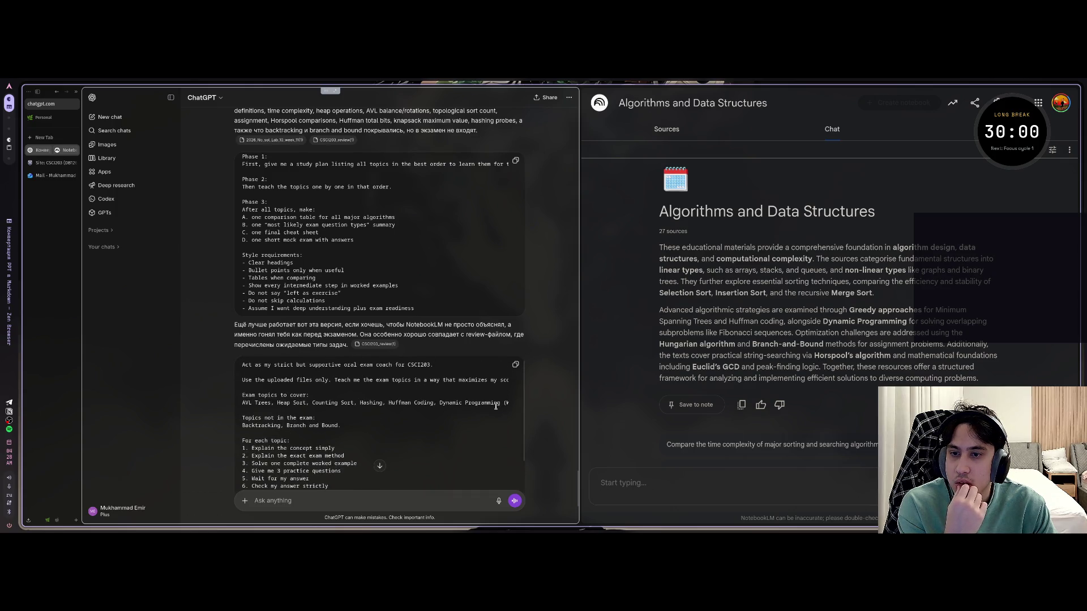
Step: Copy the NotebookLM exam-tutor prompt code block from ChatGPT's reply
left_click(515, 365)
scroll(445, 402, "down", 2)
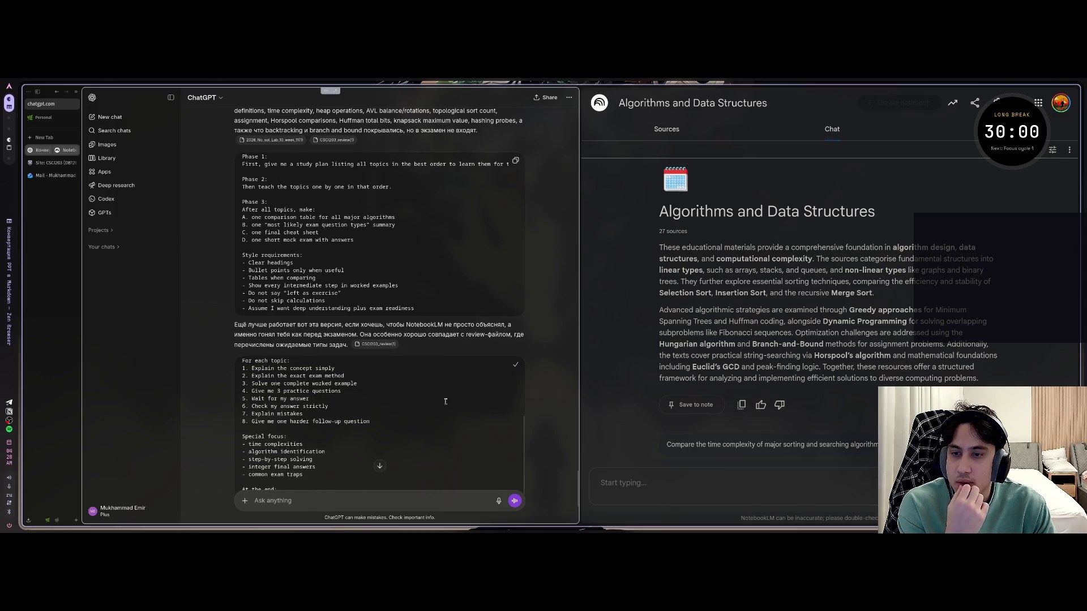
scroll(557, 401, "down", 3)
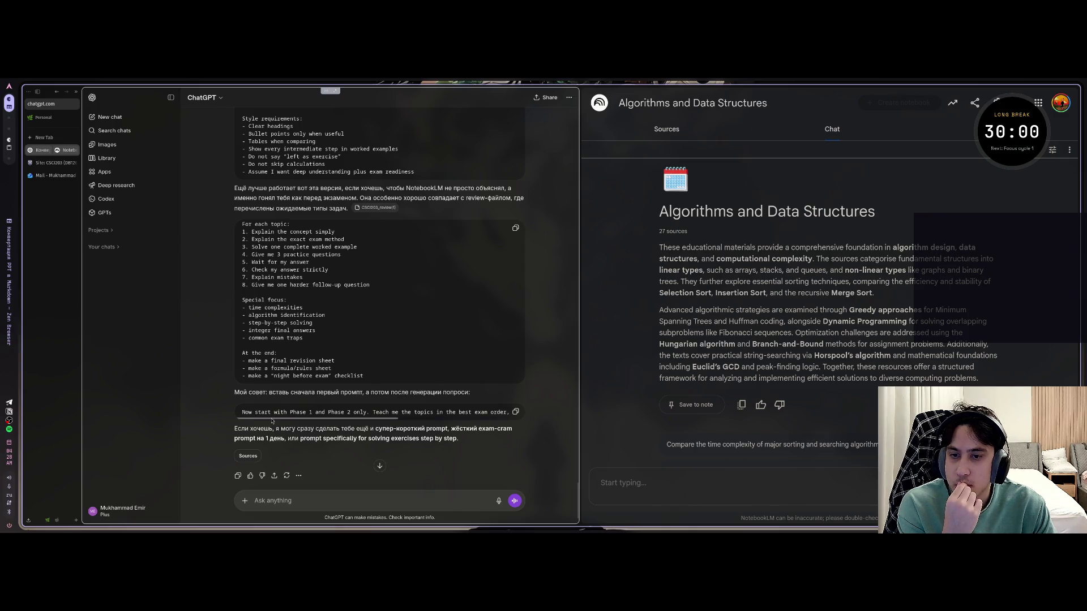
left_click_drag(271, 421, 387, 417)
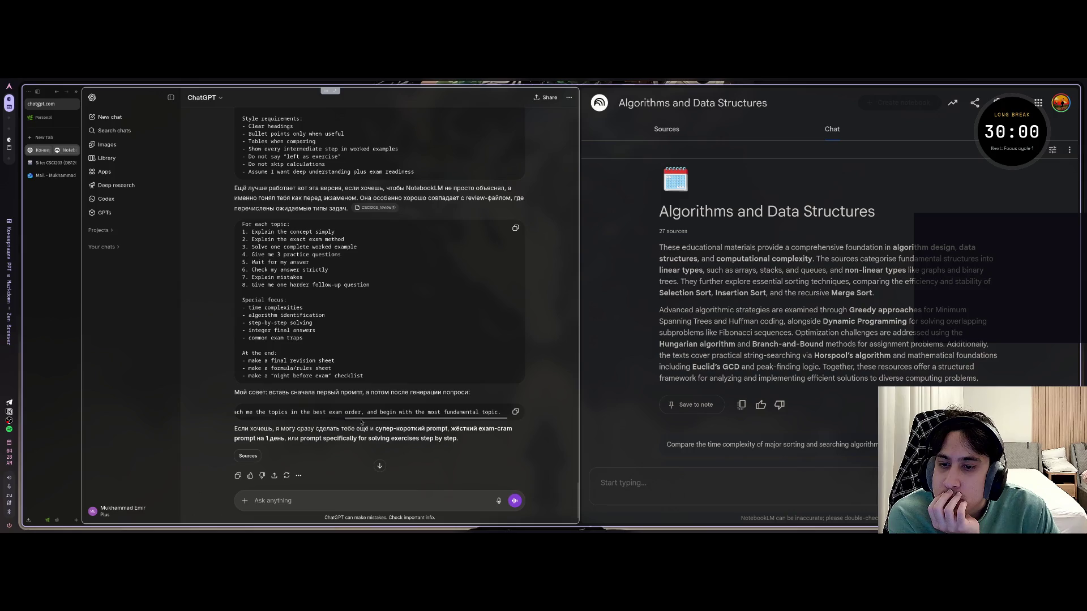
scroll(345, 419, "left", 1)
mouse_move(346, 424)
left_mouse_down()
mouse_move(249, 419)
mouse_move(367, 418)
mouse_move(287, 418)
left_mouse_up()
scroll(363, 396, "up", 3)
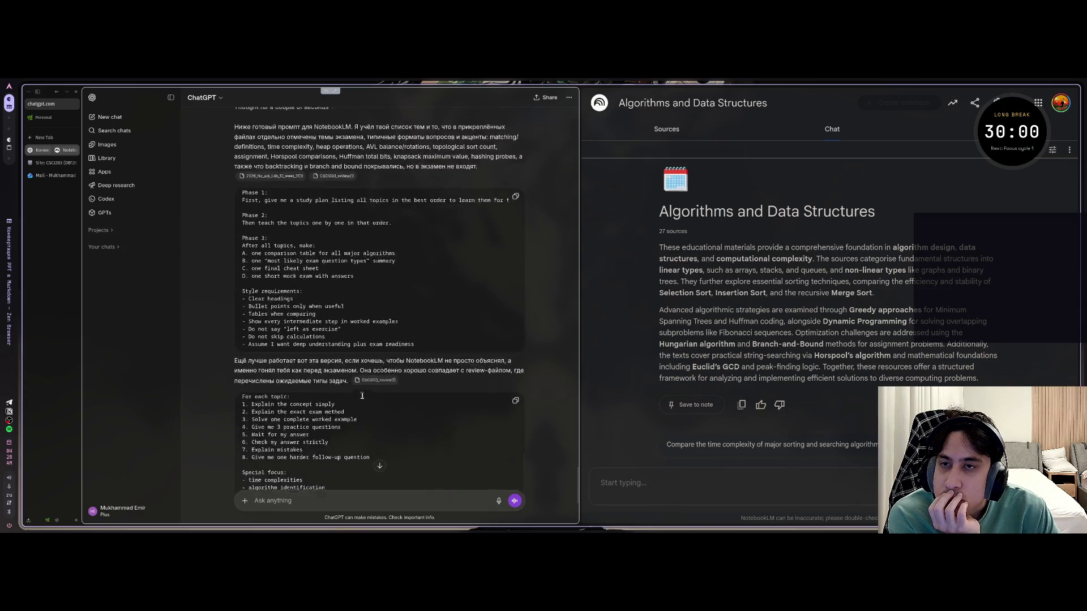
scroll(363, 396, "up", 5)
left_click(515, 433)
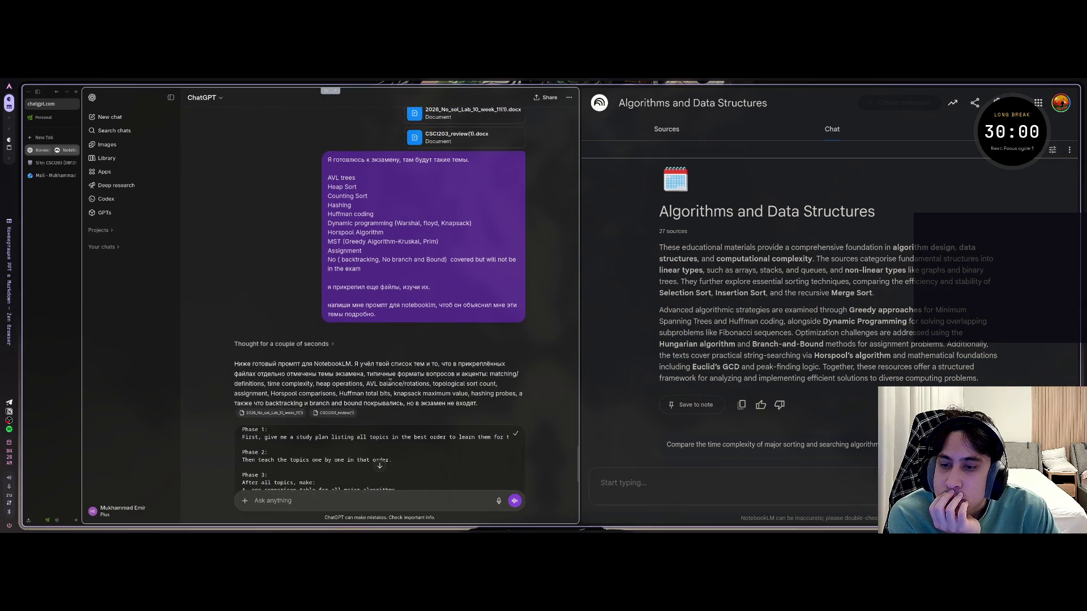
scroll(390, 428, "up", 10)
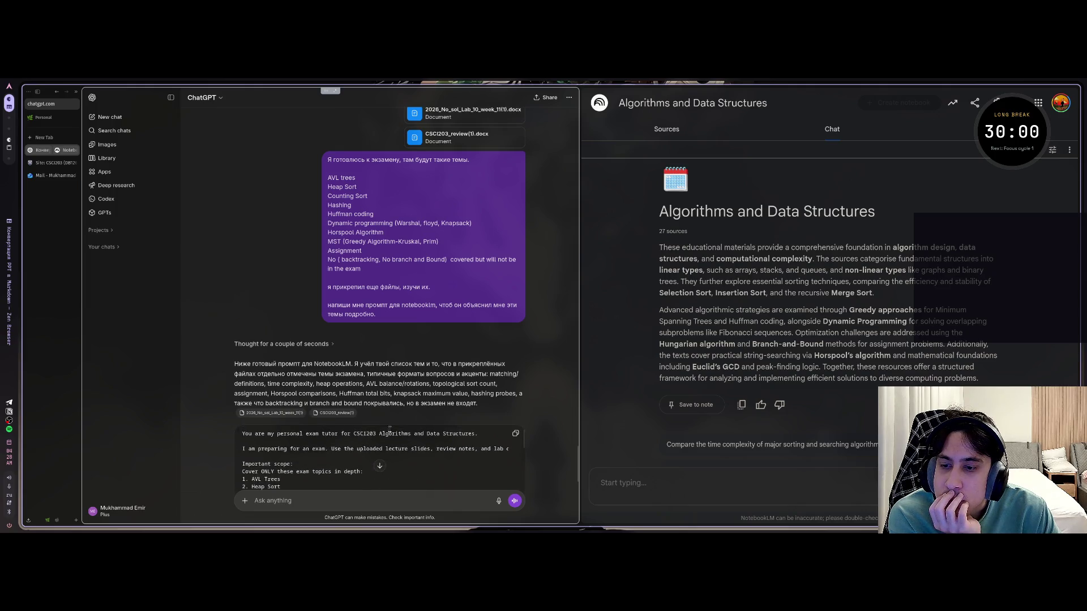
scroll(389, 428, "down", 15)
Step: Paste the exam-tutor prompt into NotebookLM's chat box, clear and re-paste it, then close the split view
left_click(656, 489)
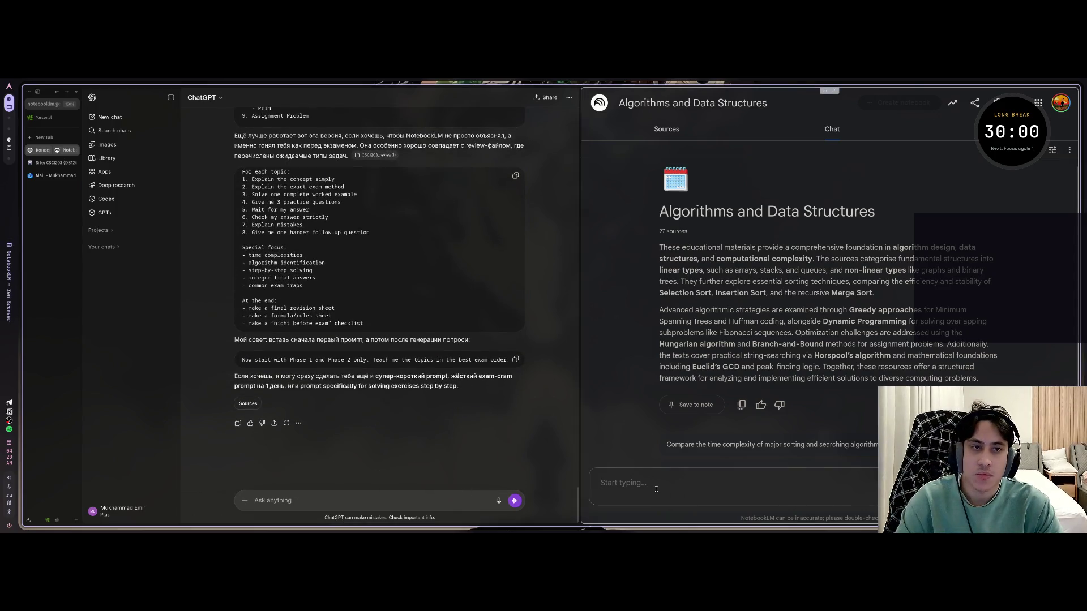
key("ctrl+v")
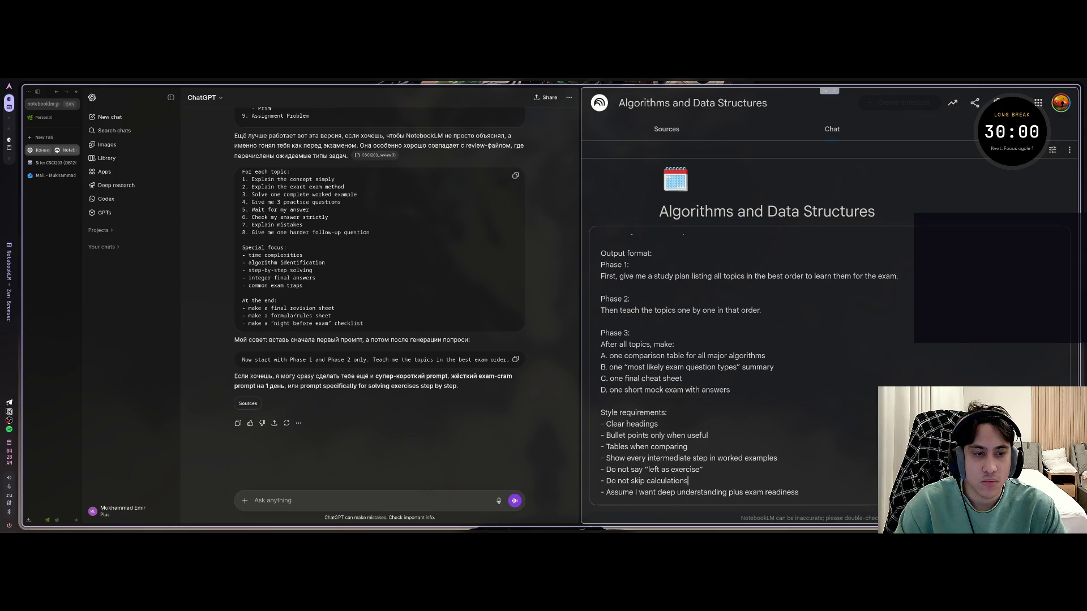
key("Return")
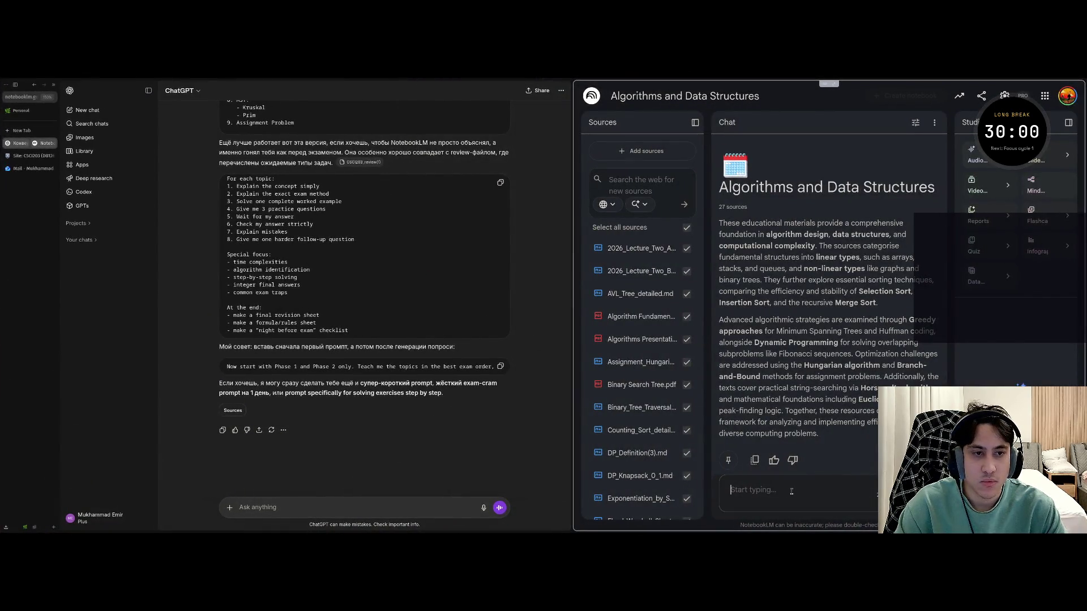
left_click(776, 499)
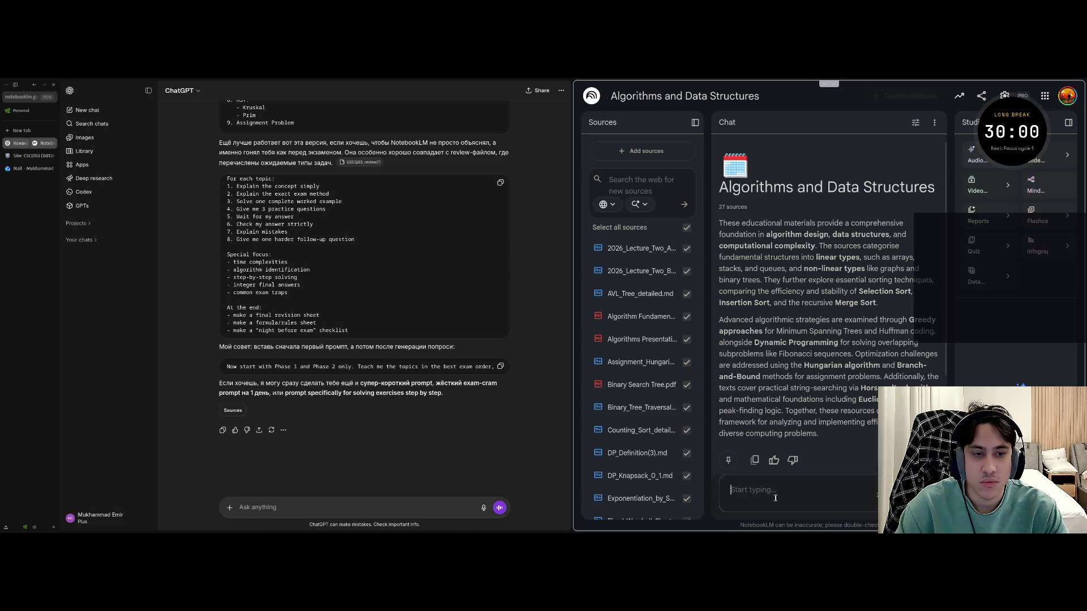
key("ctrl+v")
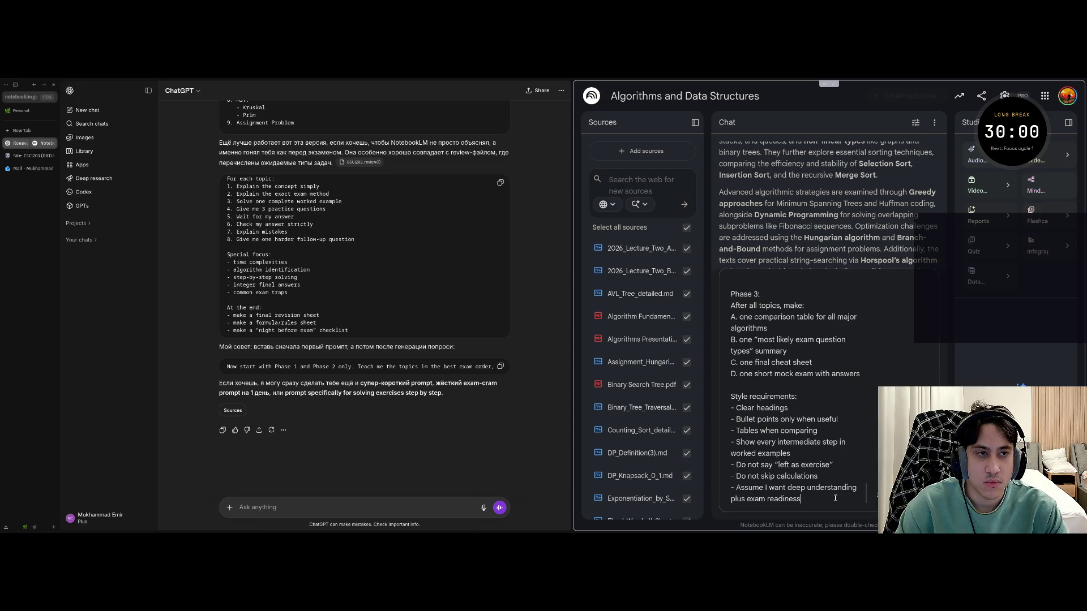
key("ctrl+a")
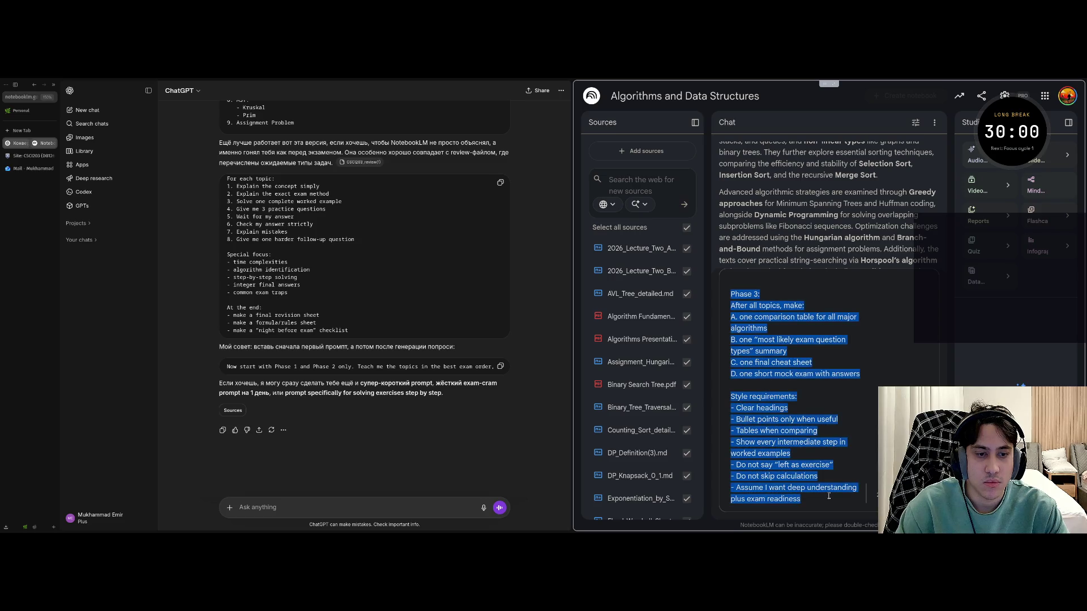
key("BackSpace")
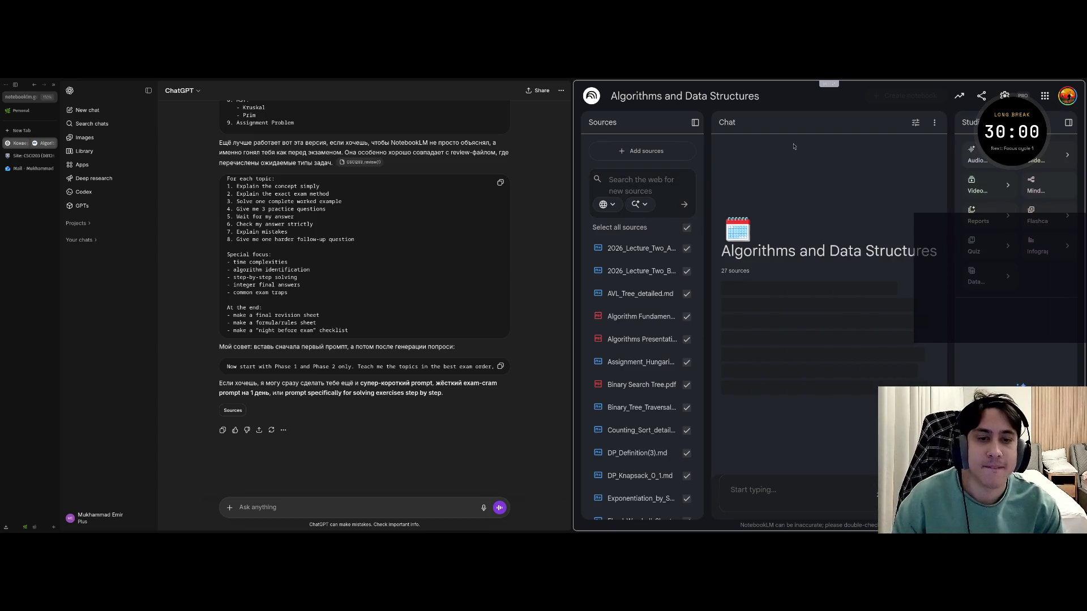
key("ctrl+v")
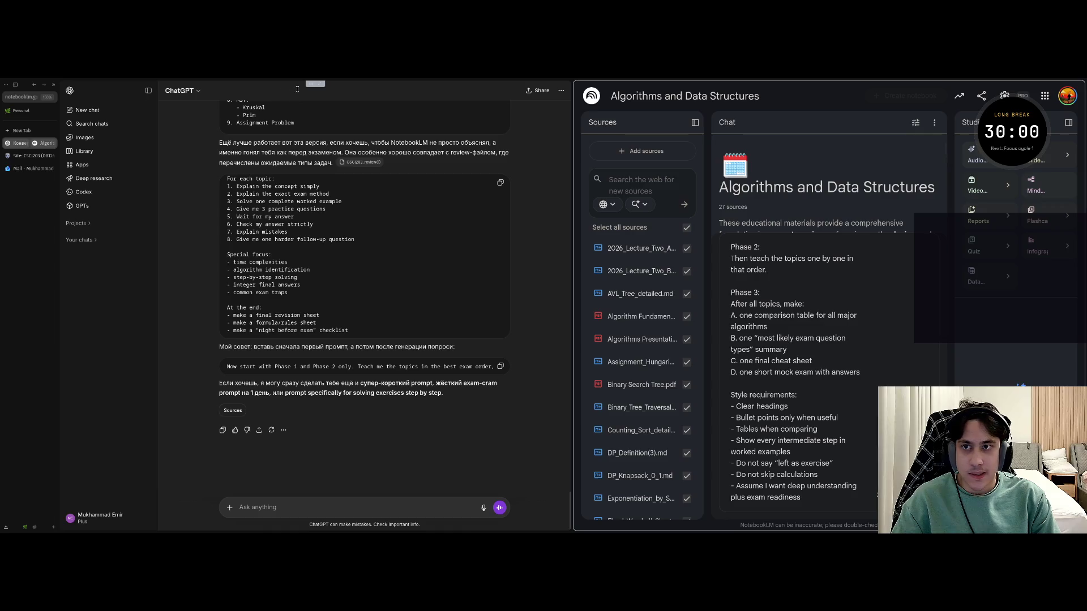
left_click(319, 87)
Step: Switch to the Algorithms and Data Structures notebook, reset its zoom and reload it
key("ctrl+shift+Tab")
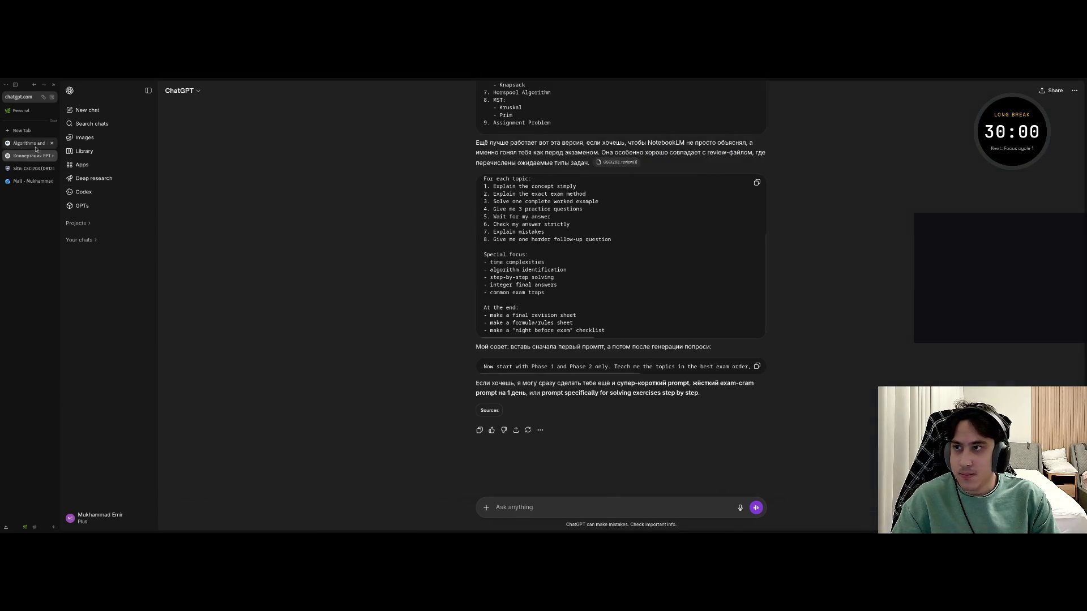
scroll(514, 425, "down", 2)
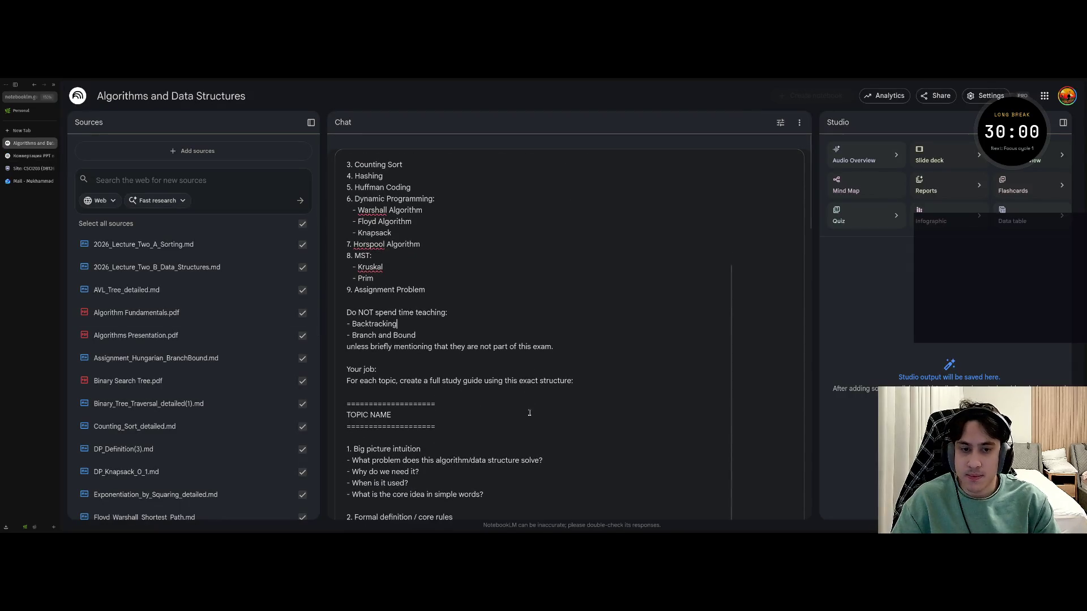
key("ctrl+minus")
key("ctrl+minus")
key("ctrl+minus")
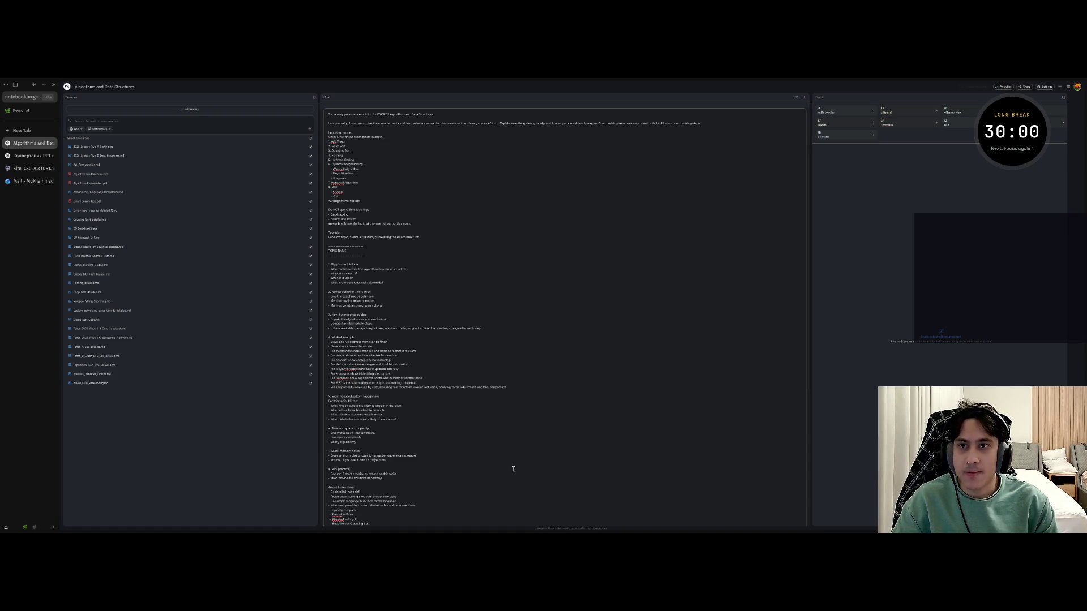
key("ctrl+0")
key("ctrl+r")
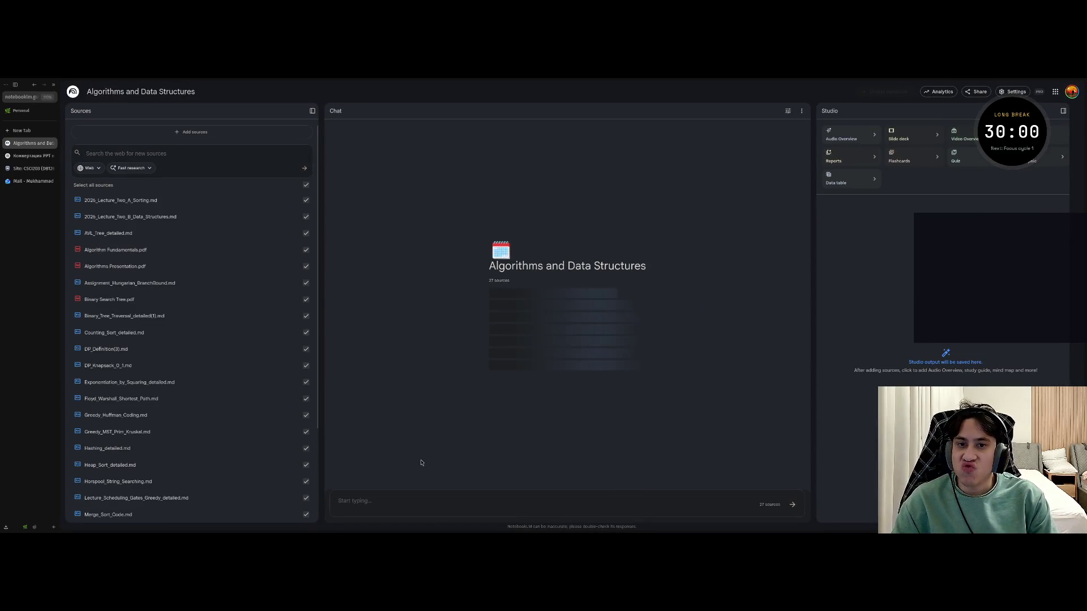
Step: Paste the study-plan prompt into the notebook chat box, trying a trim from Floyd Algorithm onward before re-pasting it in full
left_click(381, 500)
type("ывываывы")
key("ctrl+a")
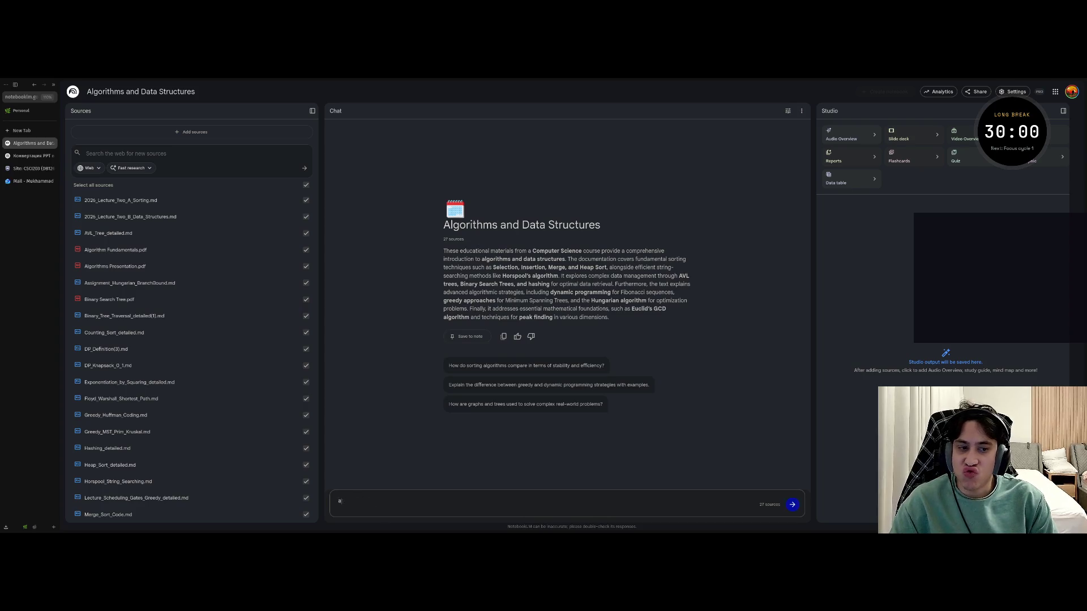
key("ctrl+v")
key("ctrl+a")
key("BackSpace")
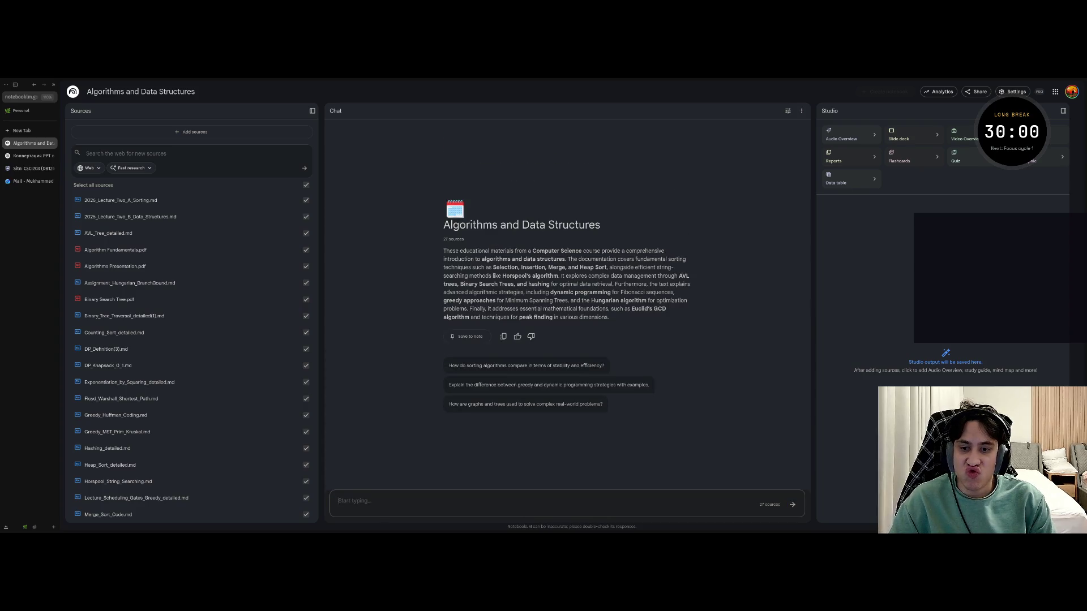
type("авыа")
key("BackSpace")
key("BackSpace")
key("BackSpace")
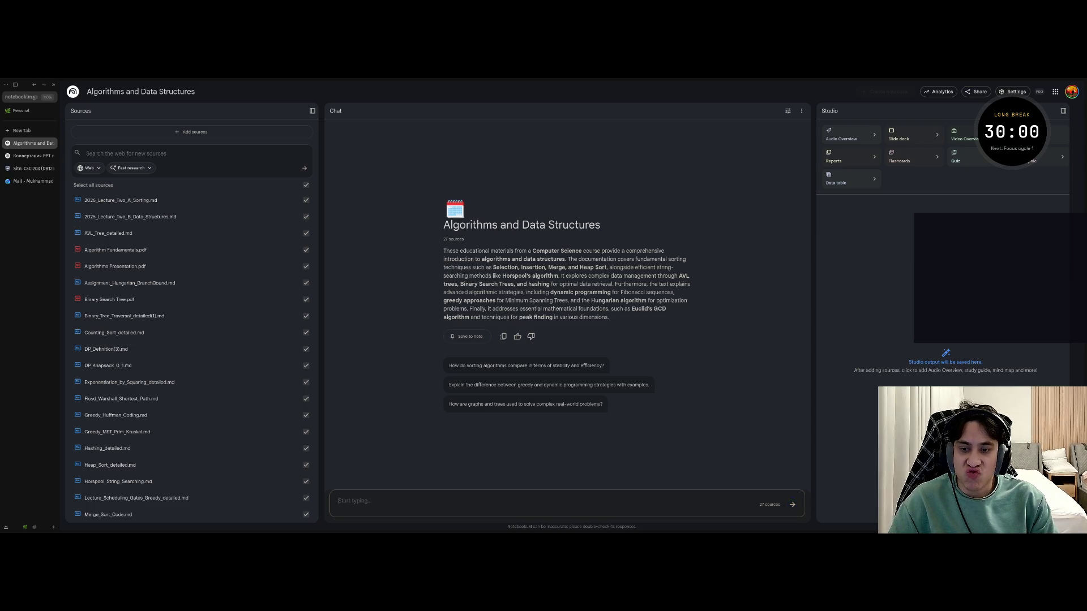
key("ctrl+v")
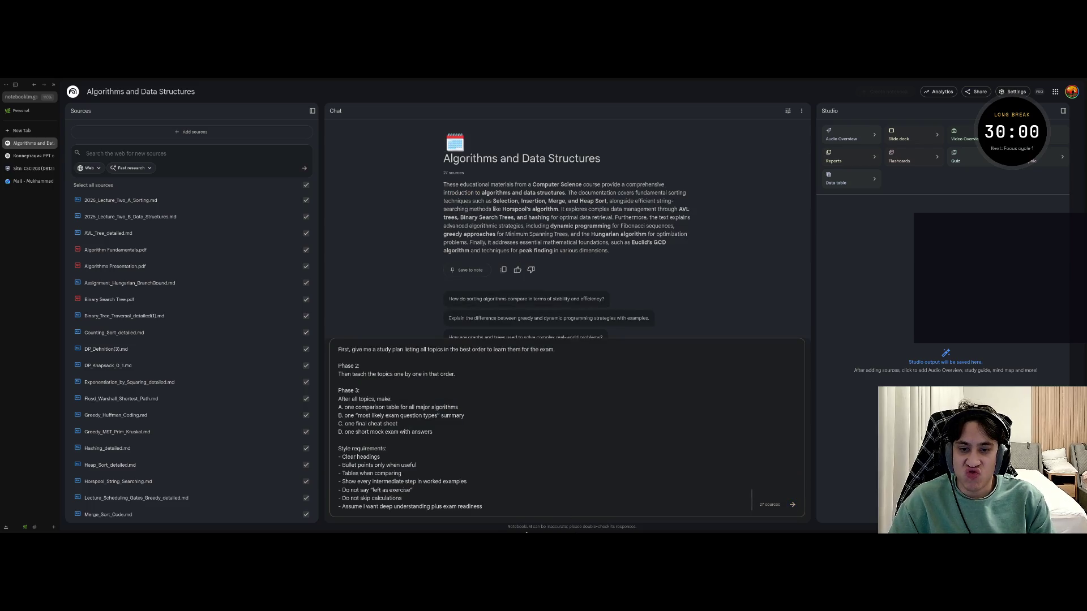
mouse_move(484, 507)
left_mouse_down()
mouse_move(340, 505)
mouse_move(339, 339)
mouse_move(343, 507)
mouse_move(336, 464)
left_mouse_up()
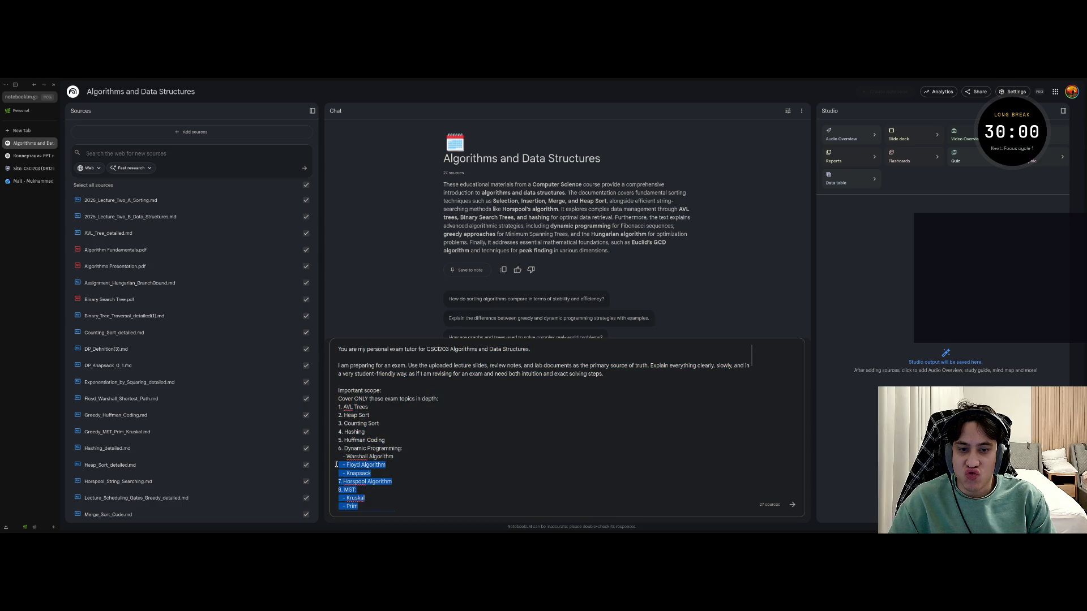
key("BackSpace")
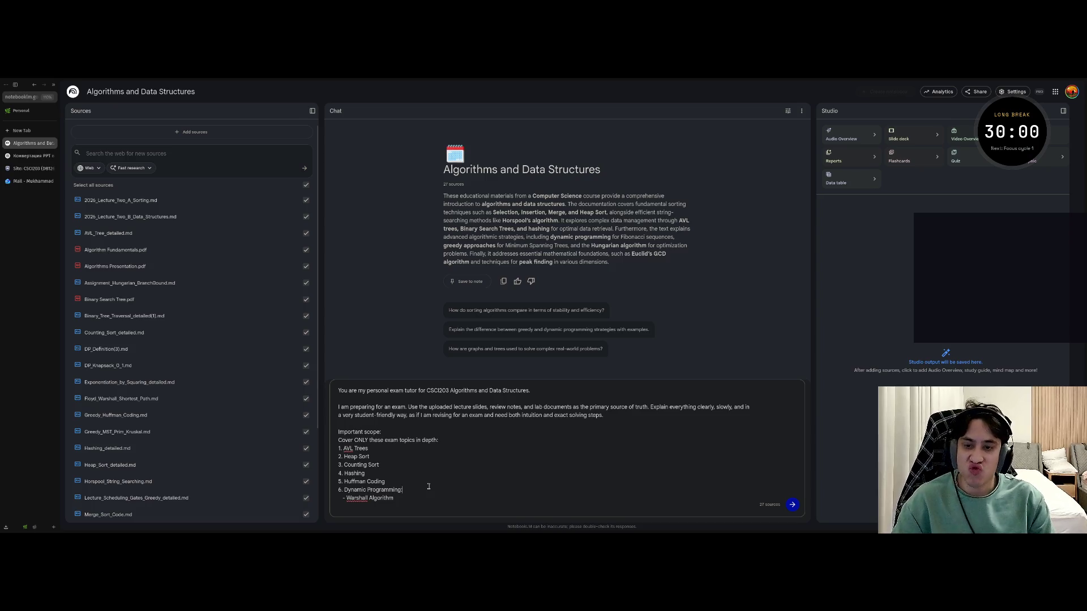
key("ctrl+a")
key("ctrl+v")
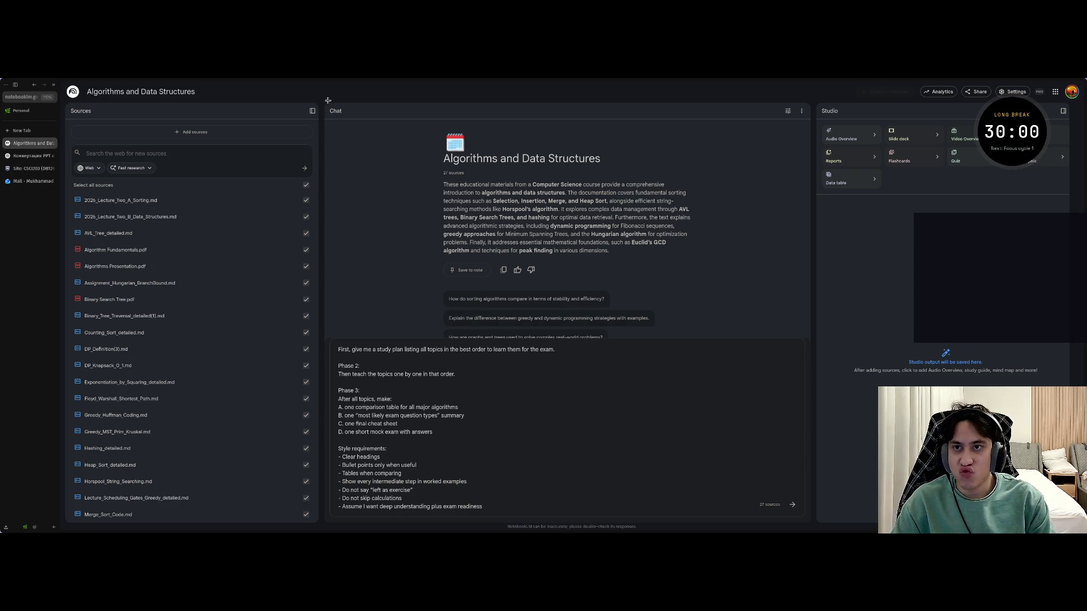
Step: Screenshot the notebook Chat panel and attach it to a new ChatGPT message
left_click_drag(327, 100, 812, 523)
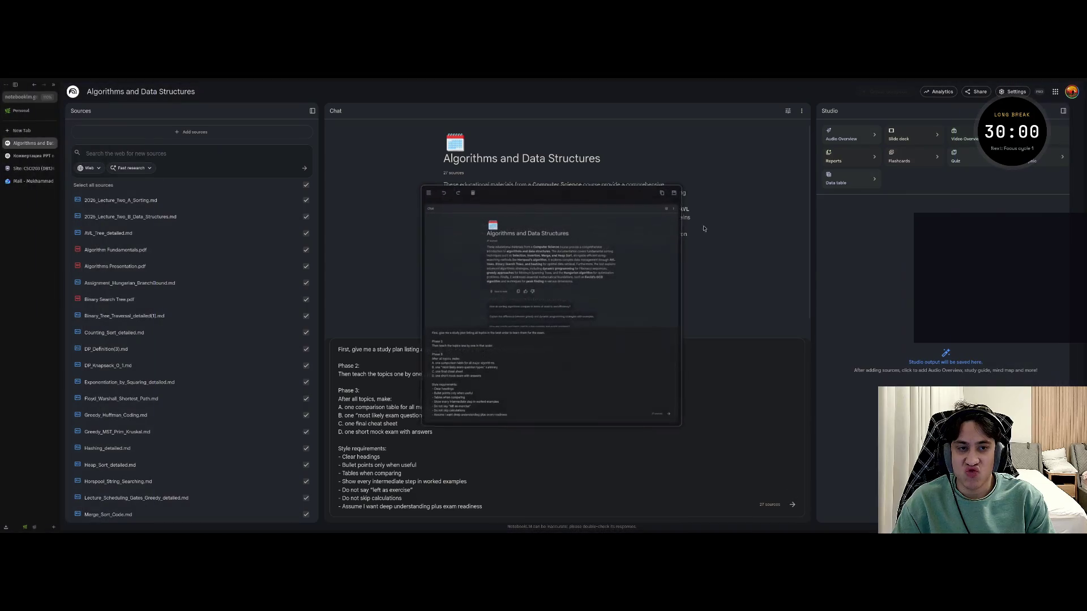
left_click(662, 192)
left_click(31, 155)
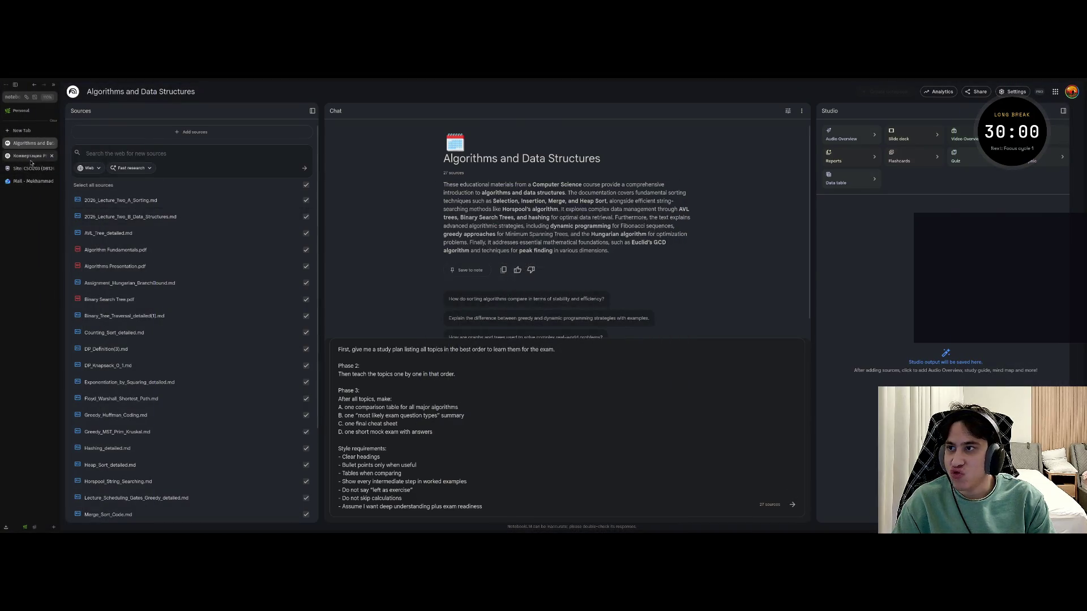
key("ctrl+v")
Step: Send the screenshot with the note 'я думаю слишком длинный промпт, я не могу отправить его'
type("я")
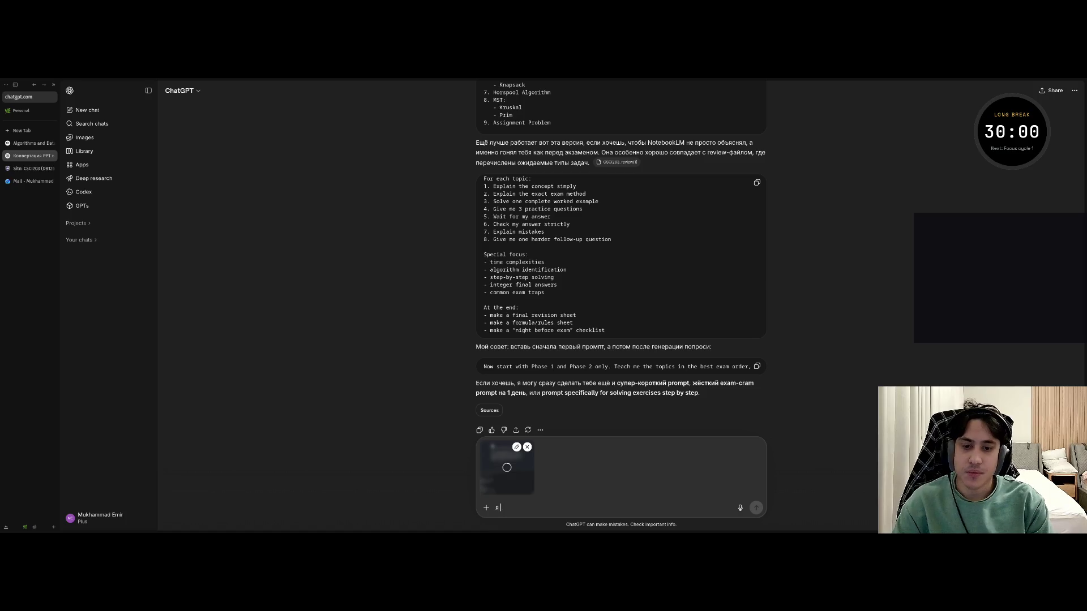
type(" думаю слишком ")
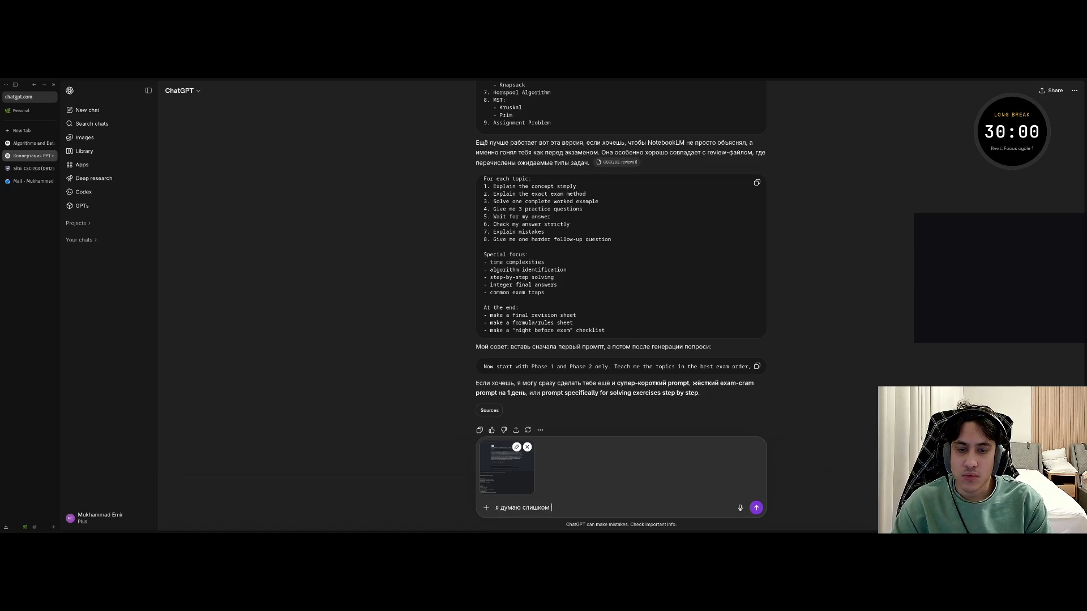
type("длинный промпт,")
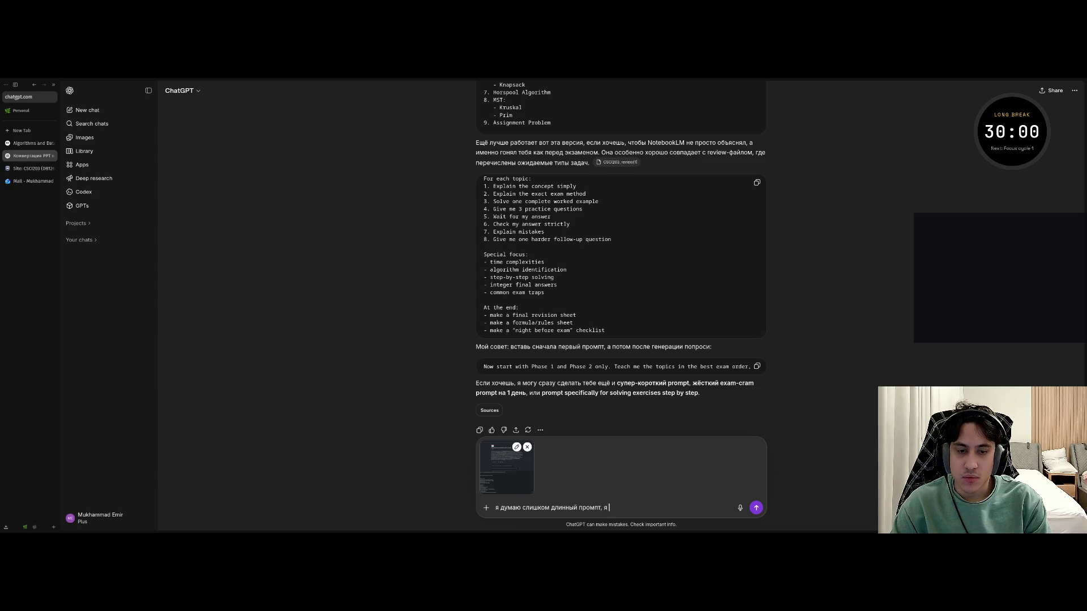
type(" я не могу отпра")
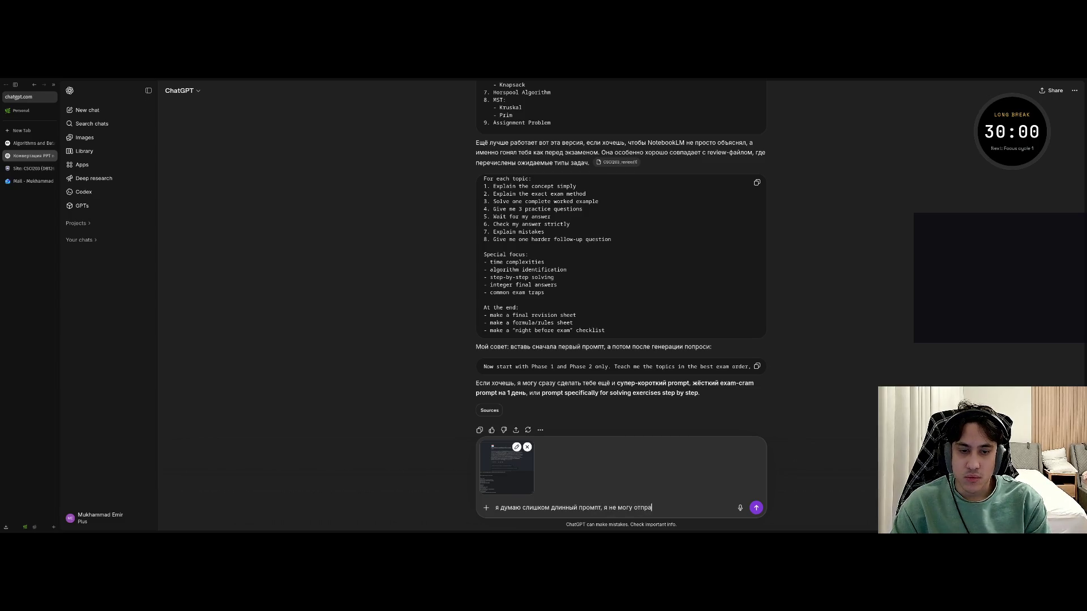
type("вить его")
key("Return")
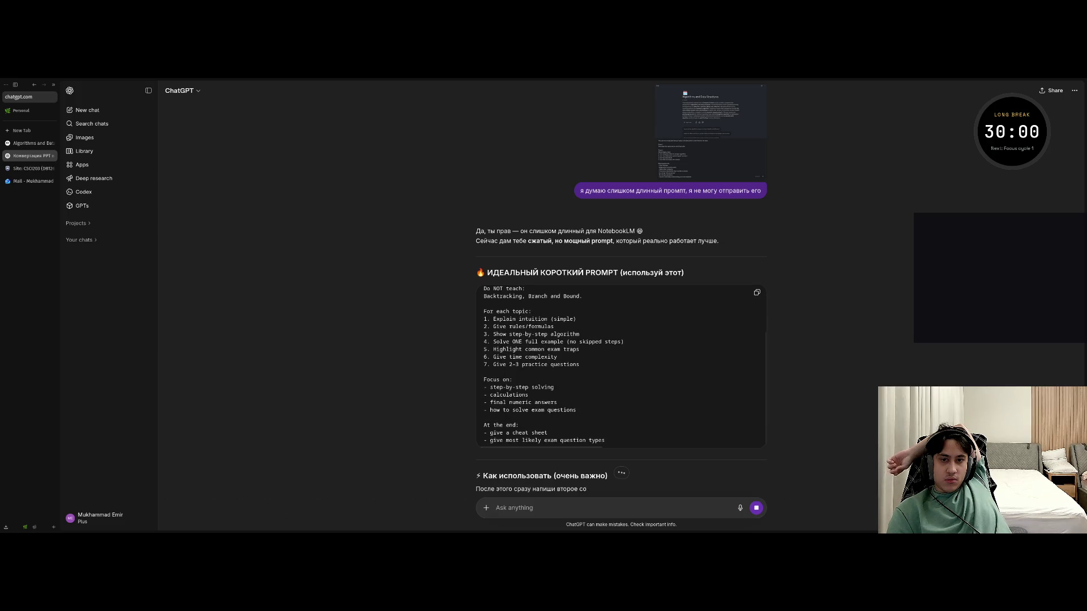
Step: Copy the short CSCI203 exam-tutor prompt from ChatGPT's reply
scroll(536, 408, "down", 2)
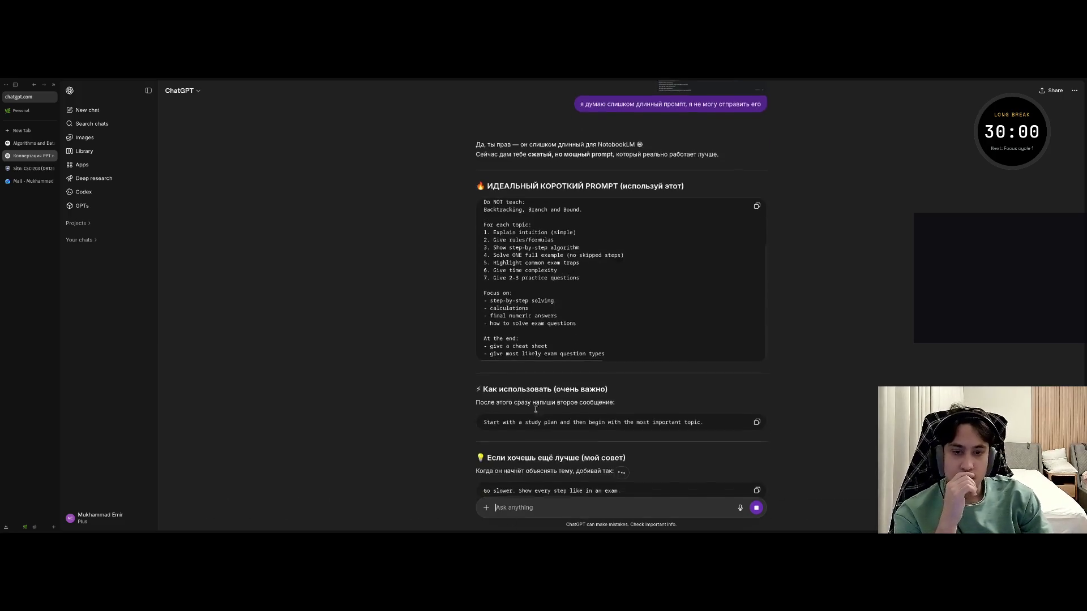
left_click(758, 204)
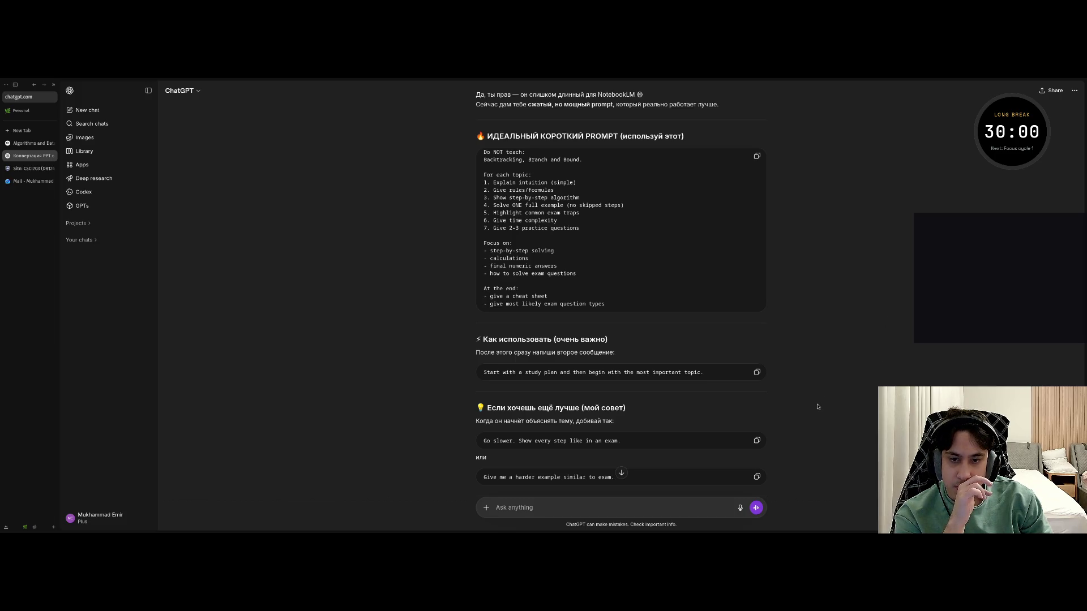
scroll(817, 407, "down", 1)
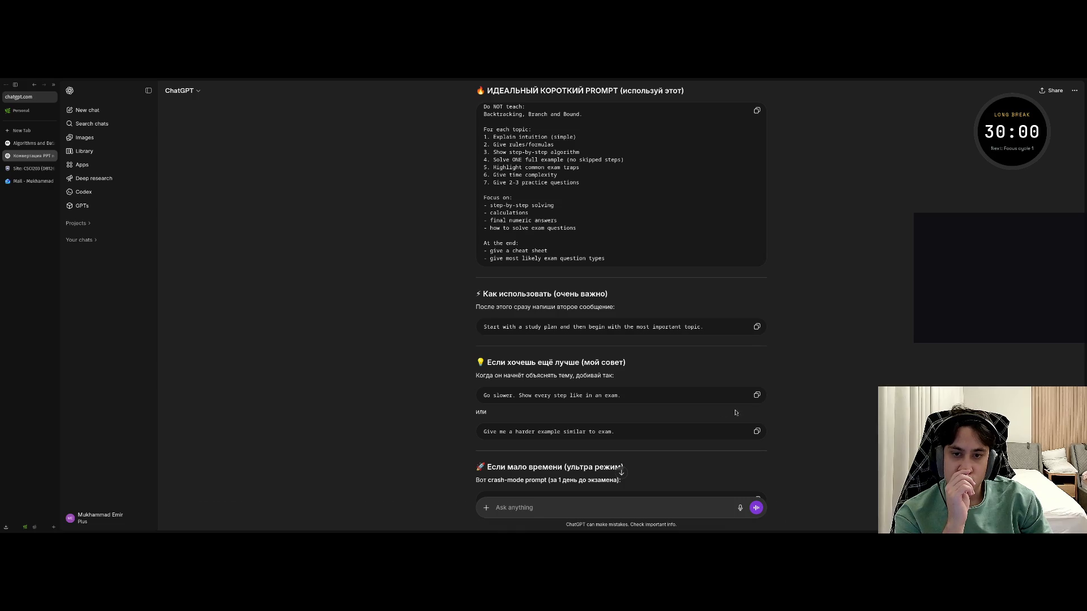
Step: Place the NotebookLM notebook beside ChatGPT in split view
left_click(27, 169)
left_click(31, 156)
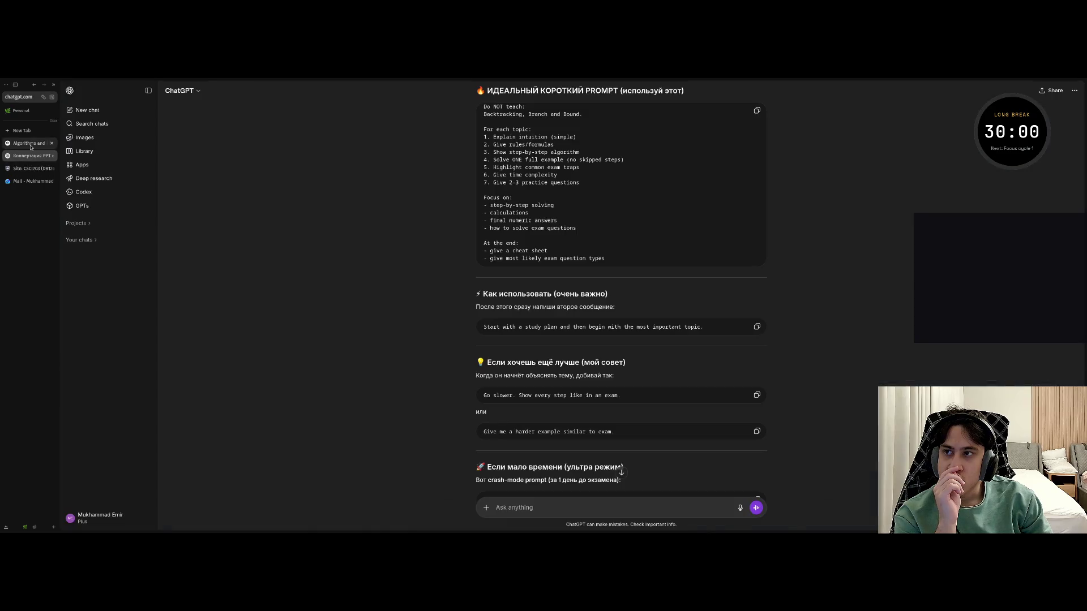
mouse_move(25, 143)
left_mouse_down()
mouse_move(362, 261)
mouse_move(340, 255)
left_mouse_up()
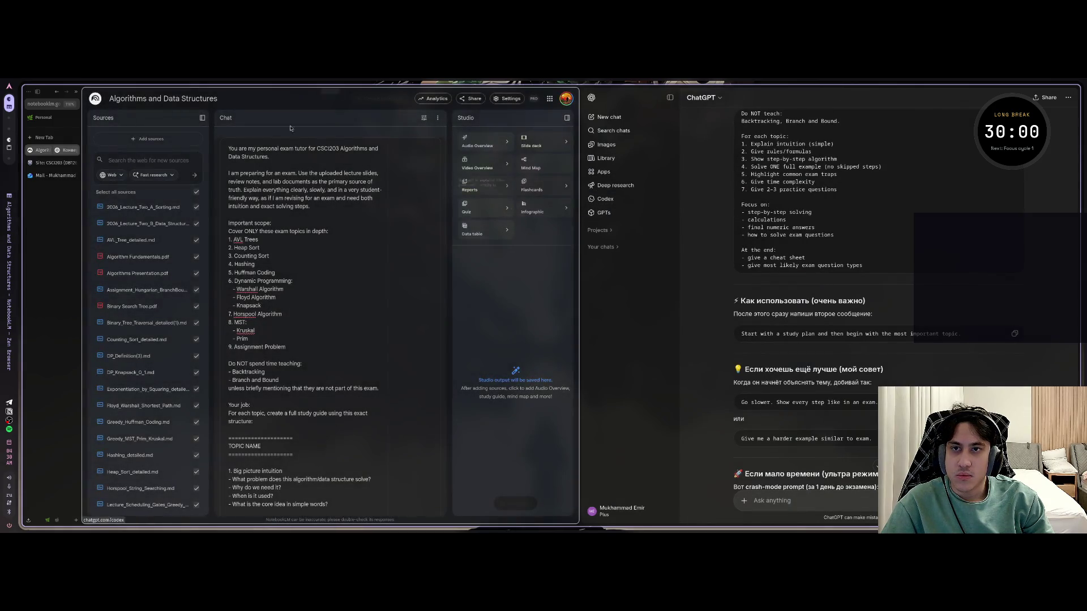
Step: Swap the panes and send the condensed exam-tutor prompt to the NotebookLM notebook chat
mouse_move(326, 94)
left_mouse_down()
mouse_move(736, 255)
mouse_move(781, 351)
left_mouse_up()
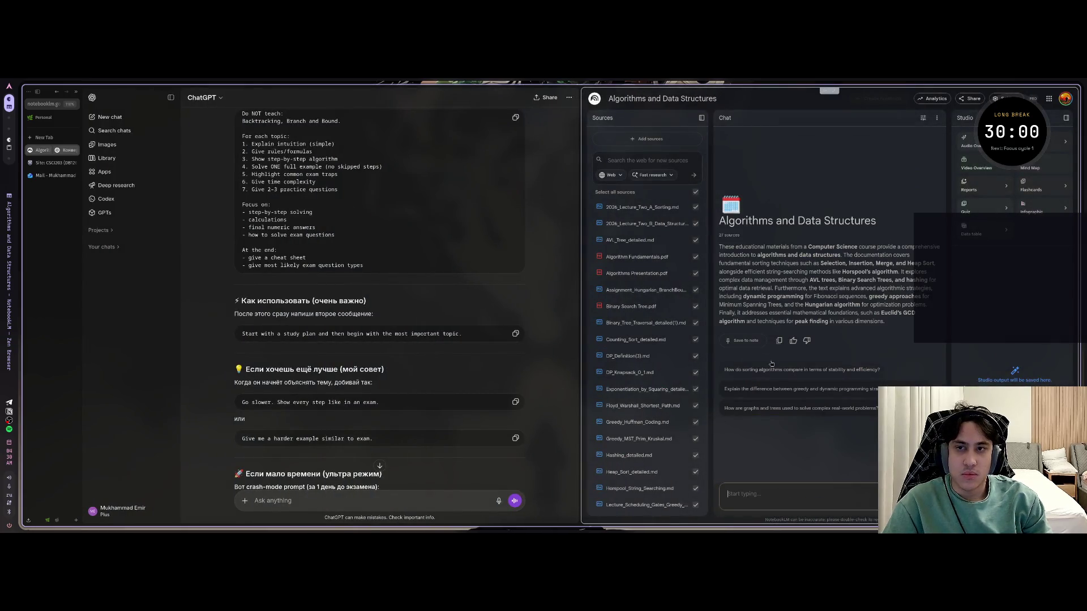
scroll(514, 257, "up", 3)
left_click(514, 255)
left_click(762, 498)
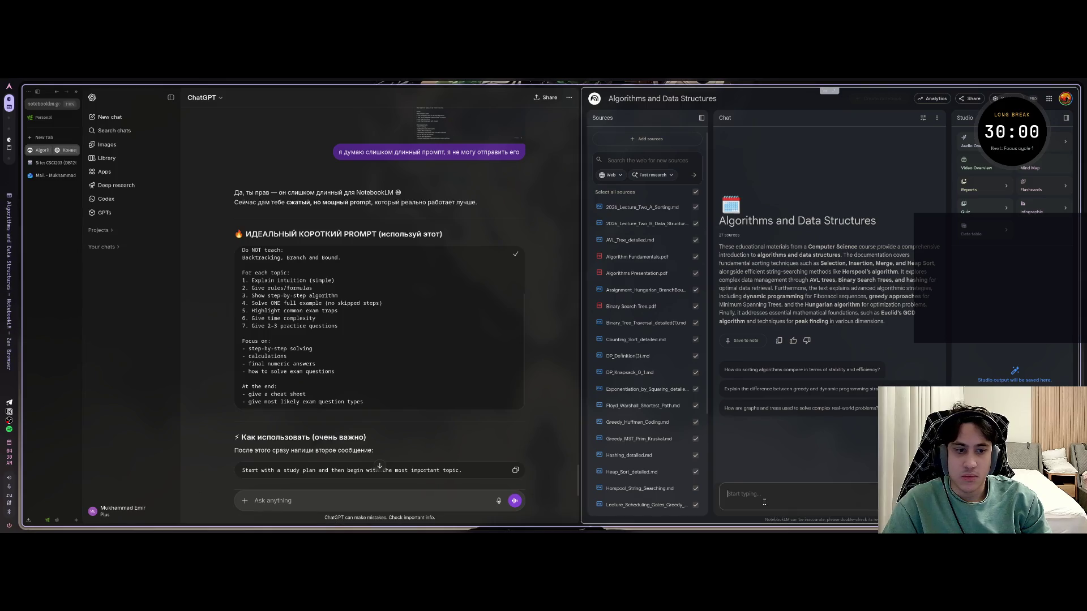
key("ctrl+v")
key("Return")
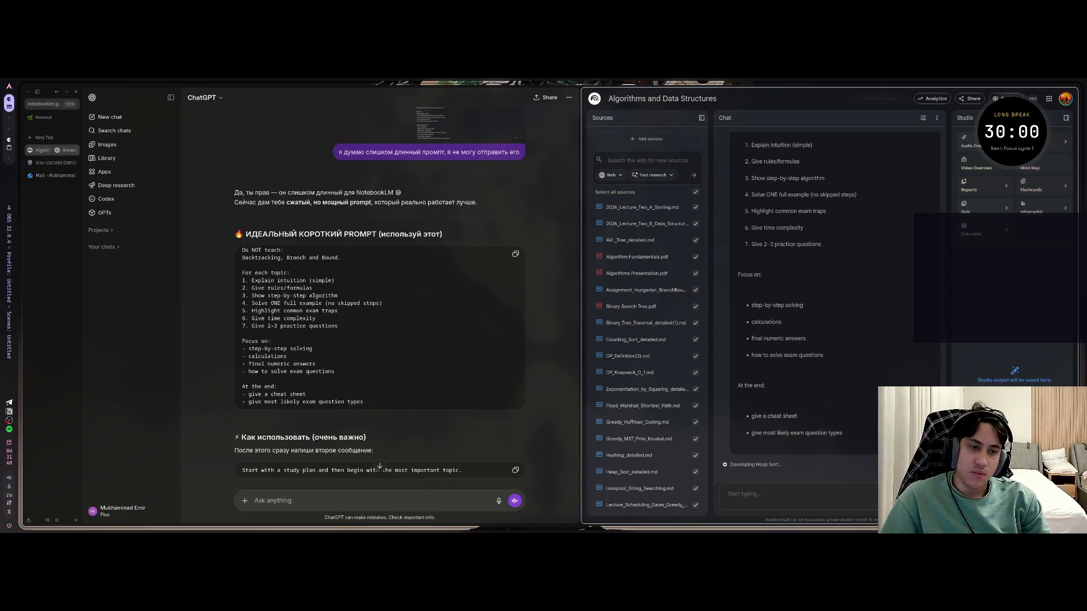
Step: Copy the study-plan follow-up prompt from ChatGPT and focus the notebook chat box for it
left_click(799, 240)
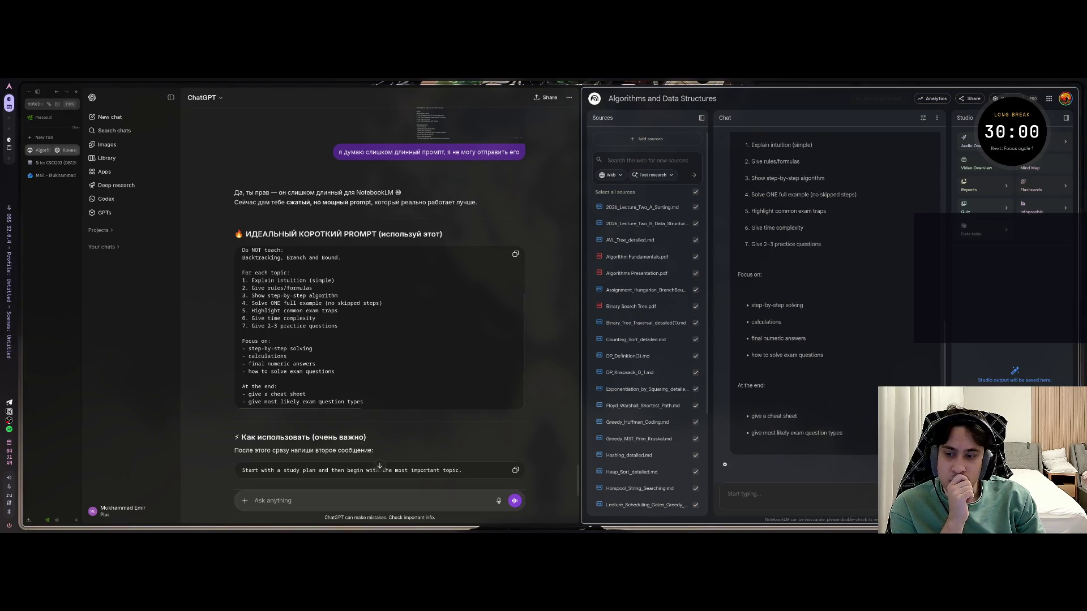
left_click(426, 373)
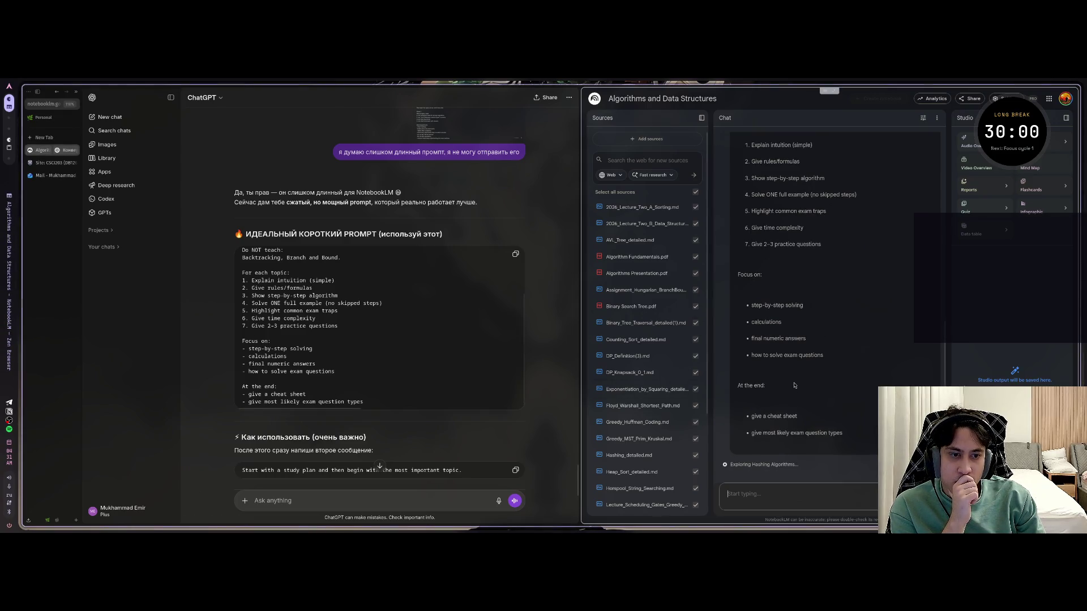
scroll(425, 373, "down", 2)
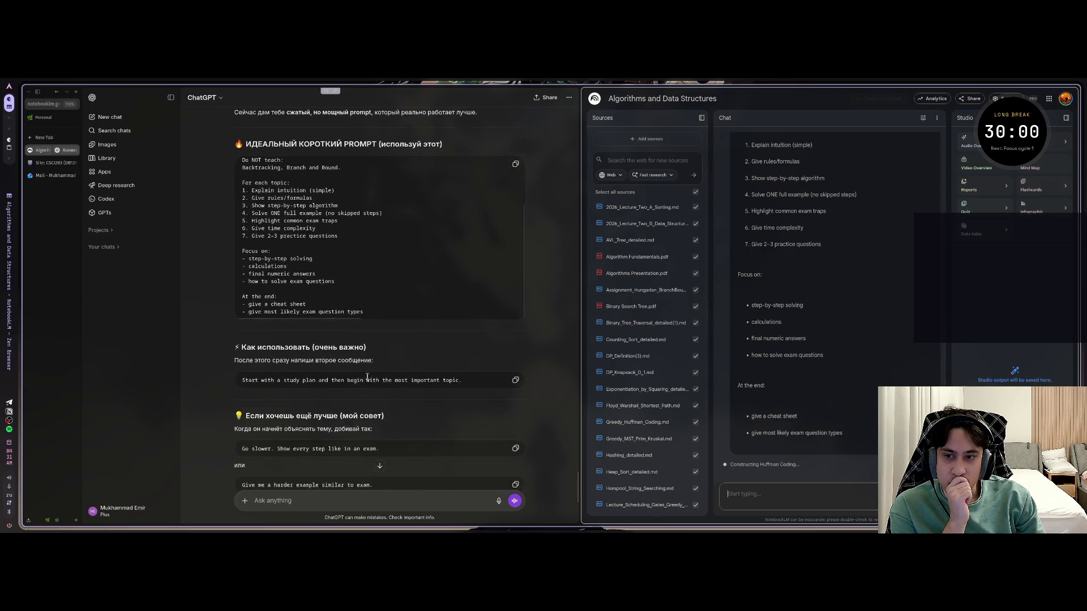
left_click(516, 380)
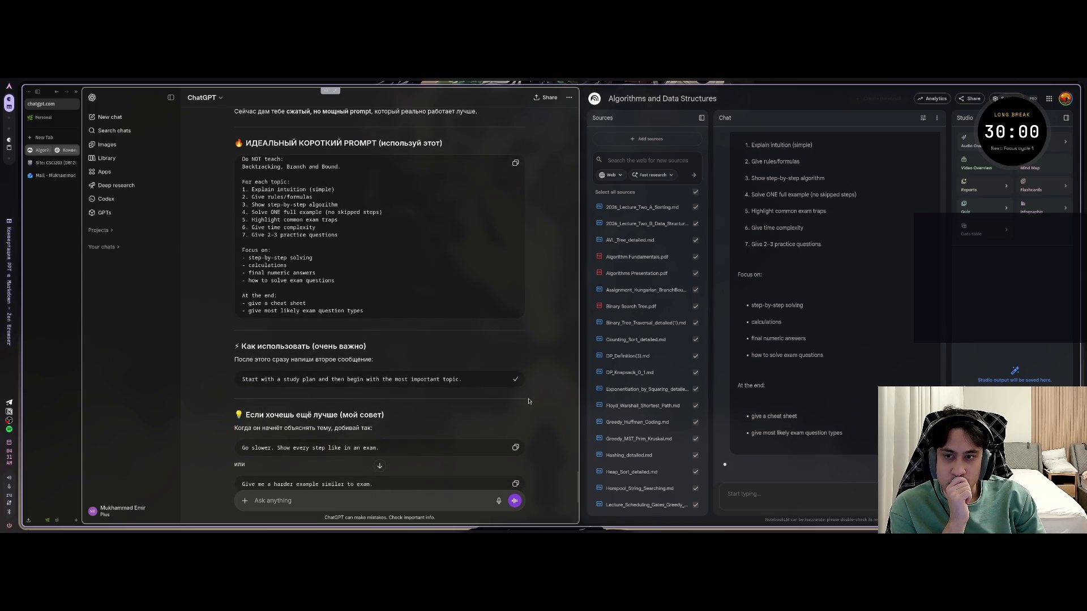
left_click(819, 495)
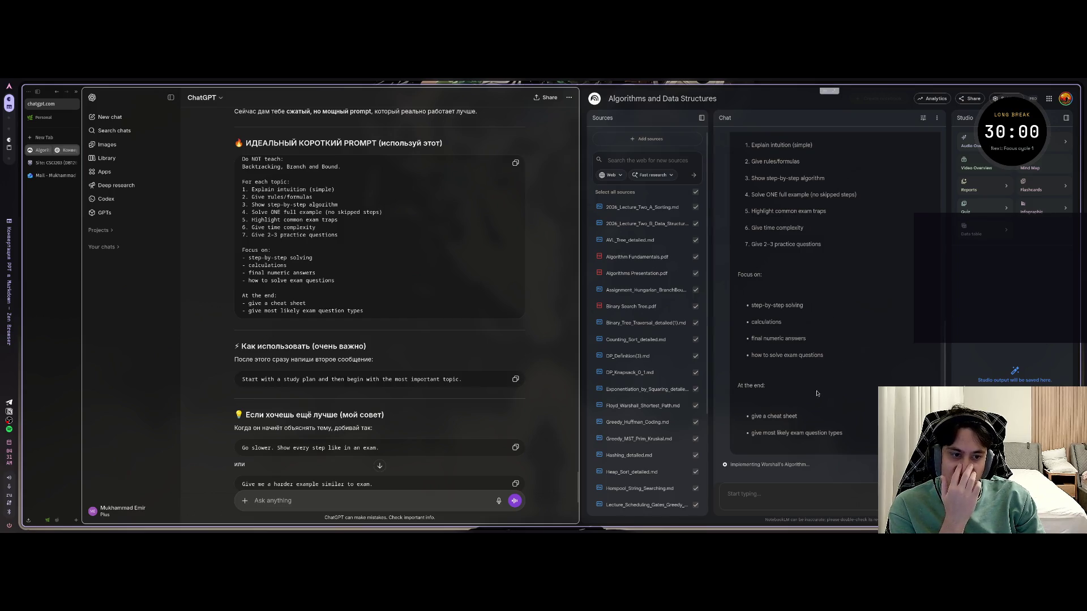
left_click(820, 495)
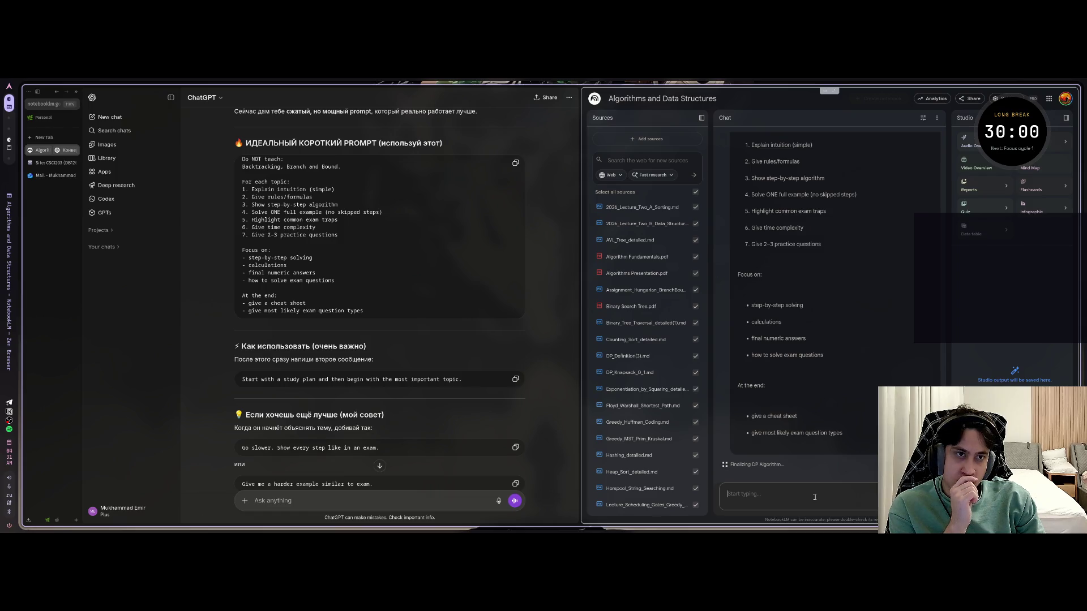
scroll(847, 459, "up", 6)
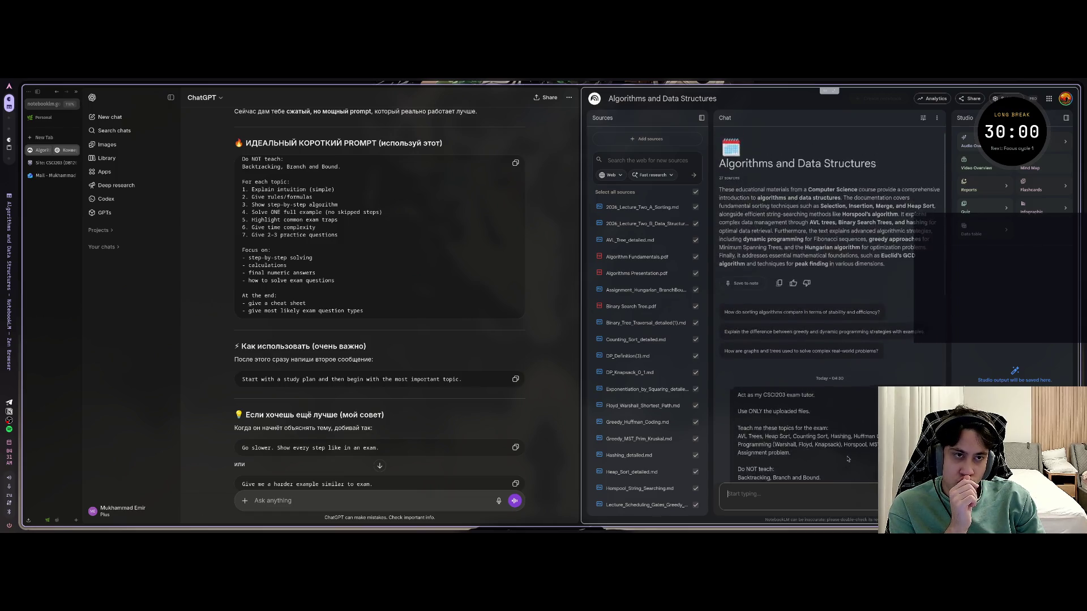
Step: Scroll through NotebookLM's reply past Kruskal's/Prim's MST and the Hungarian Algorithm to the complexity cheat sheet
scroll(848, 459, "down", 3)
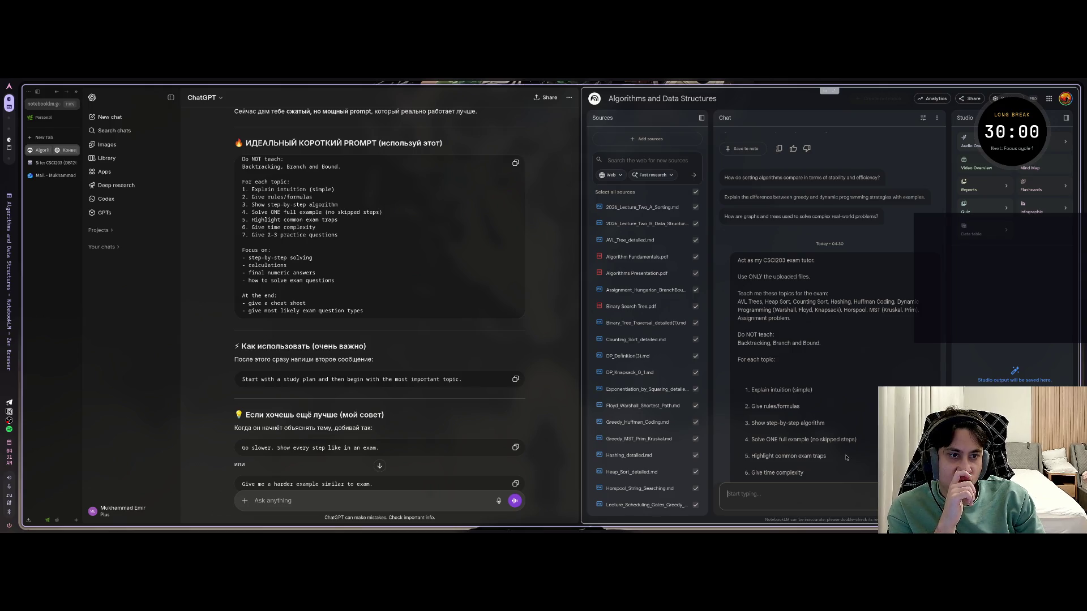
scroll(846, 458, "down", 15)
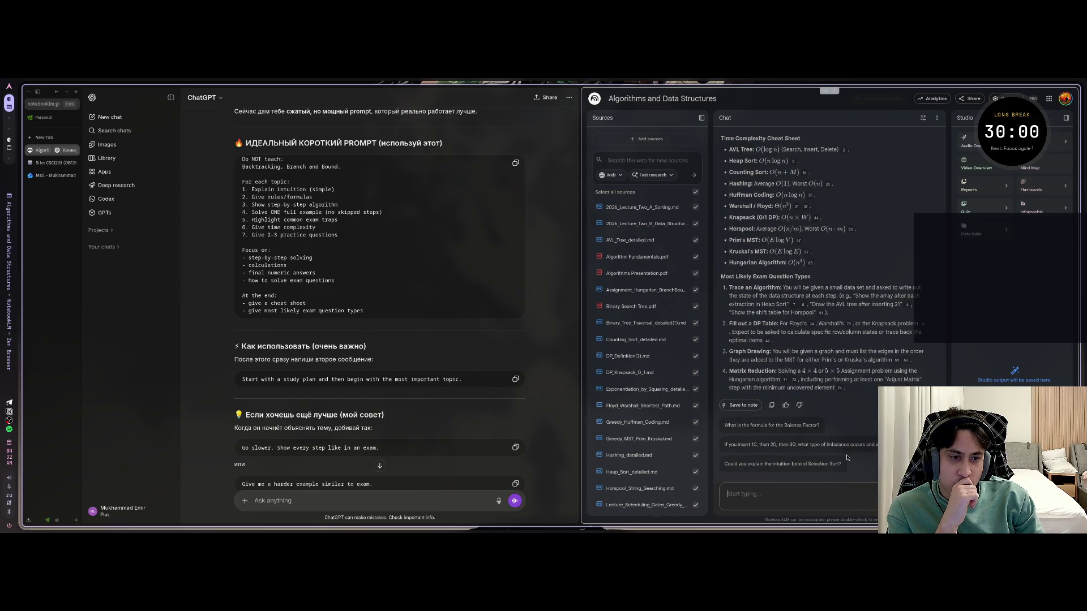
Step: Paste and send the study-plan follow-up in the NotebookLM notebook chat
key("ctrl+v")
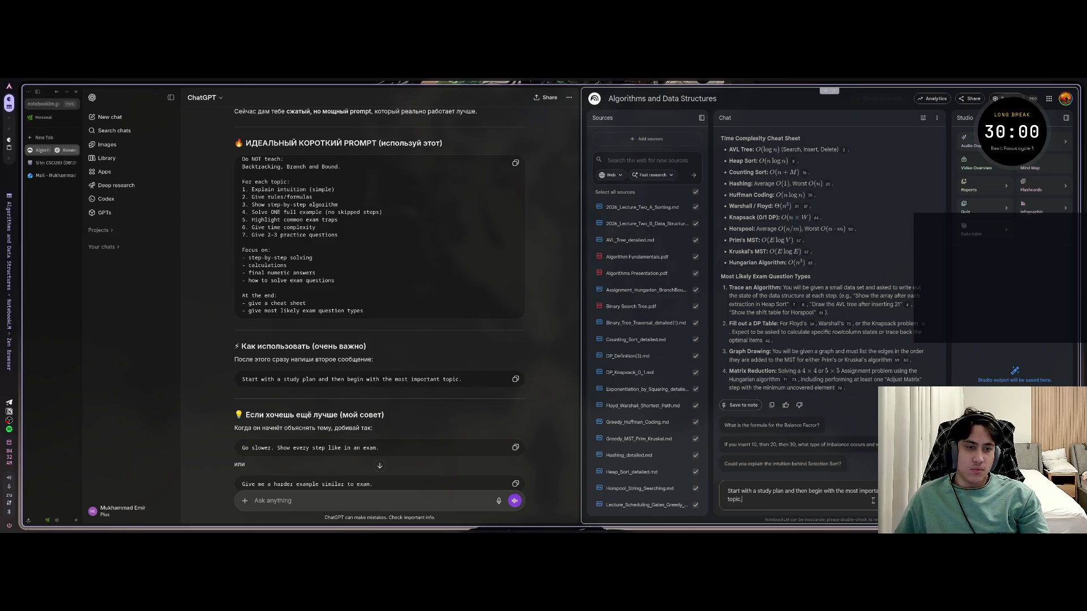
key("Return")
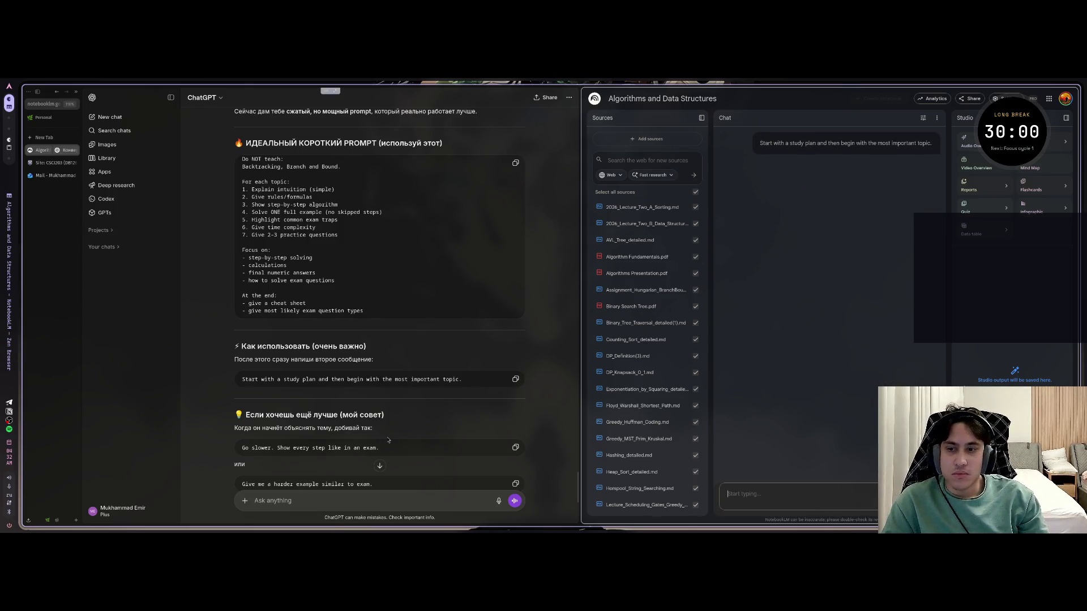
scroll(388, 440, "down", 2)
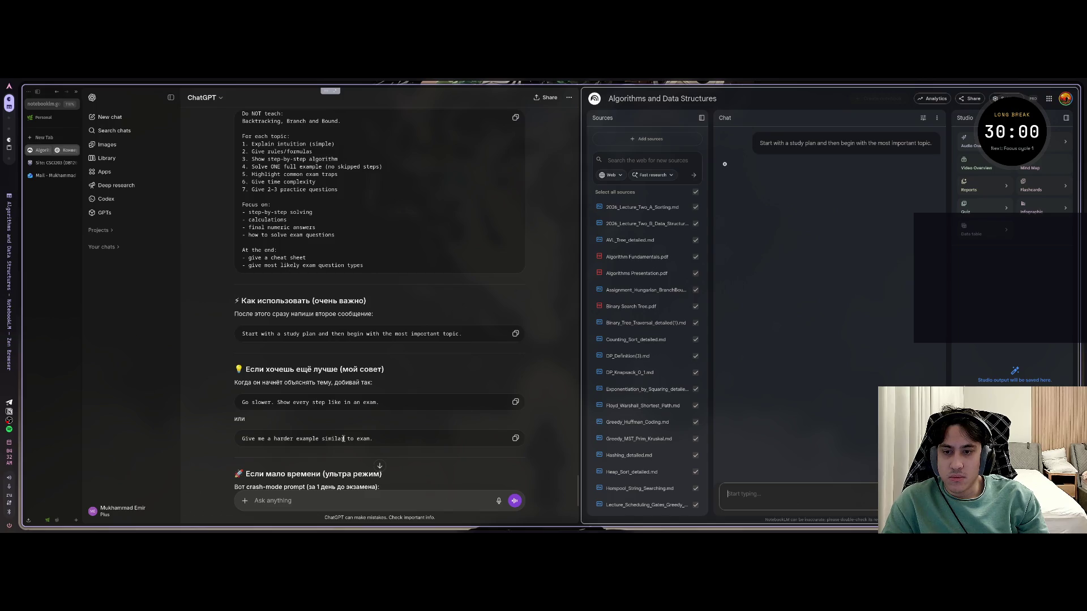
Step: Copy ChatGPT's 'Go slower' prompt and select lines of the crash-mode prompt
left_click(385, 439)
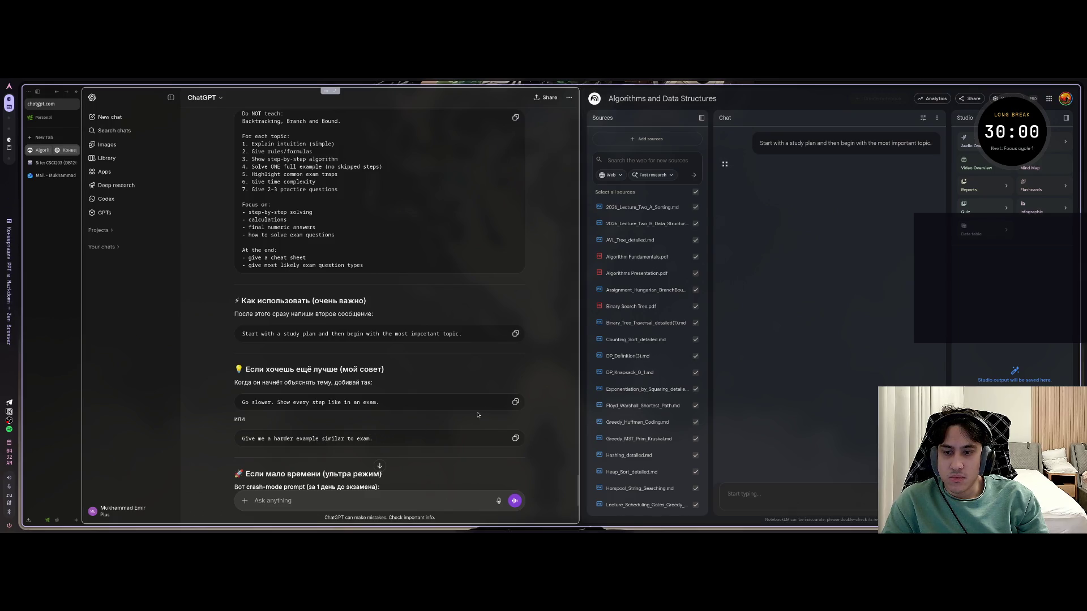
left_click(516, 402)
scroll(315, 369, "down", 3)
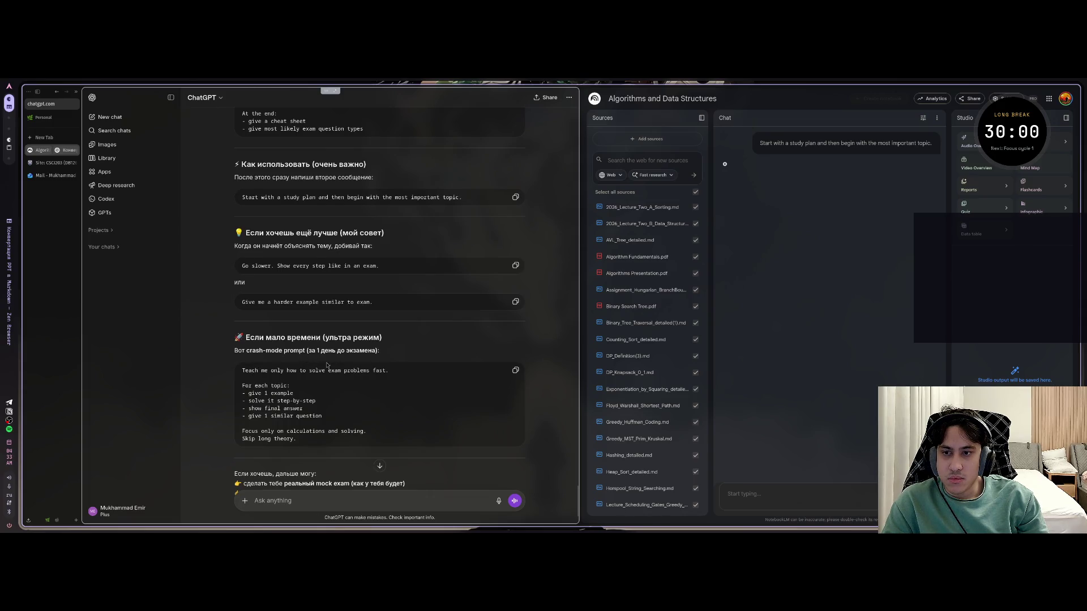
scroll(268, 422, "down", 2)
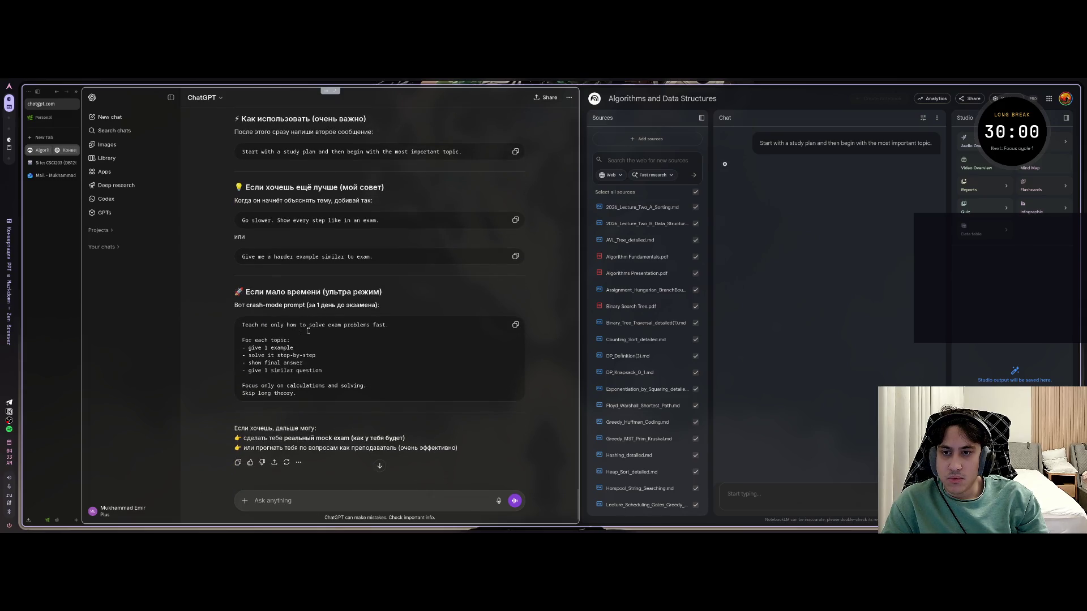
left_click_drag(399, 349, 399, 336)
Step: Tell ChatGPT in Russian 'у меня завтра экзамен, но некоторые темы я вообще не знаю'
left_click(399, 331)
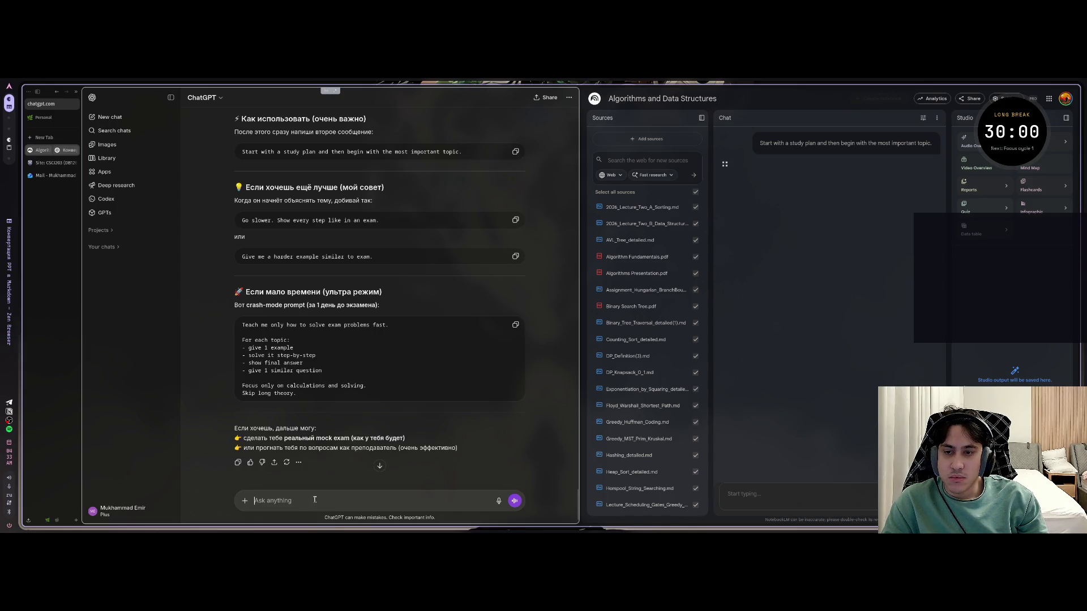
type("у меня завтра ")
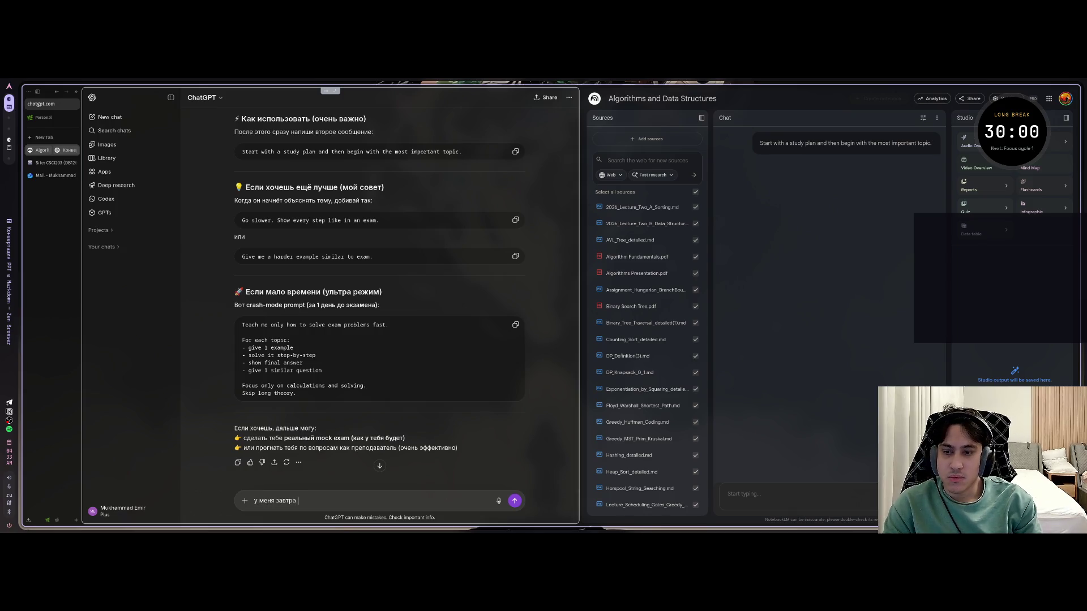
type("экзамен, но нек")
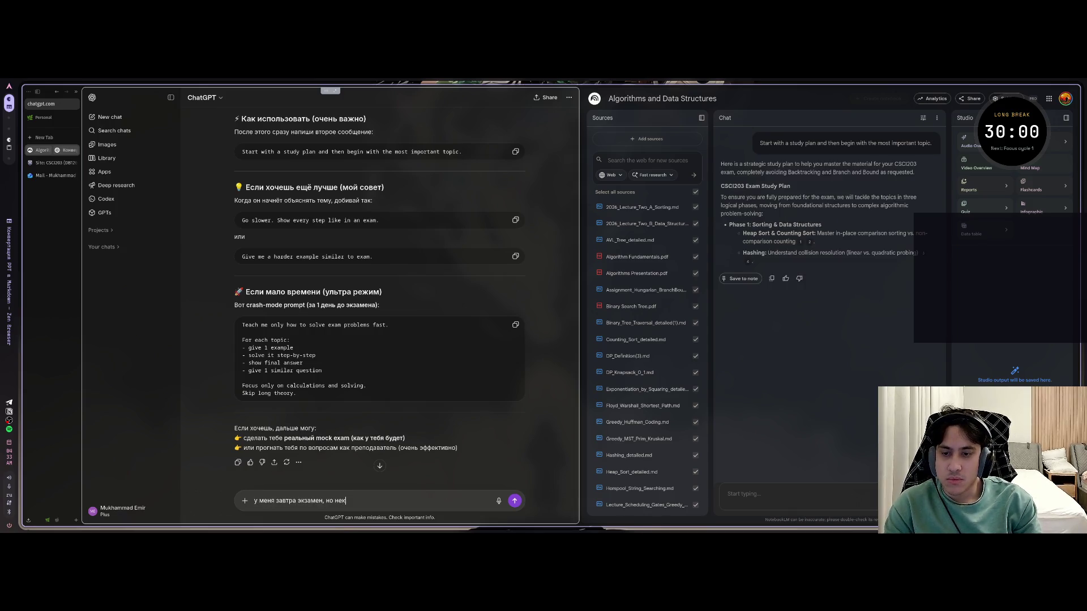
type("оторые темы ")
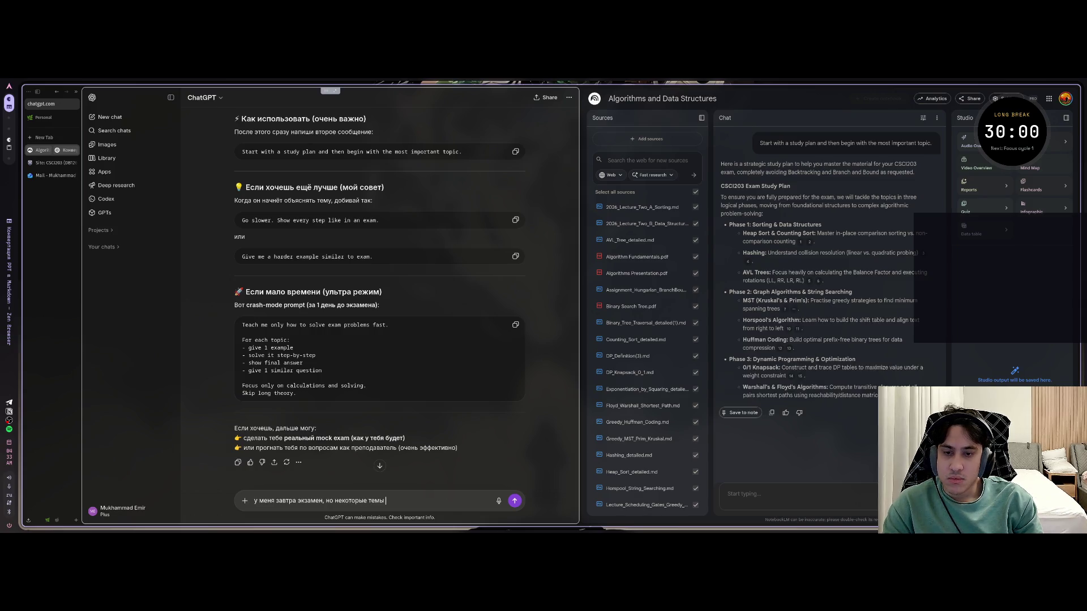
type("я вообще не")
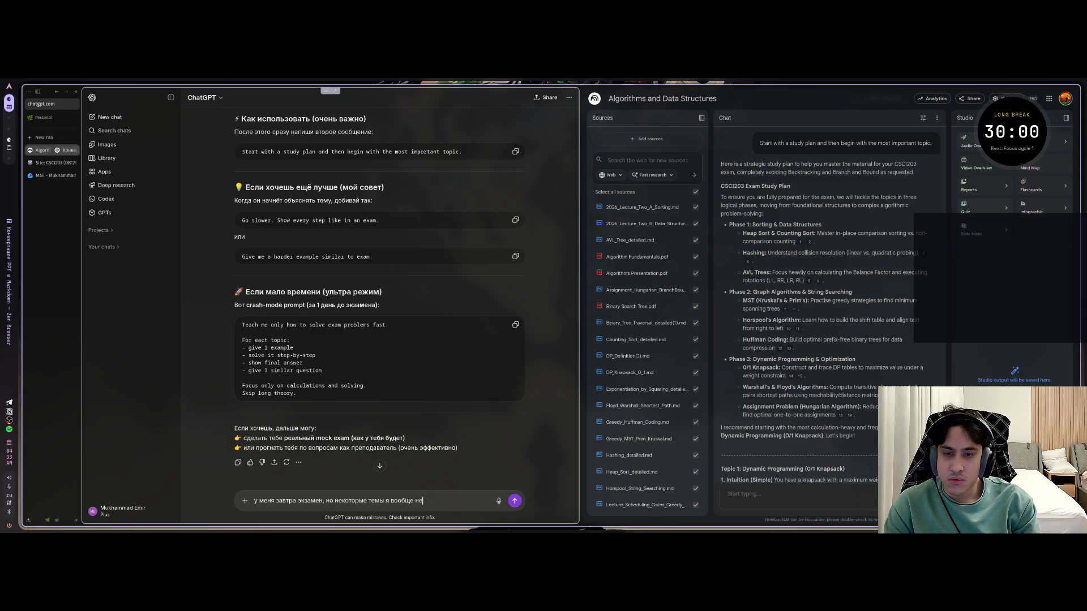
type(" знаю")
key("Return")
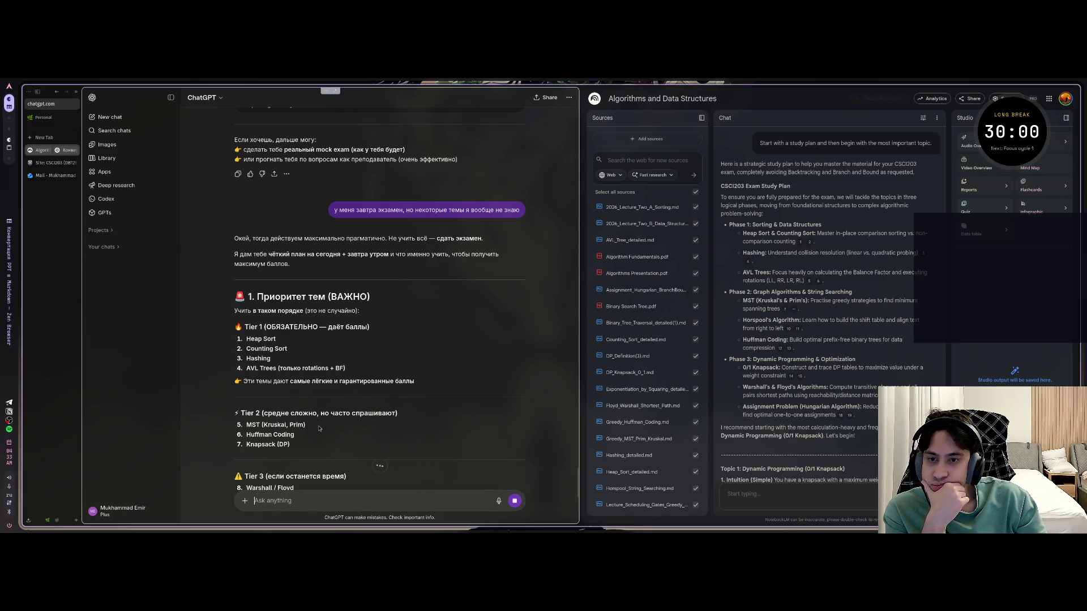
Step: Scroll through ChatGPT's crash-plan reply to its study blocks, mini cheat sheet and closing offer
scroll(319, 429, "down", 2)
scroll(320, 429, "down", 3)
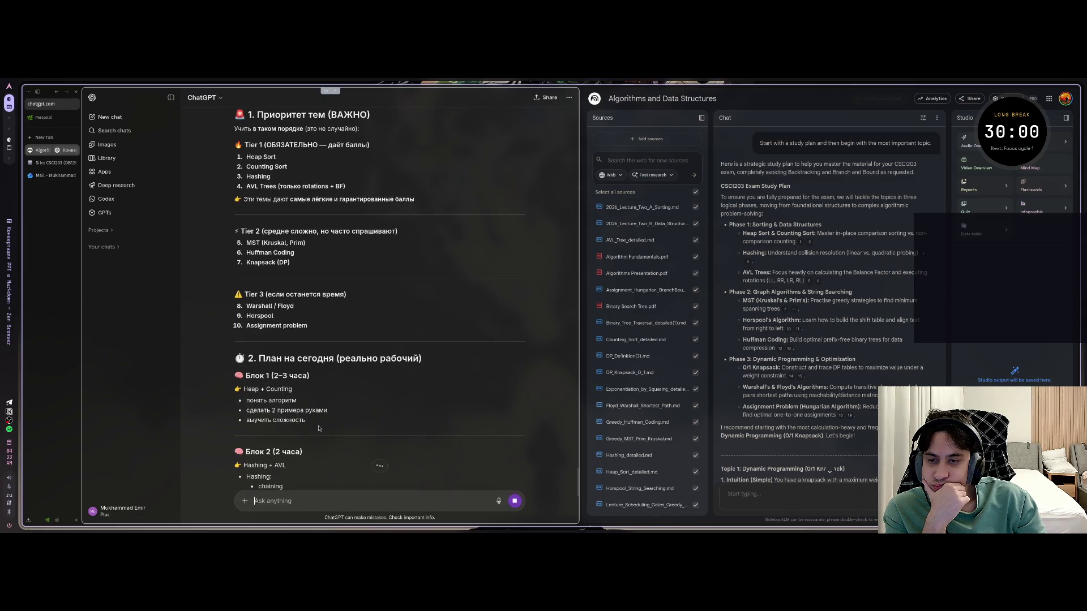
scroll(319, 429, "down", 6)
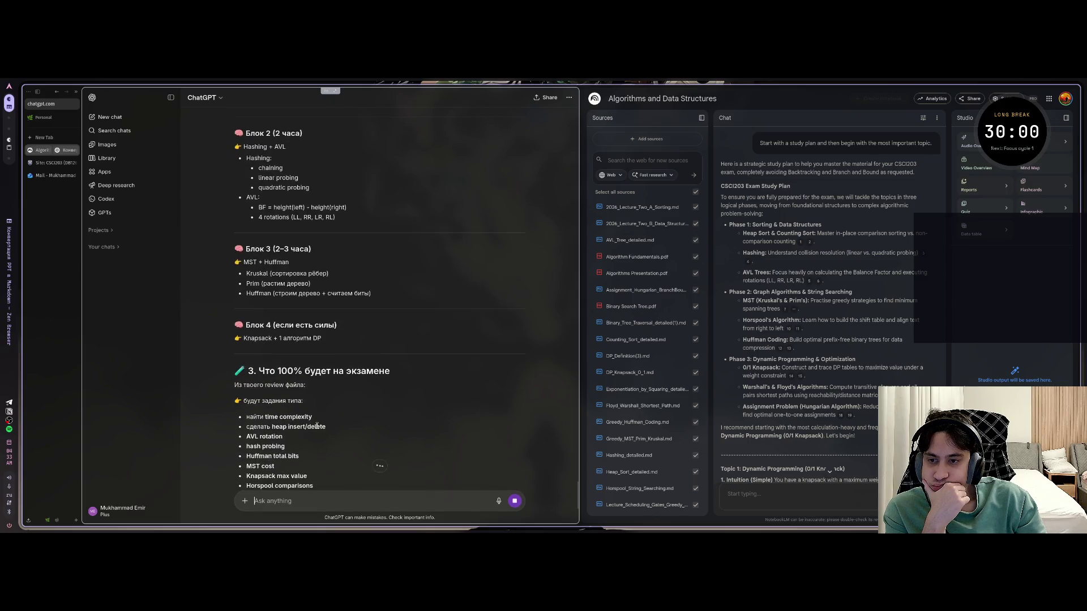
scroll(317, 425, "down", 5)
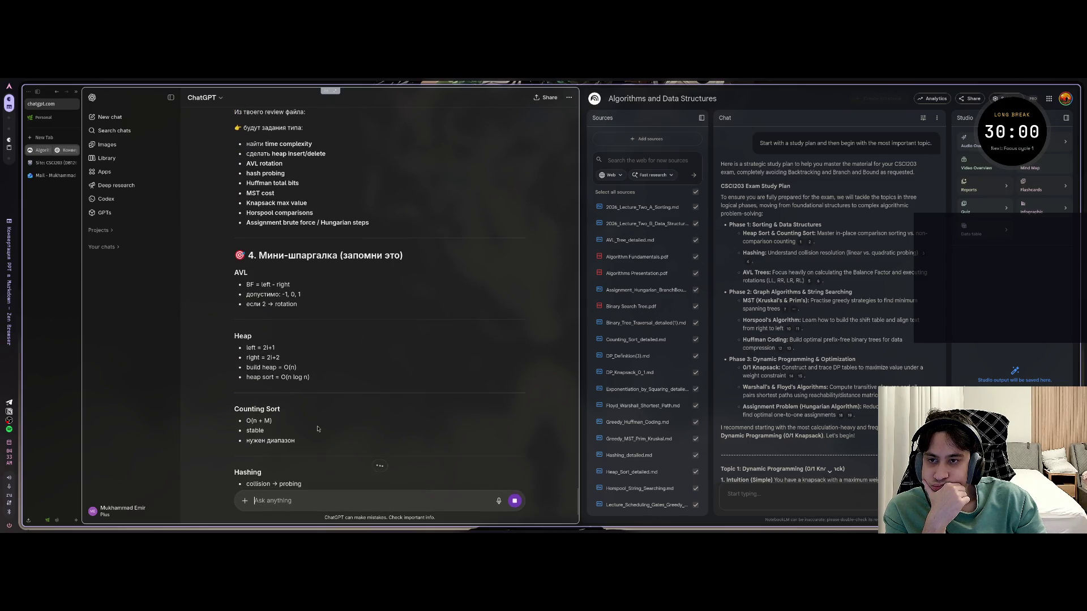
scroll(317, 428, "down", 6)
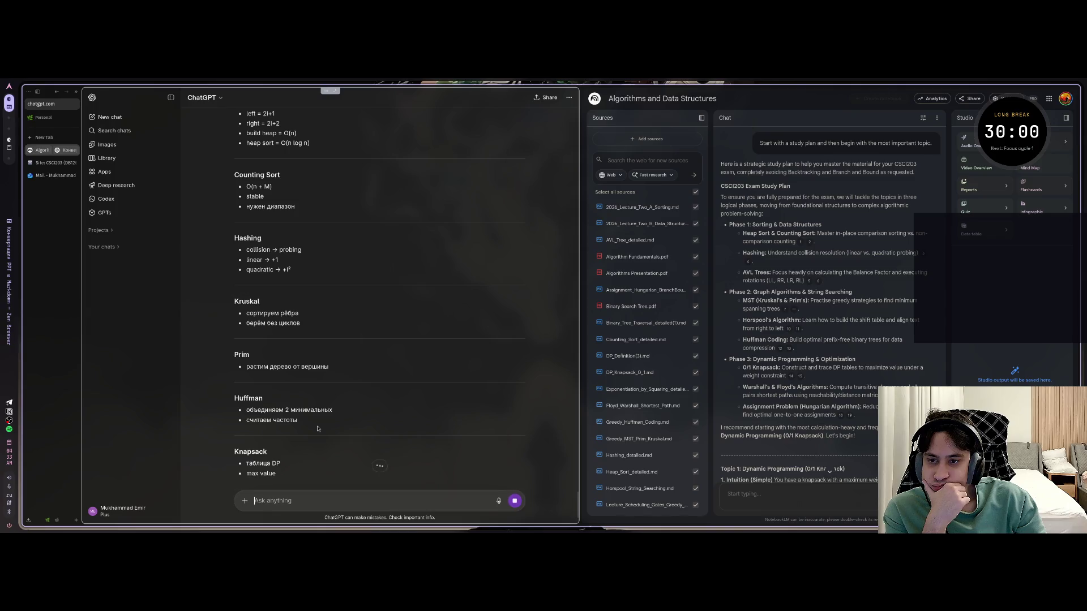
scroll(317, 429, "down", 2)
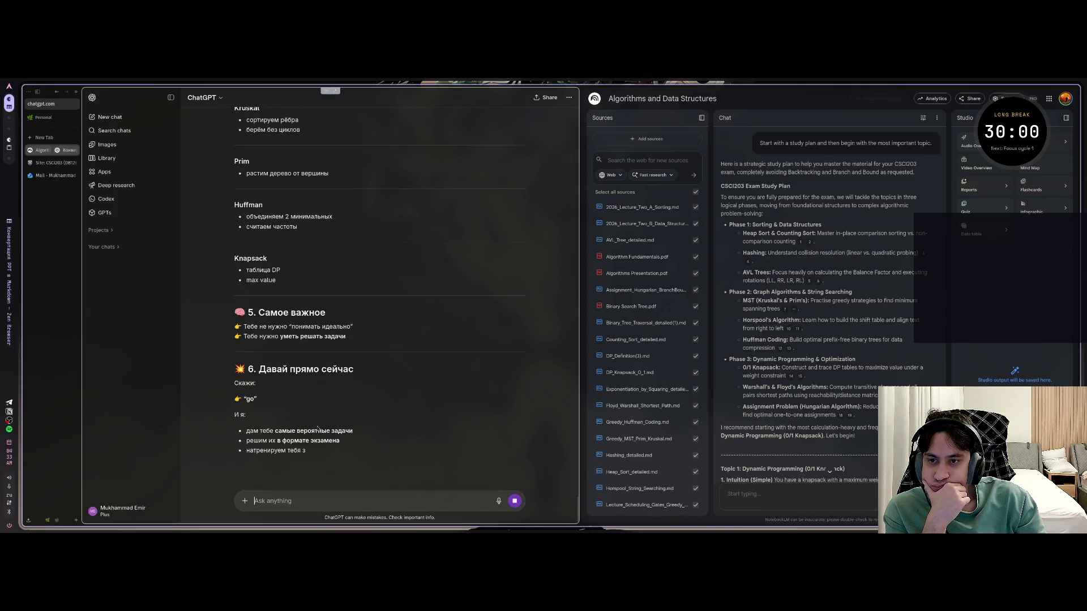
scroll(317, 428, "down", 1)
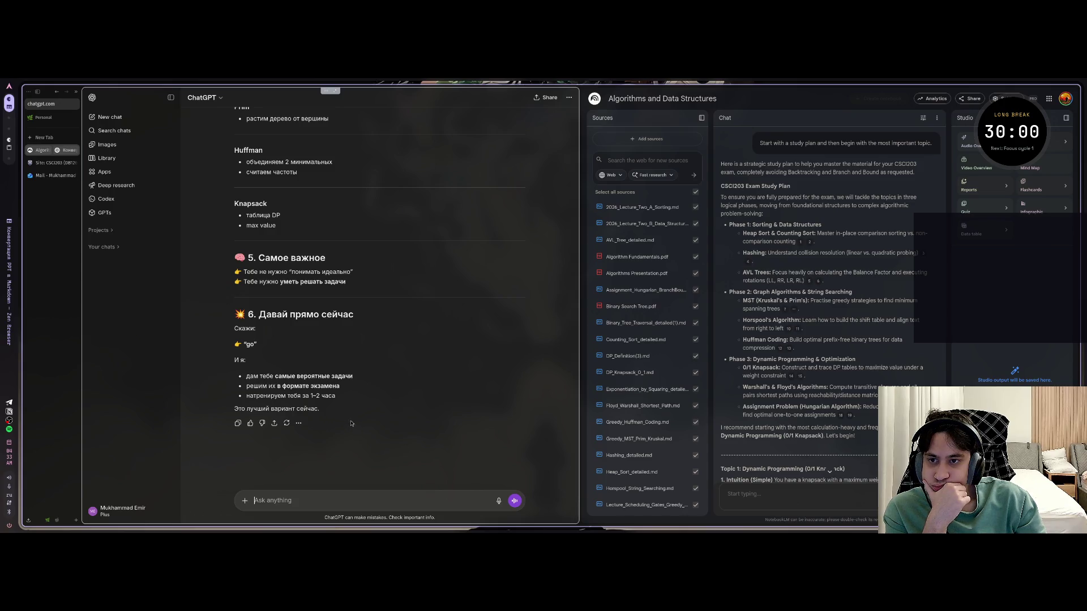
scroll(874, 319, "down", 5)
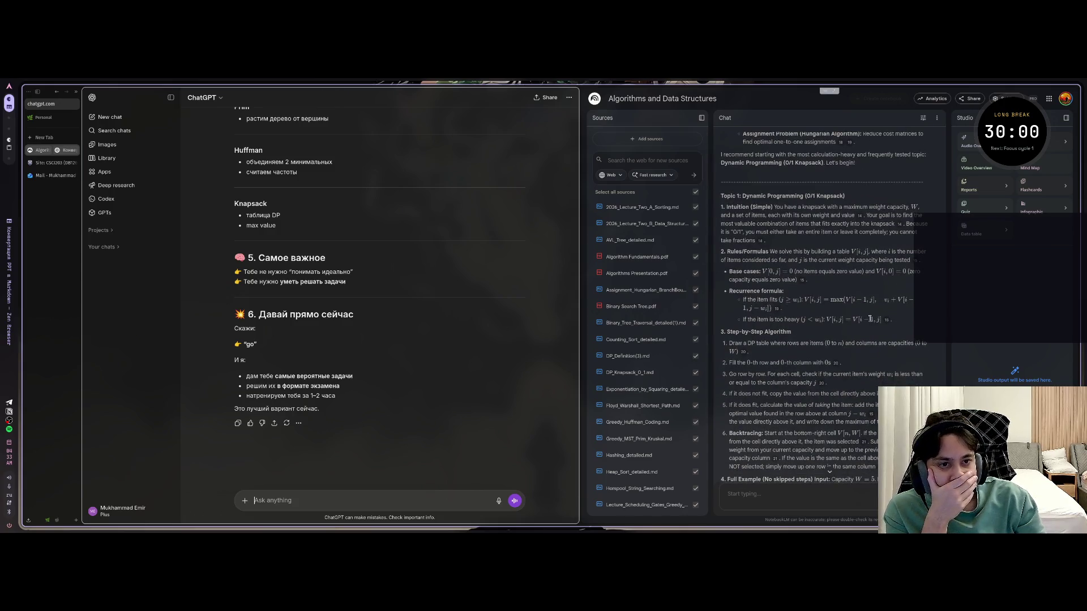
Step: Copy 'Go slower. Show every step like in an exam.' from ChatGPT into NotebookLM's chat box
scroll(875, 320, "up", 5)
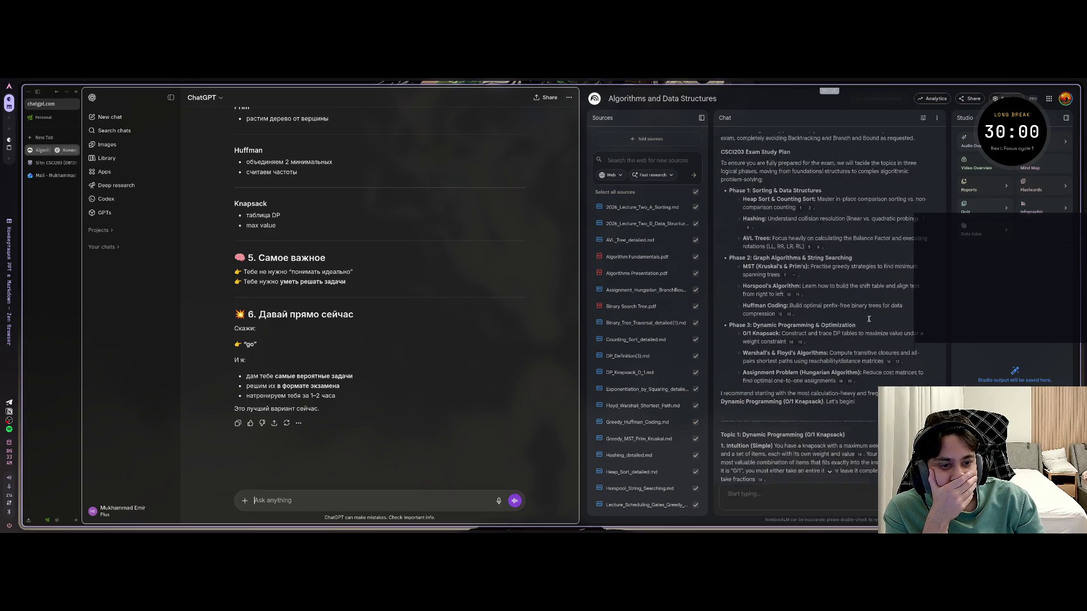
scroll(869, 320, "down", 10)
scroll(869, 319, "down", 10)
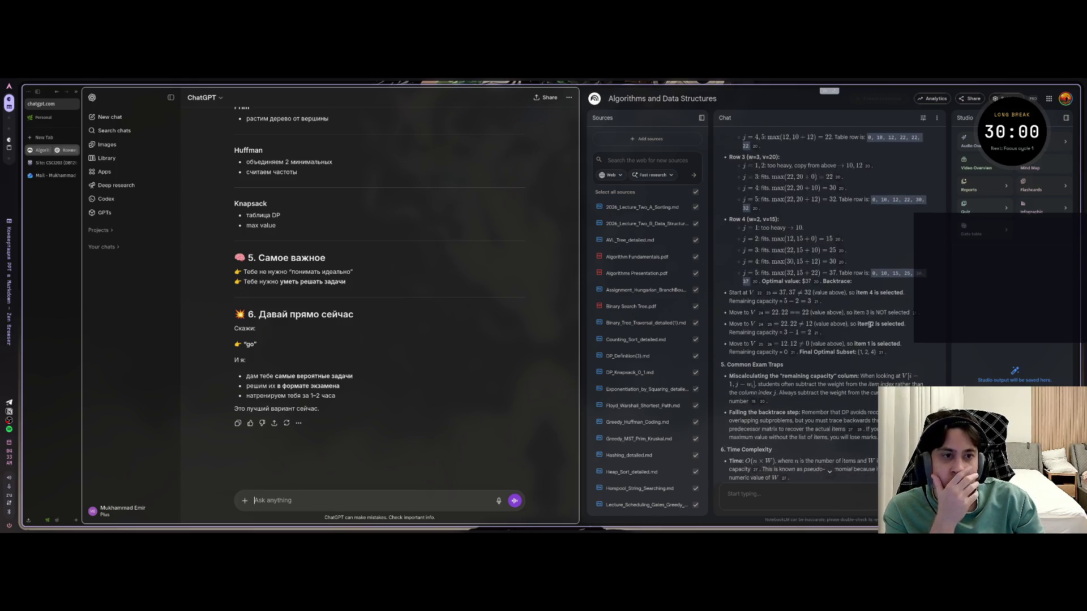
scroll(346, 347, "up", 6)
scroll(345, 346, "up", 15)
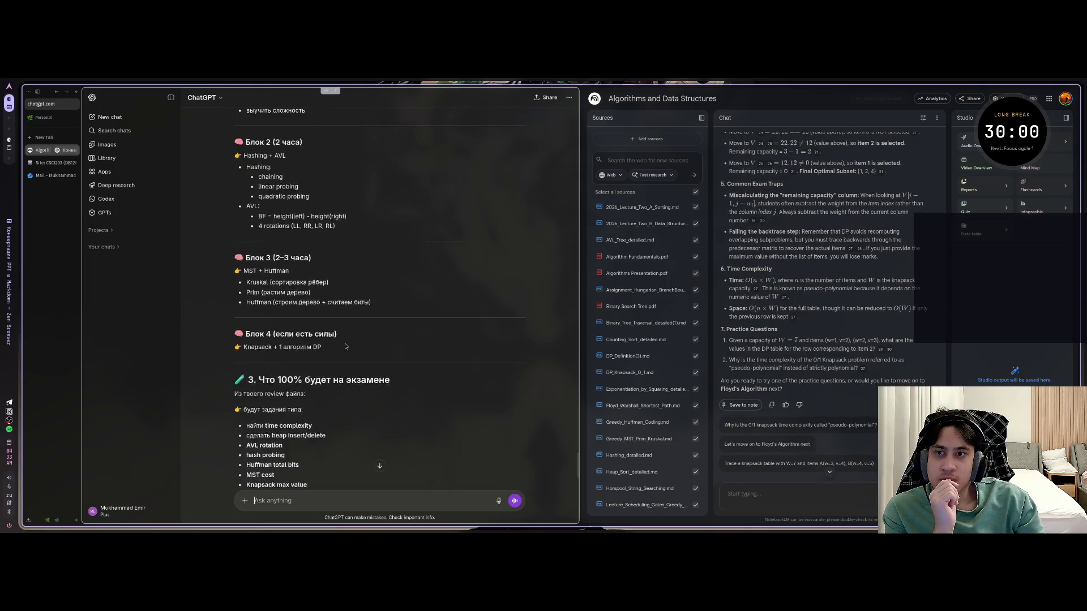
scroll(450, 350, "up", 2)
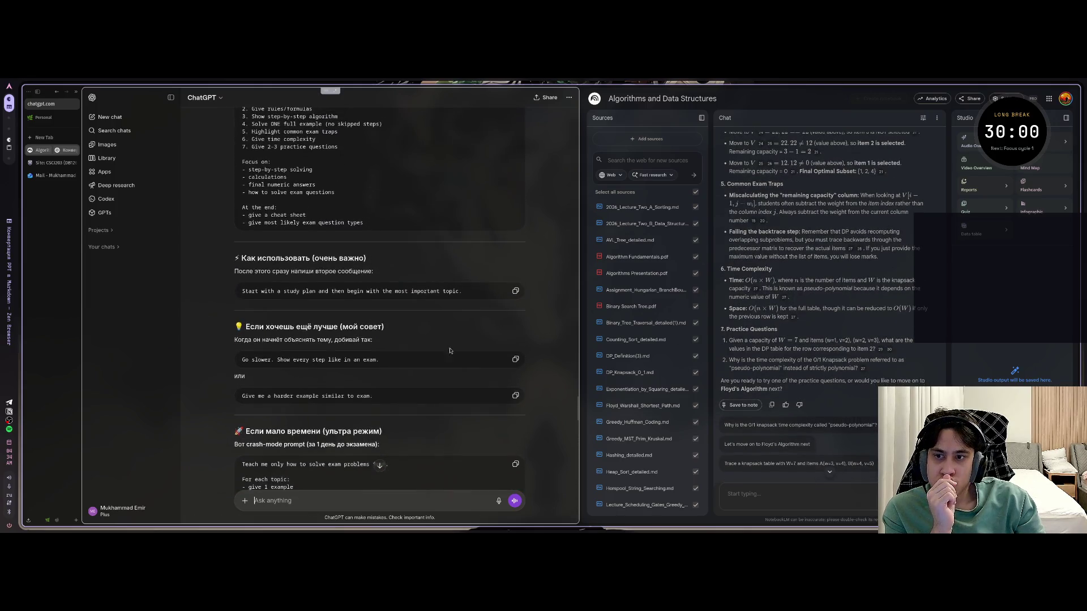
left_click(515, 359)
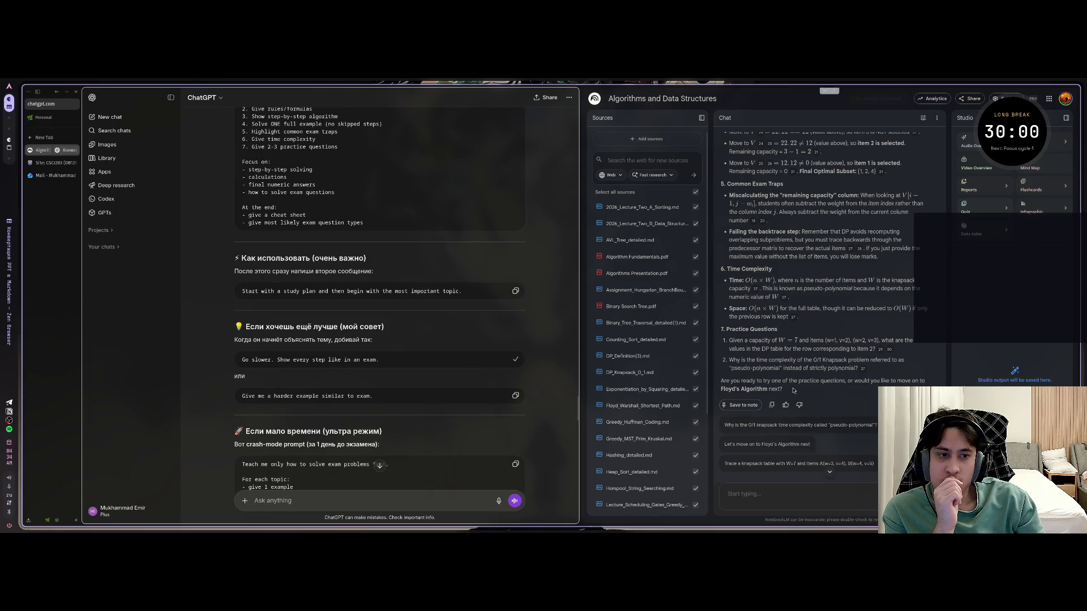
left_click(761, 504)
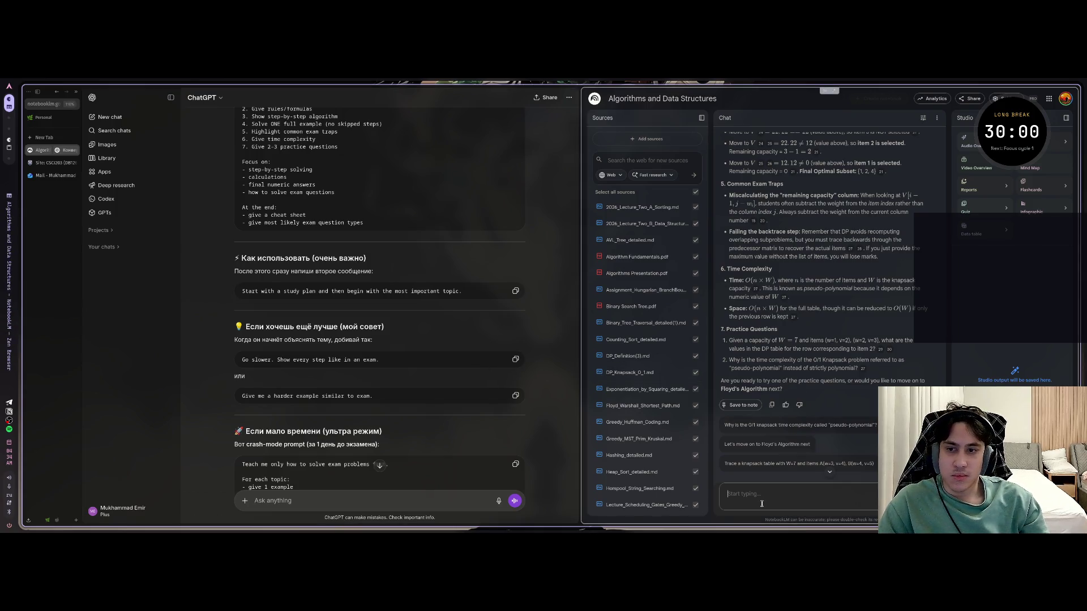
key("ctrl+v")
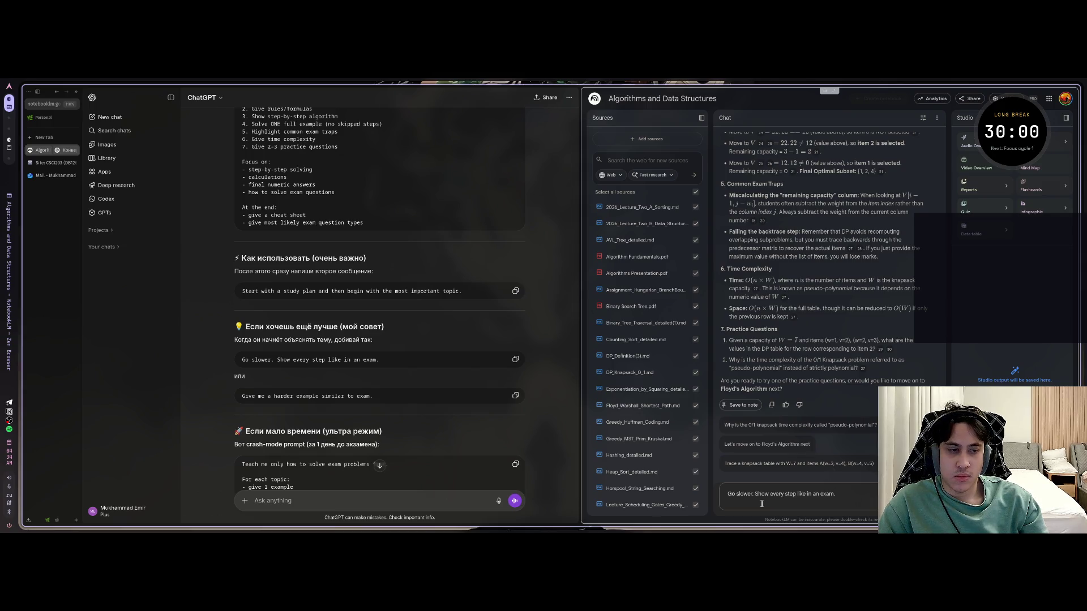
Step: Send the 'Go slower' request to the notebook and switch over to Spotify
key("Return")
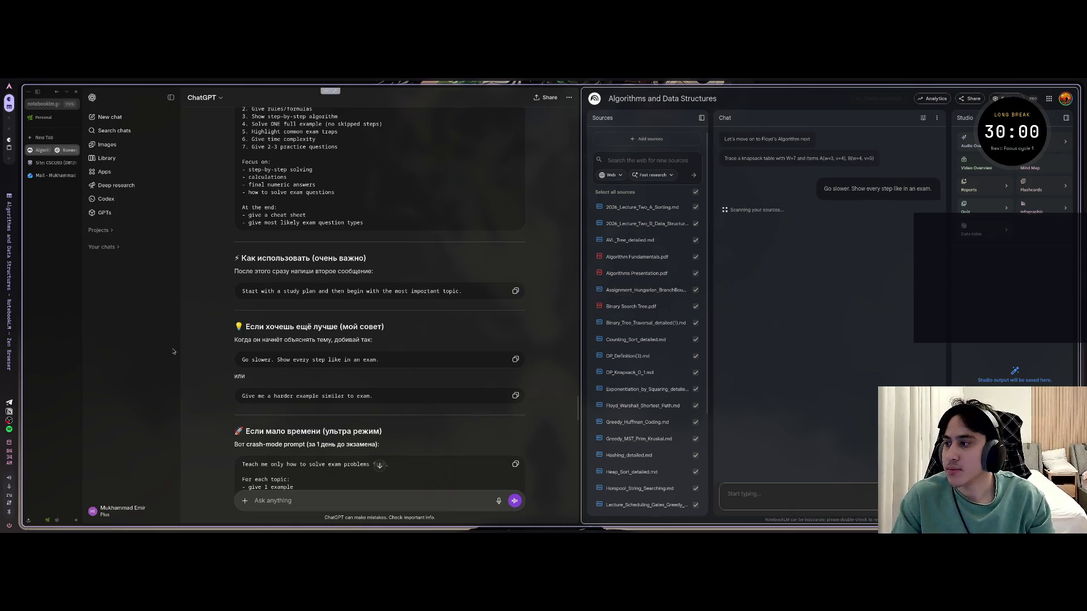
key("alt+Tab")
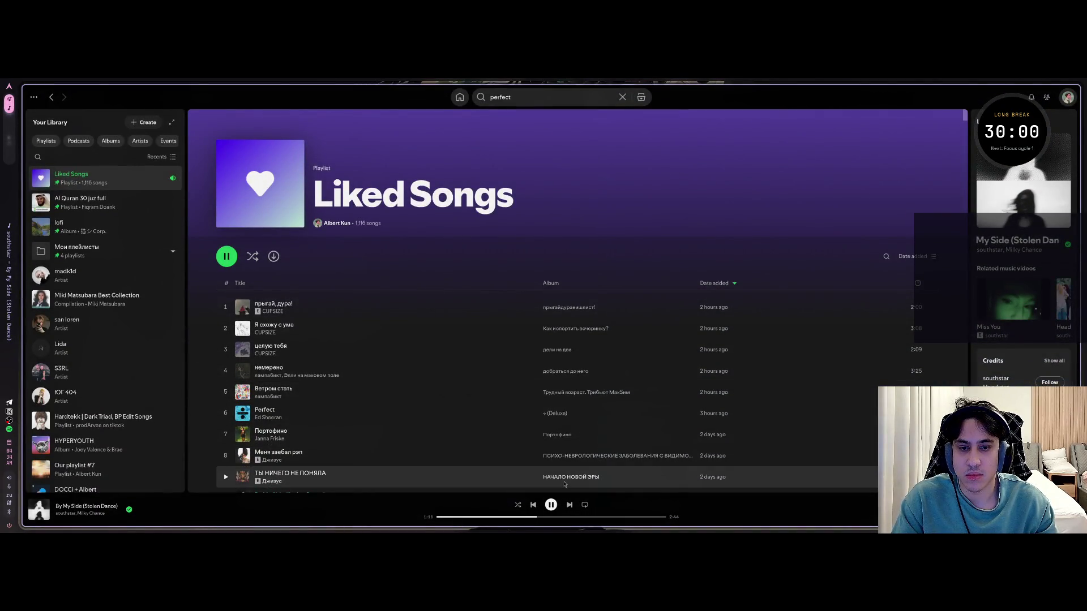
Step: Pause the Liked Songs track in Spotify and return to the study-chat browser
scroll(295, 409, "down", 1)
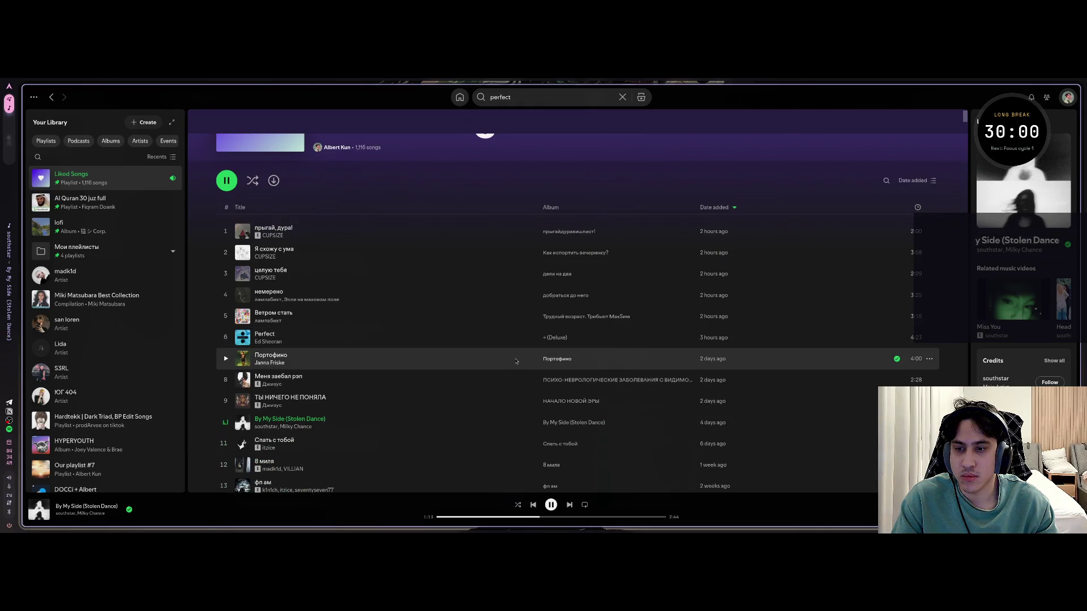
key("alt+Tab")
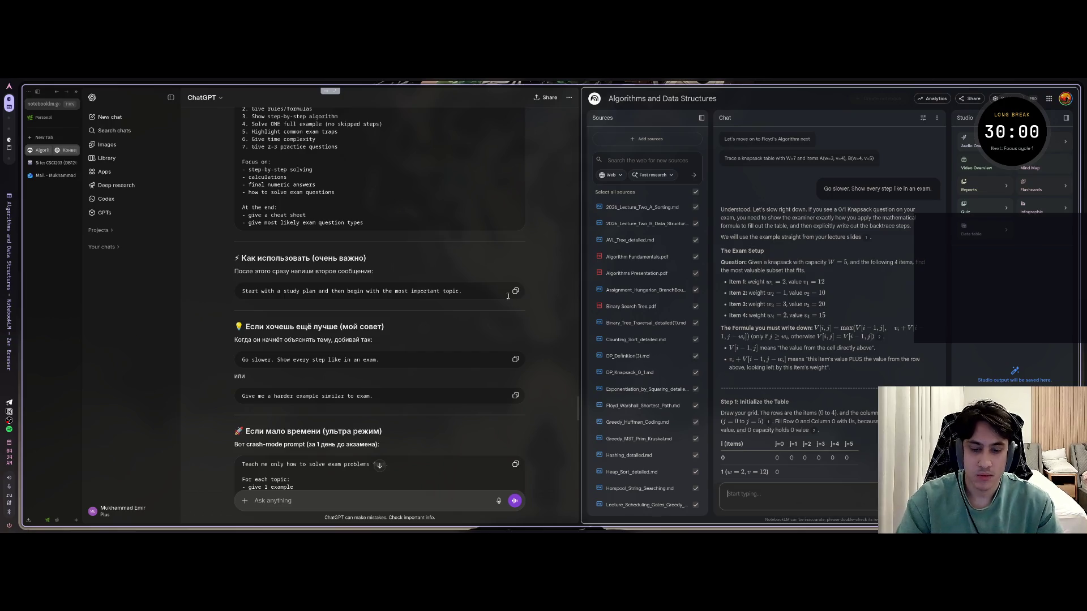
key("alt+Tab")
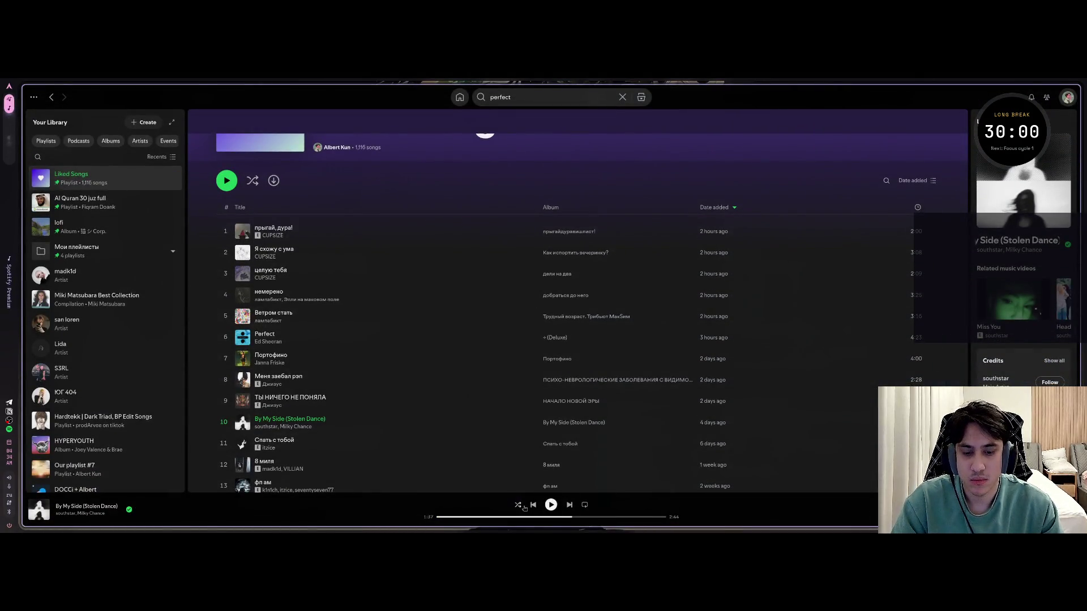
key("alt+Tab")
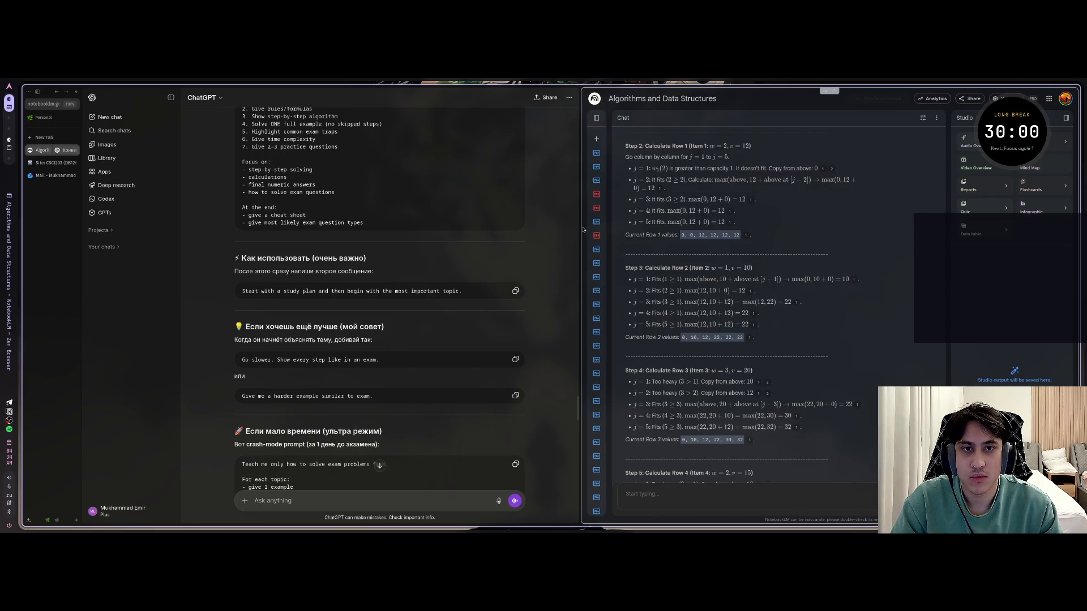
Step: Hide the Studio panel to widen the chat and scroll to the go-slower reply
key("Escape")
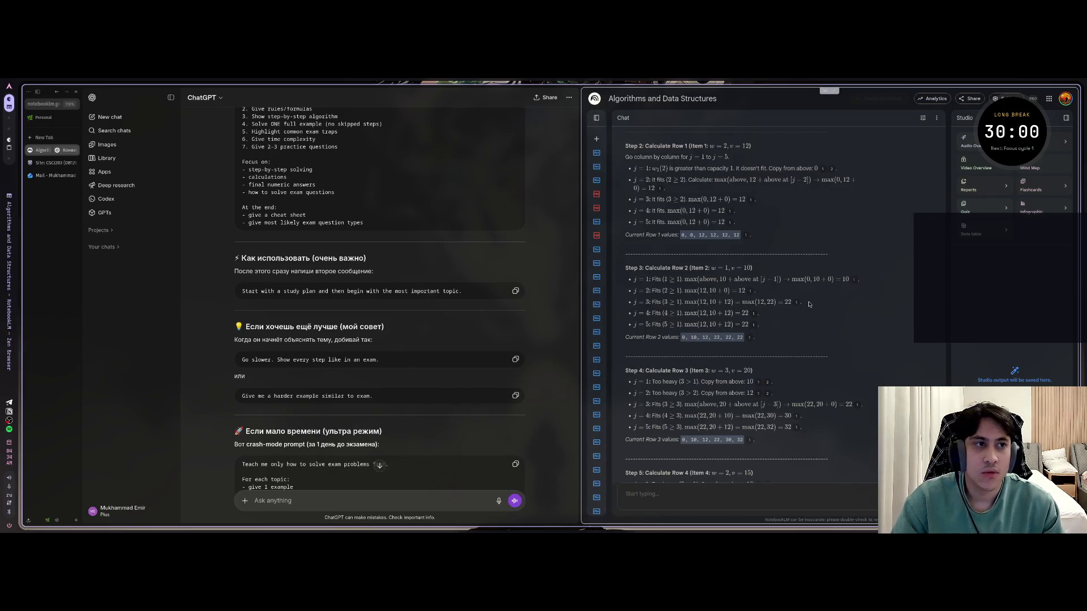
left_click(1066, 118)
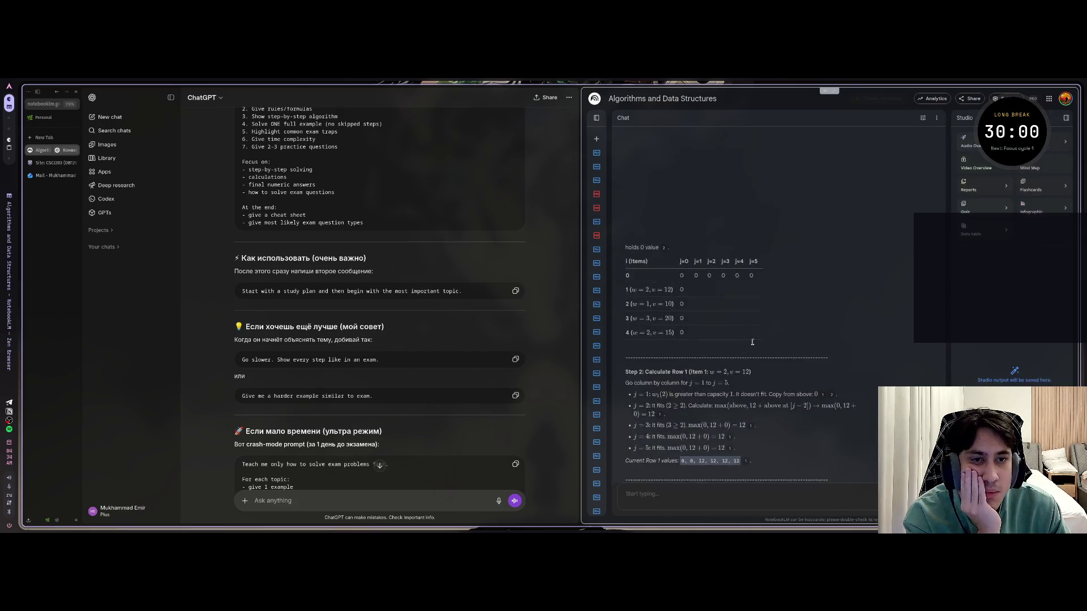
scroll(732, 341, "up", 10)
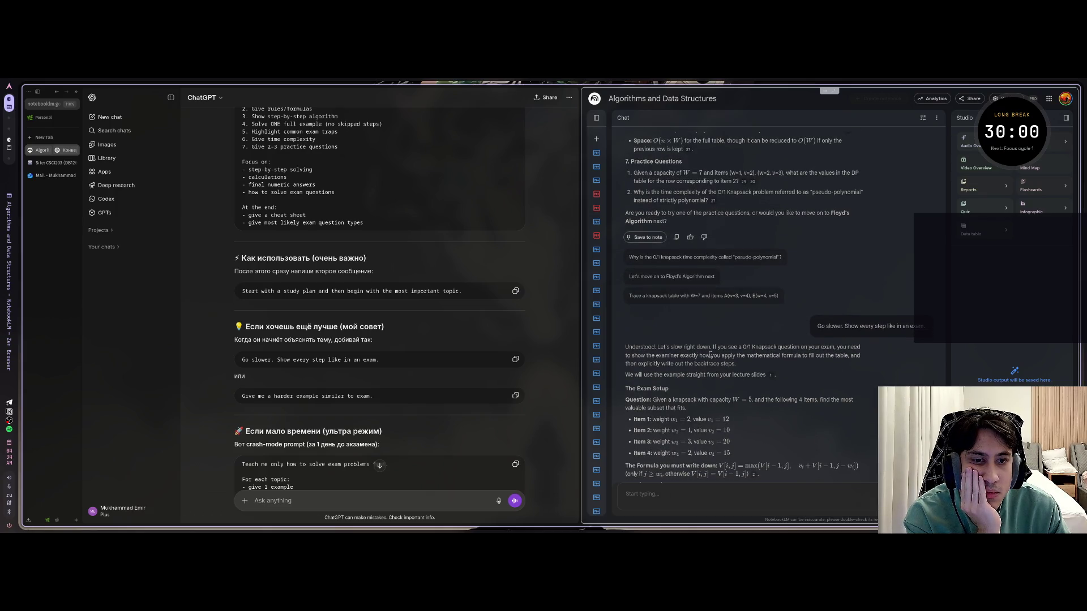
scroll(711, 368, "down", 10)
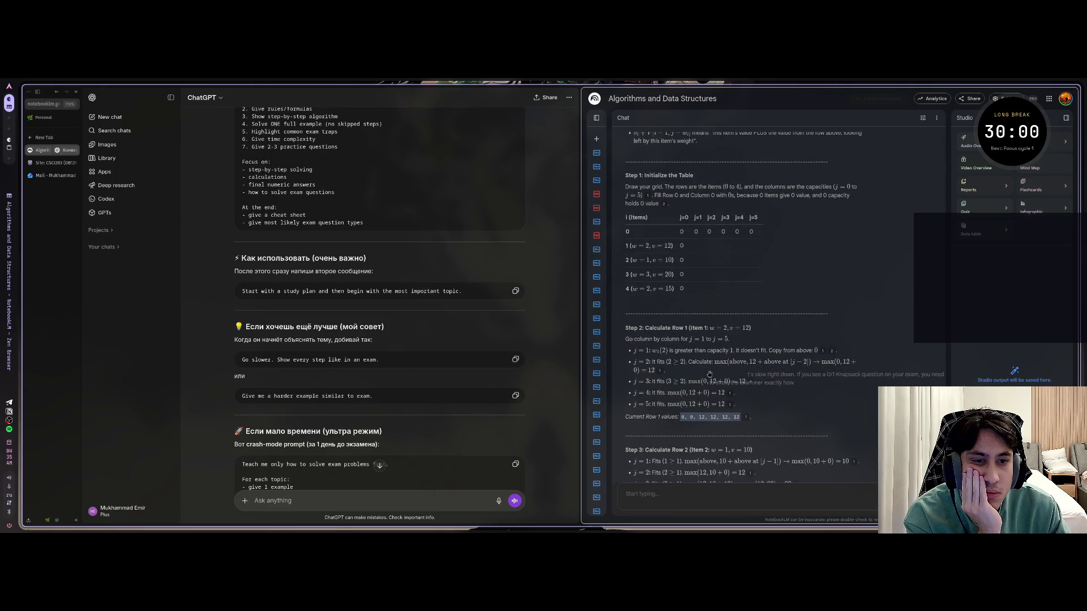
scroll(751, 375, "down", 10)
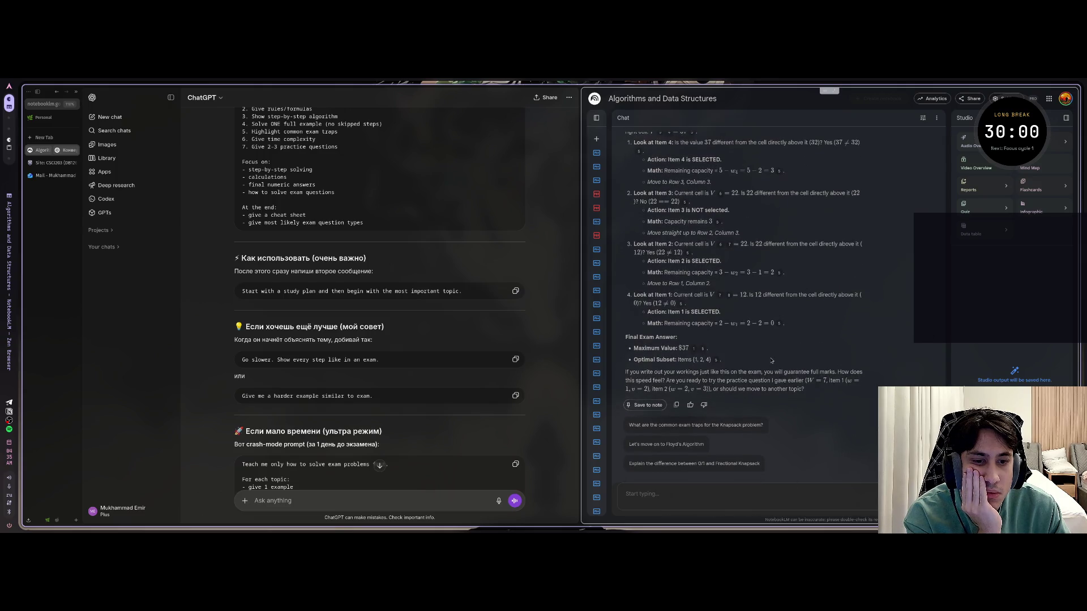
scroll(734, 335, "up", 20)
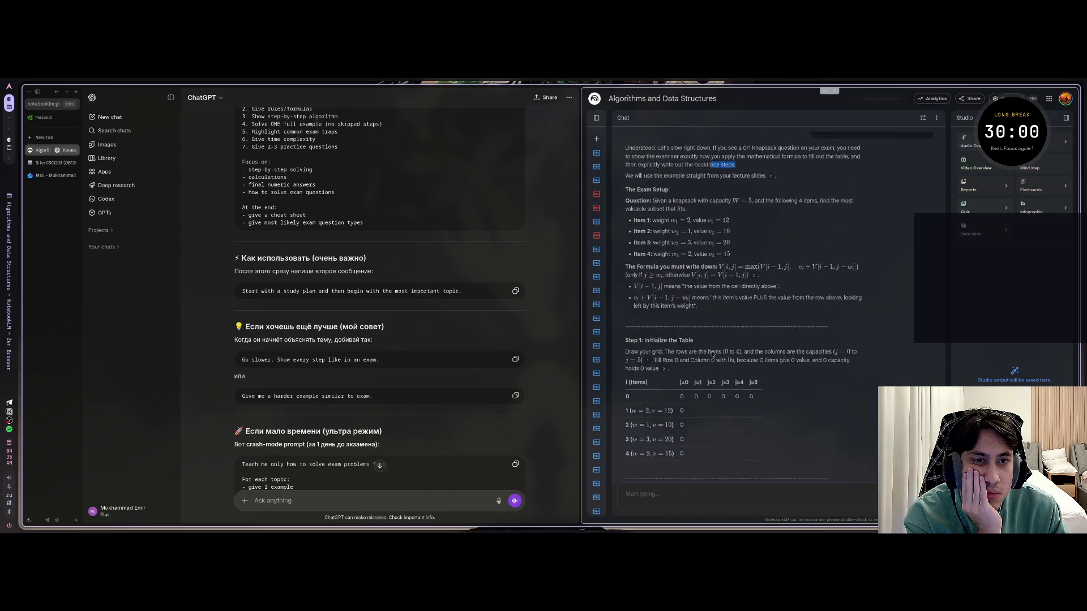
Step: Highlight the reply's opening paragraph and the capacity wording in the exam setup
left_click(685, 340)
triple_click(630, 328)
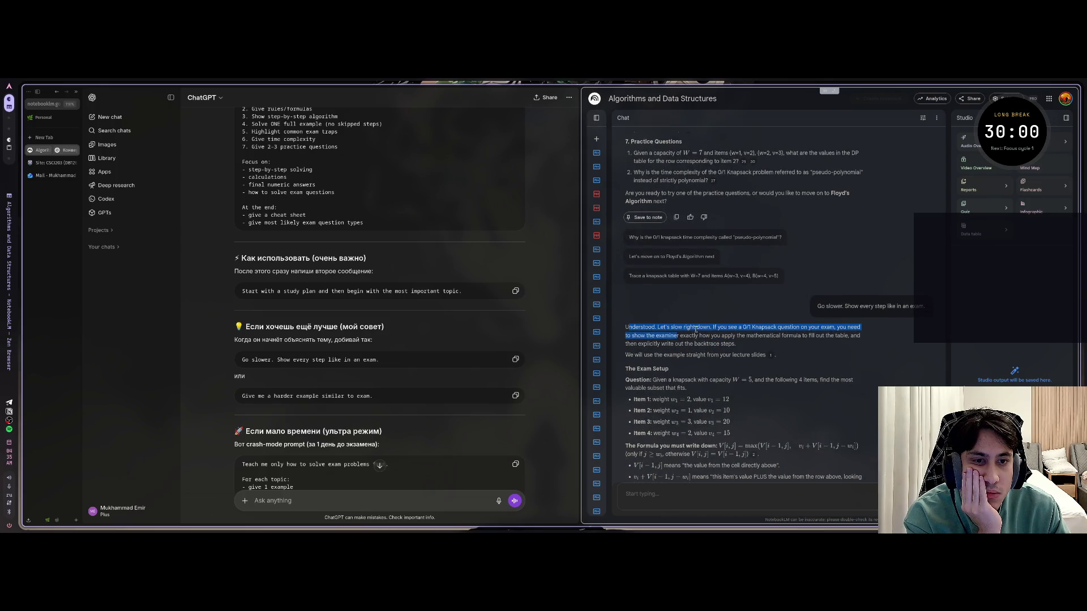
left_click(722, 335)
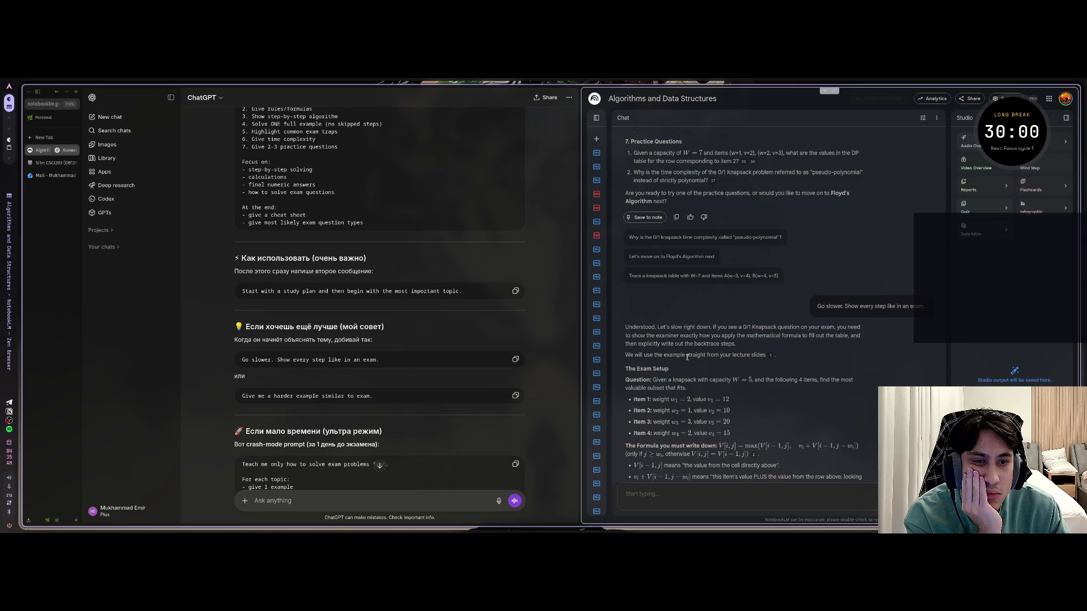
scroll(685, 355, "down", 3)
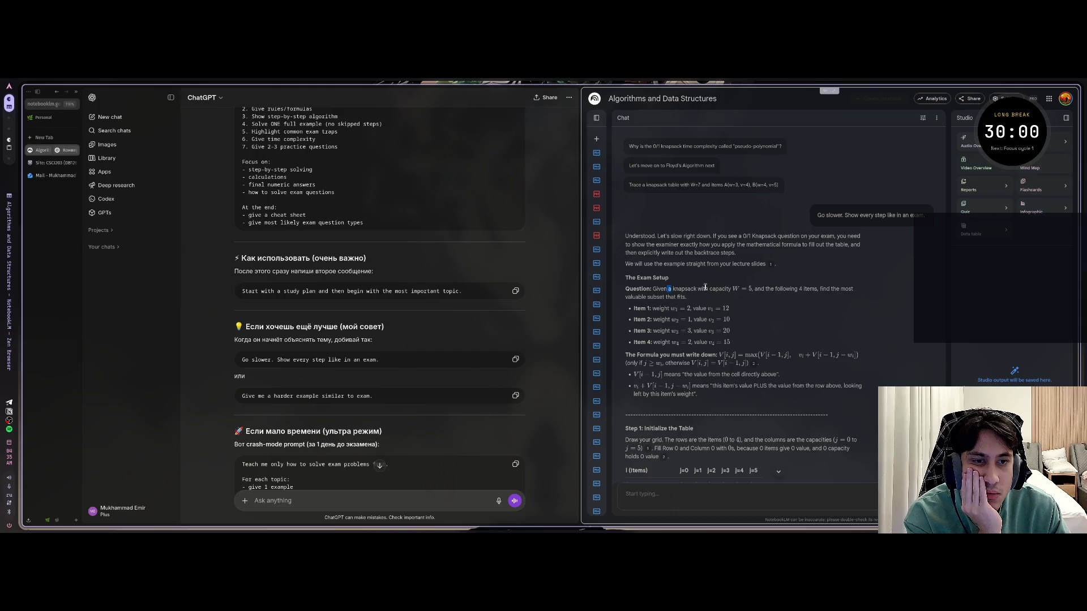
left_click_drag(705, 288, 739, 289)
left_click(753, 299)
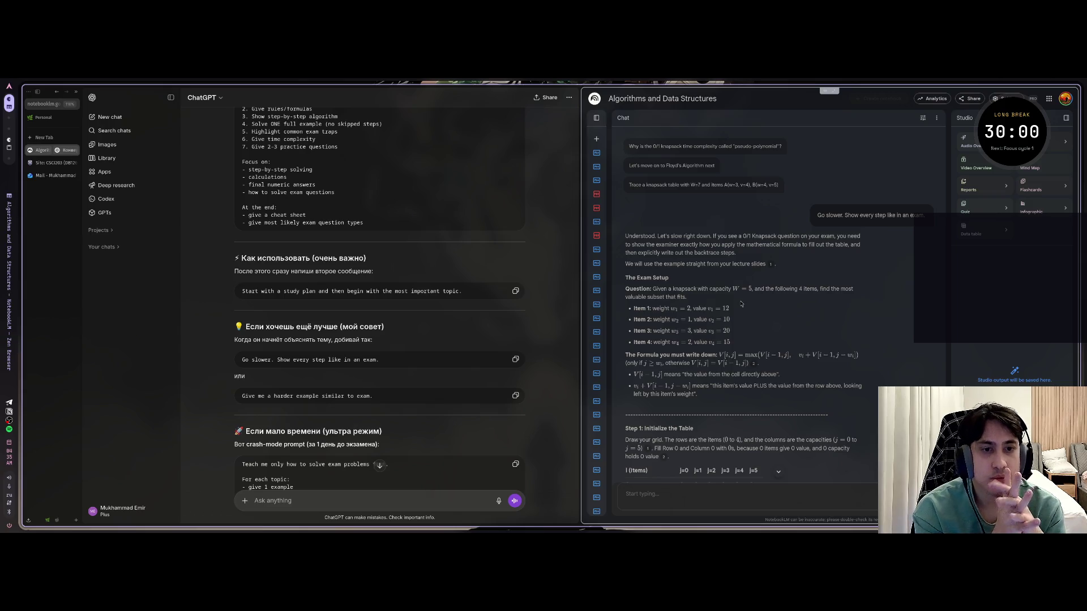
Step: Scroll through knapsack Steps 2–4, then back up to the three-phase CSCI203 Exam Study Plan
scroll(705, 349, "down", 3)
scroll(704, 349, "down", 6)
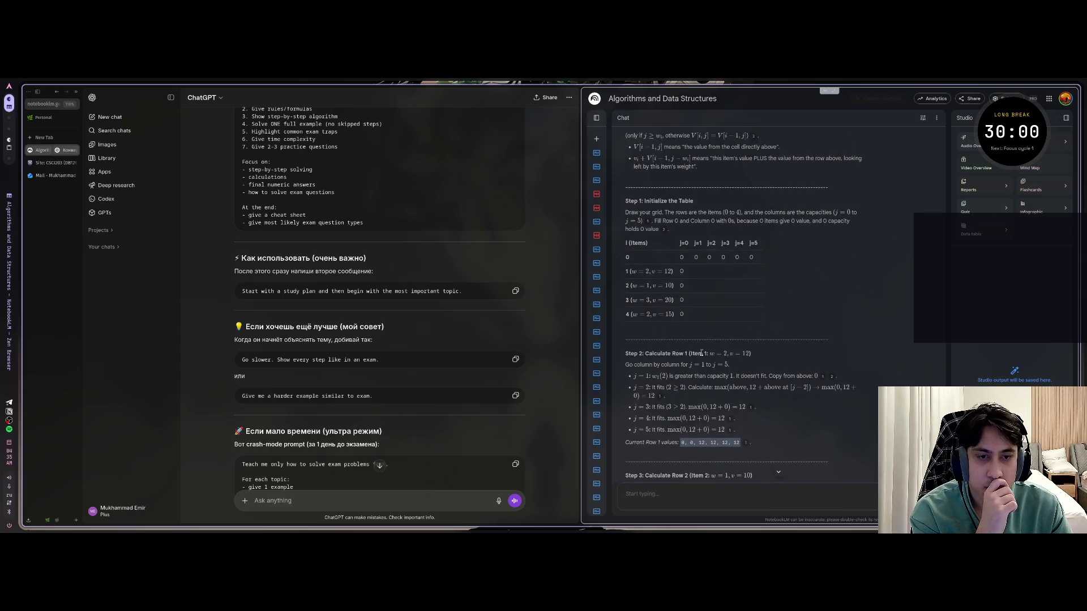
scroll(712, 365, "up", 4)
scroll(711, 365, "down", 10)
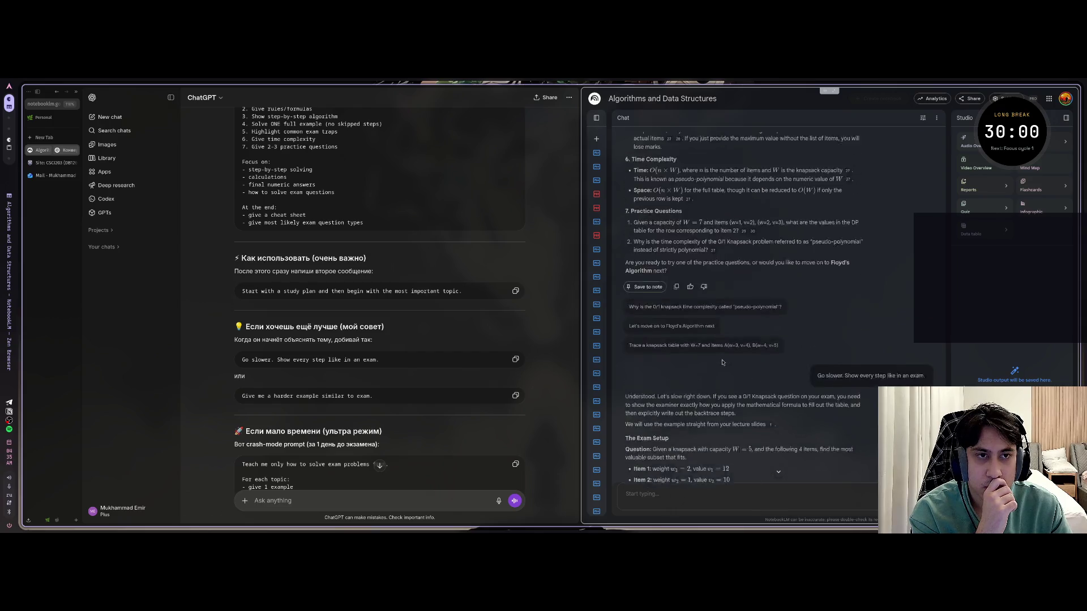
scroll(725, 364, "up", 10)
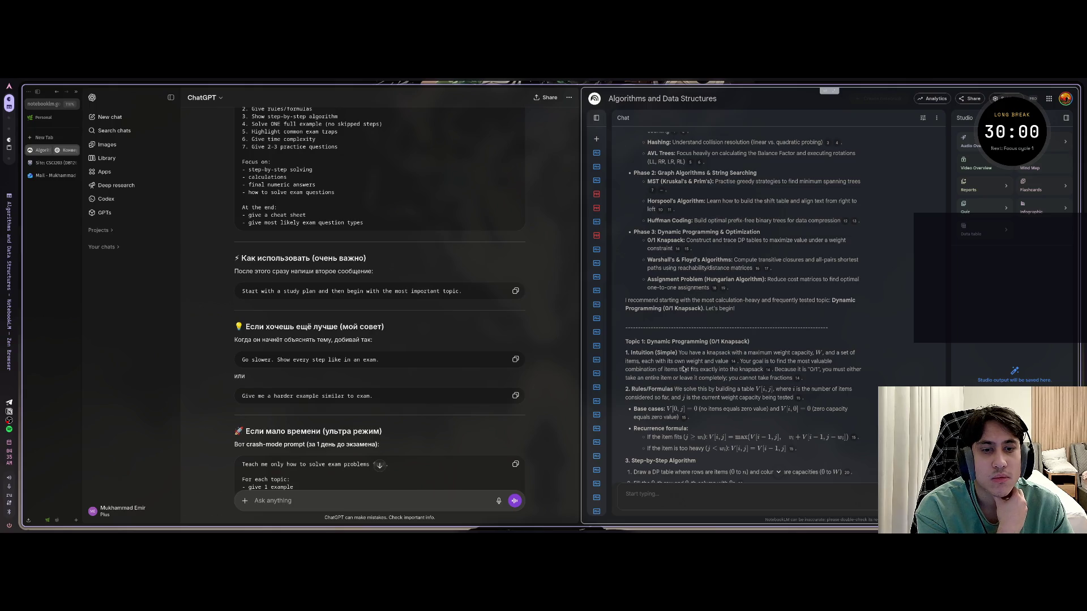
scroll(683, 369, "down", 3)
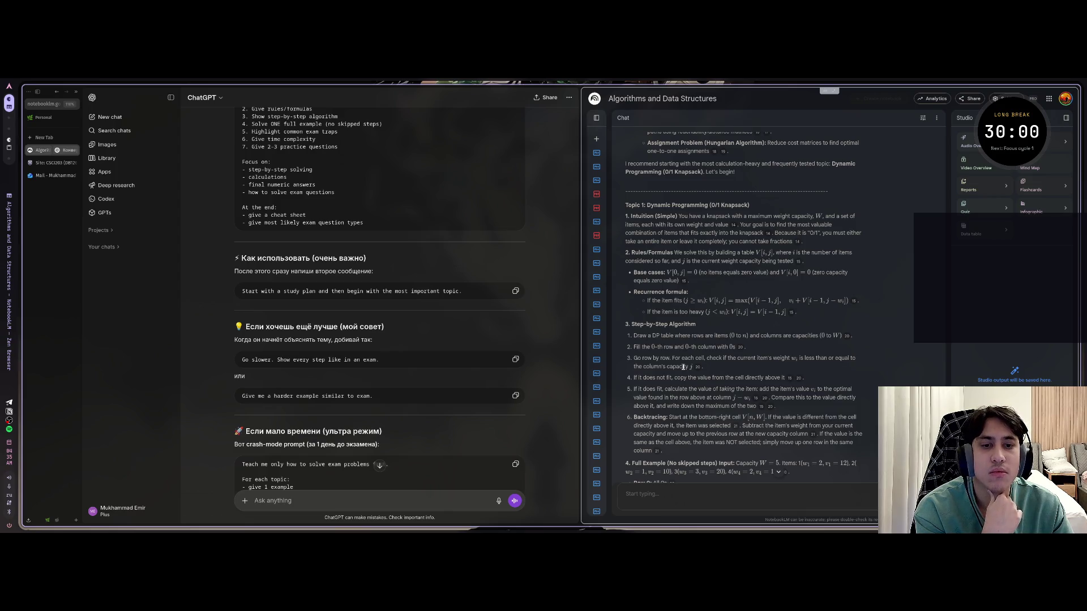
scroll(675, 348, "up", 5)
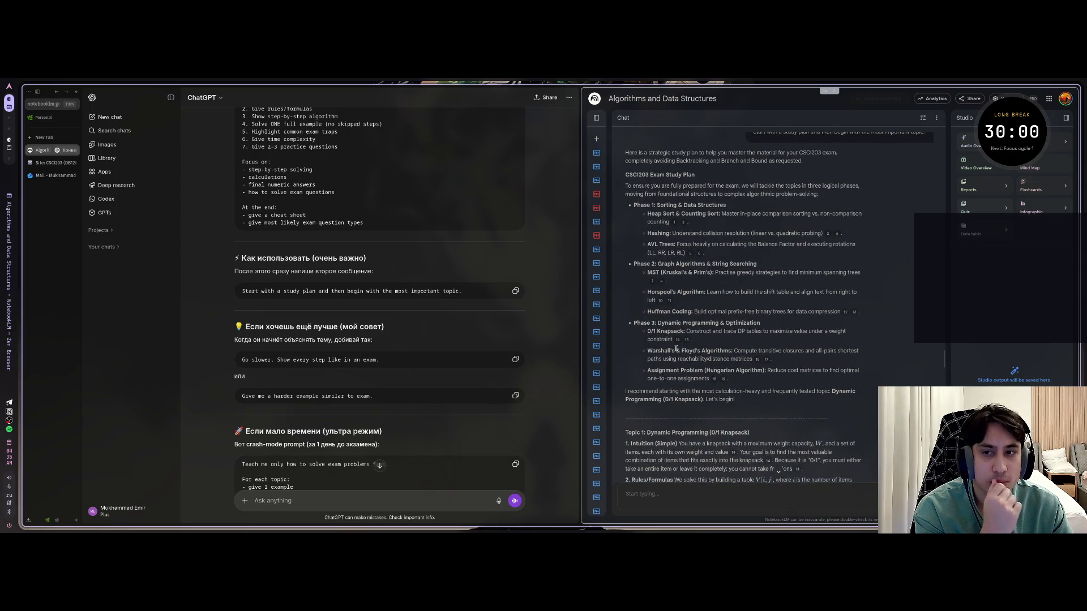
scroll(453, 374, "up", 10)
scroll(453, 373, "down", 5)
scroll(453, 374, "up", 2)
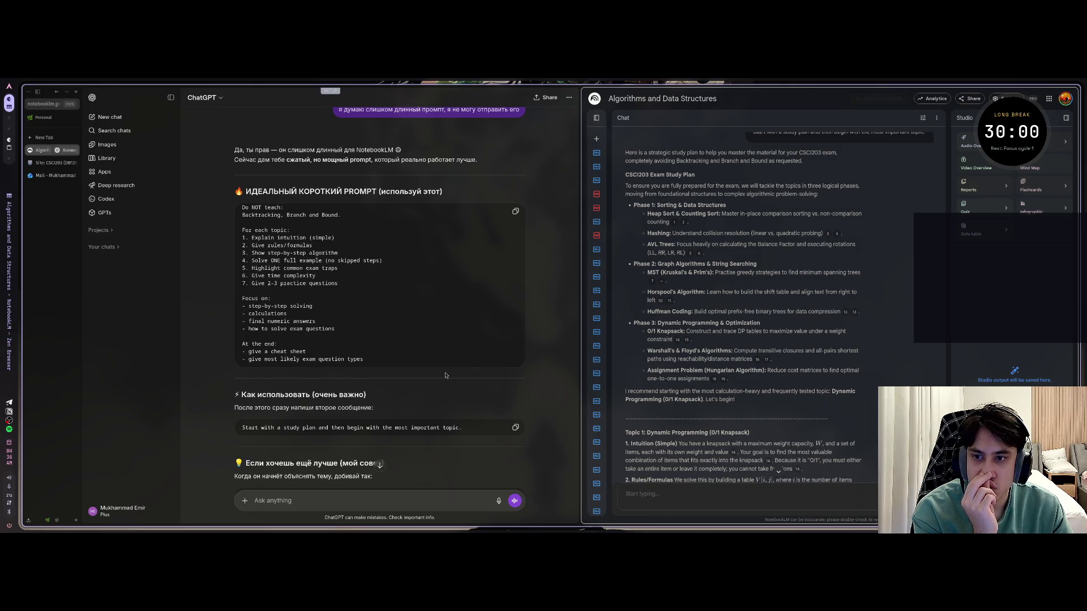
Step: Scroll through ChatGPT's topic tiers, today's plan and the cheat sheet
scroll(446, 375, "down", 12)
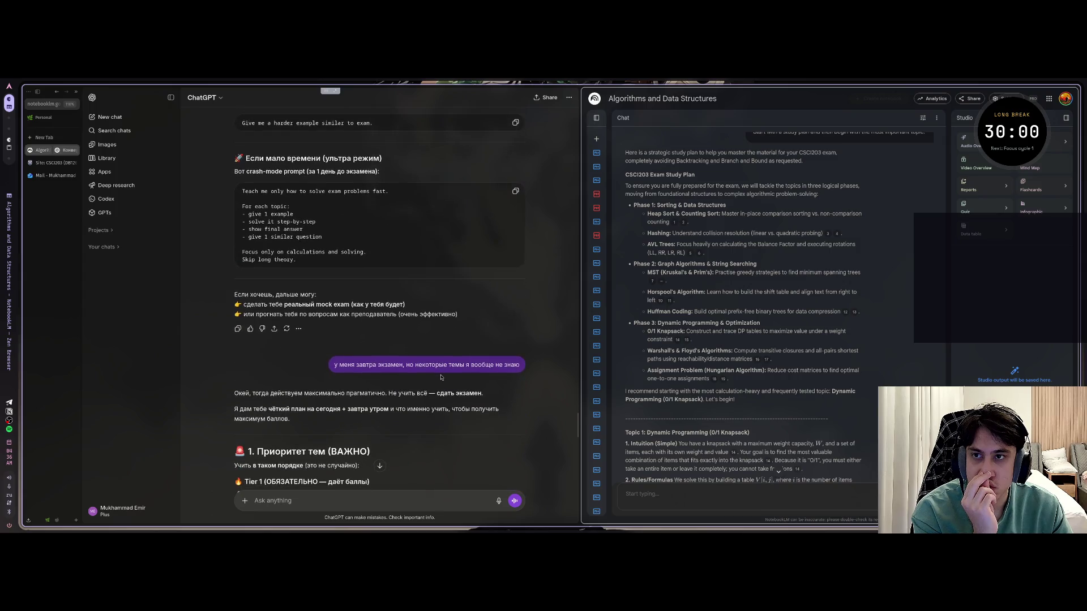
scroll(441, 378, "down", 7)
scroll(441, 378, "up", 1)
scroll(441, 378, "down", 3)
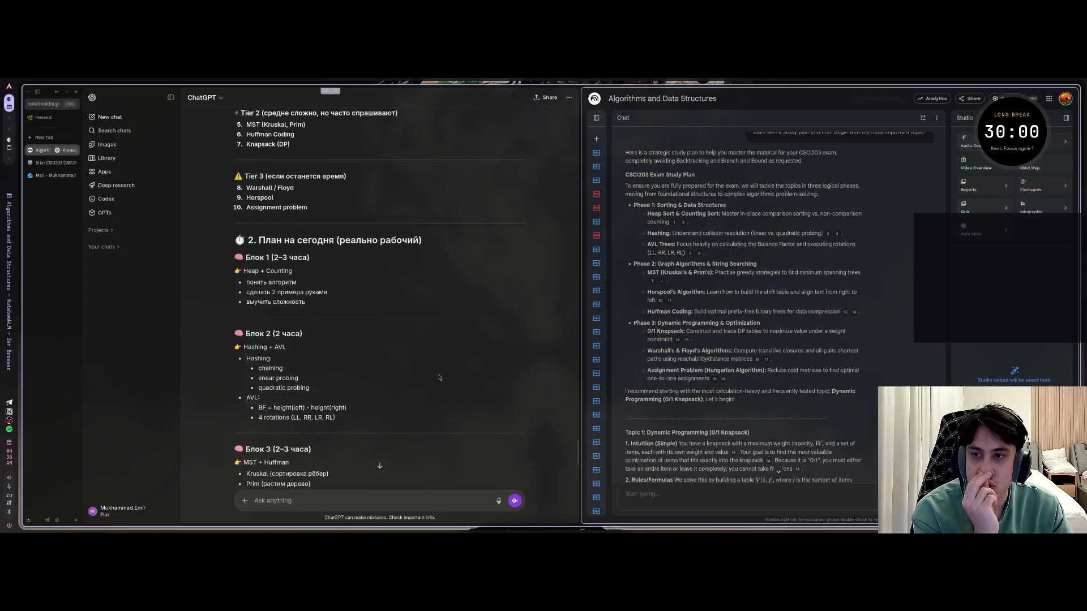
scroll(441, 377, "up", 3)
scroll(440, 378, "down", 12)
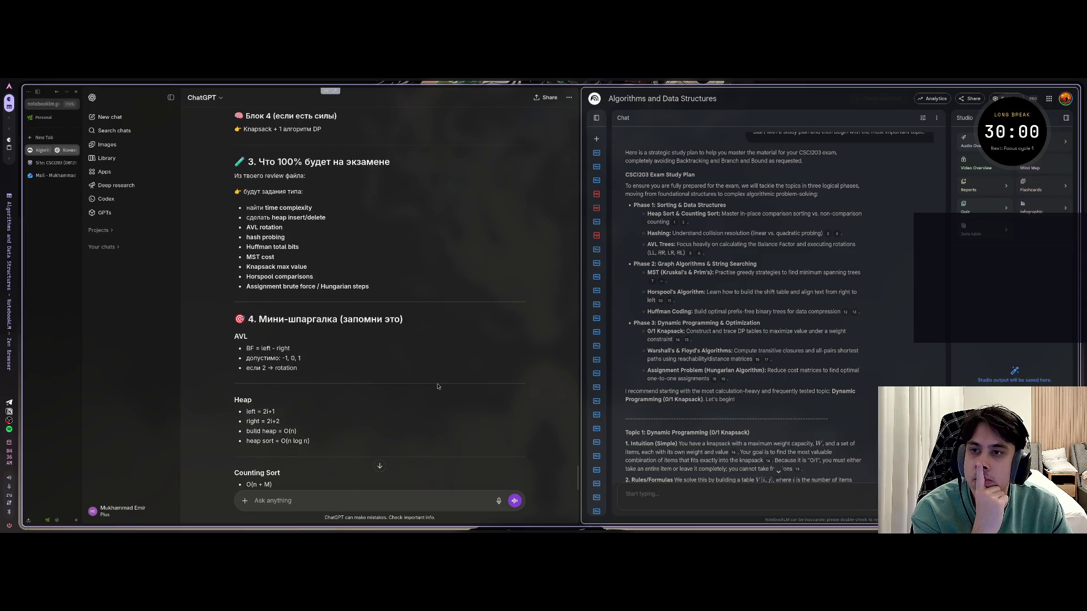
scroll(438, 386, "up", 3)
Step: Switch to Outlook and look through the Assignment Part B reminder and Lab week 11 emails
key("ctrl+Tab")
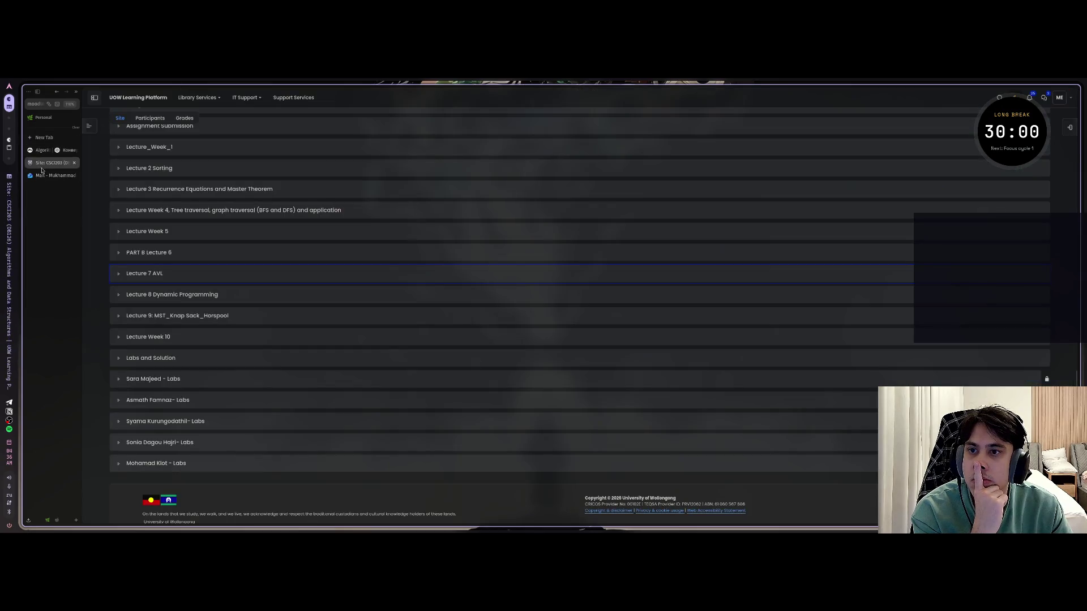
left_click(44, 176)
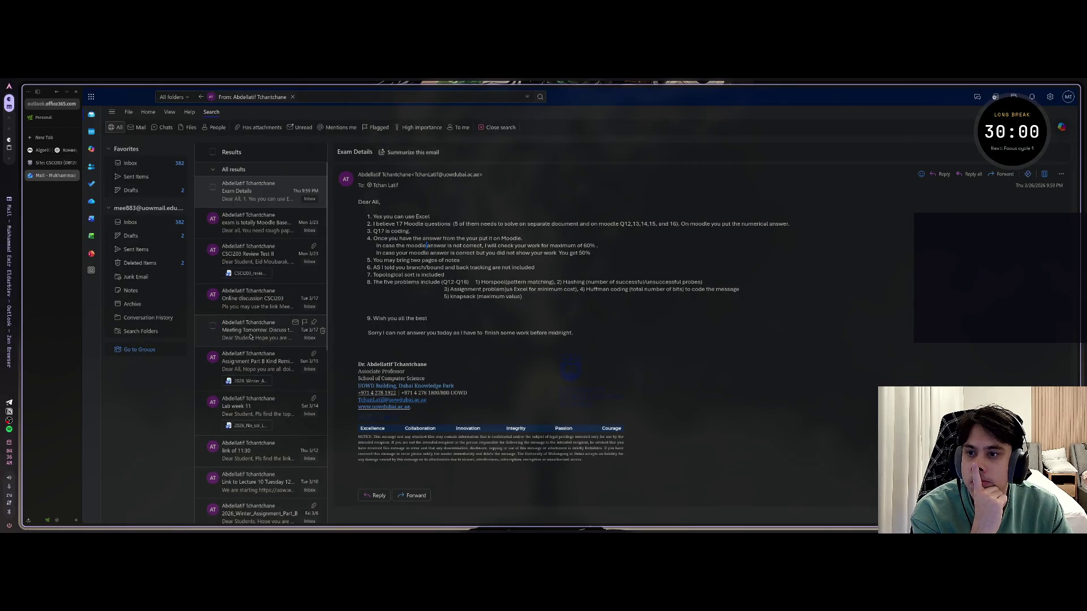
left_click(256, 300)
left_click(263, 366)
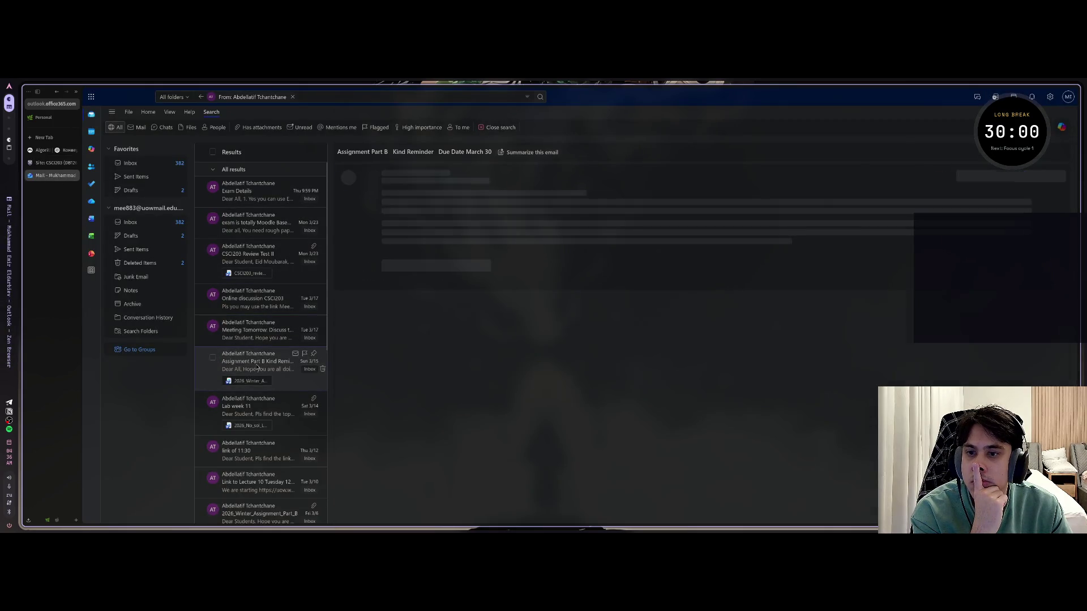
left_click(271, 409)
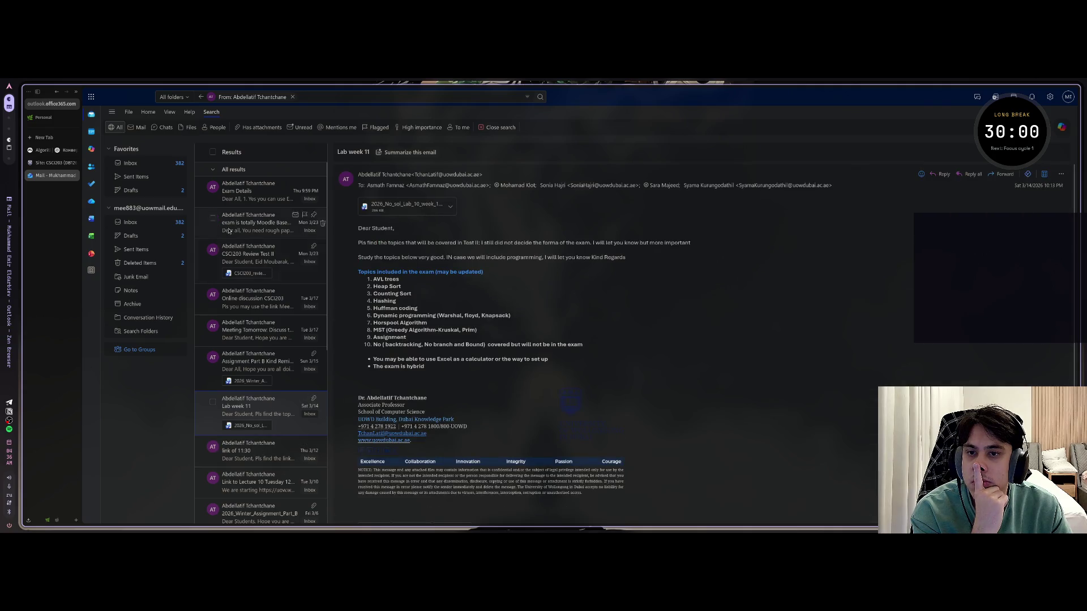
left_click(64, 151)
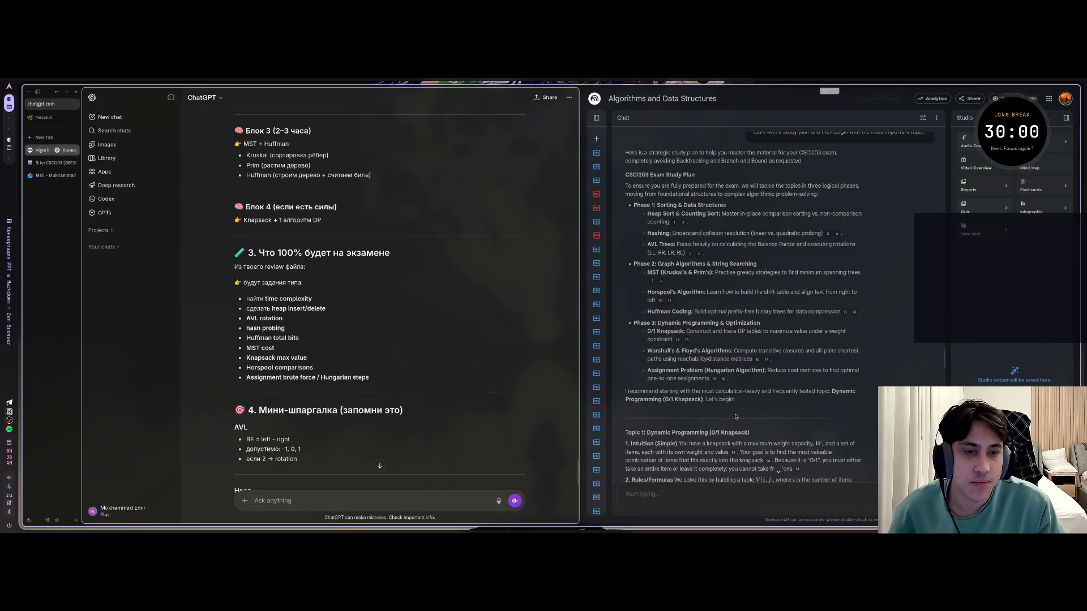
left_click(55, 175)
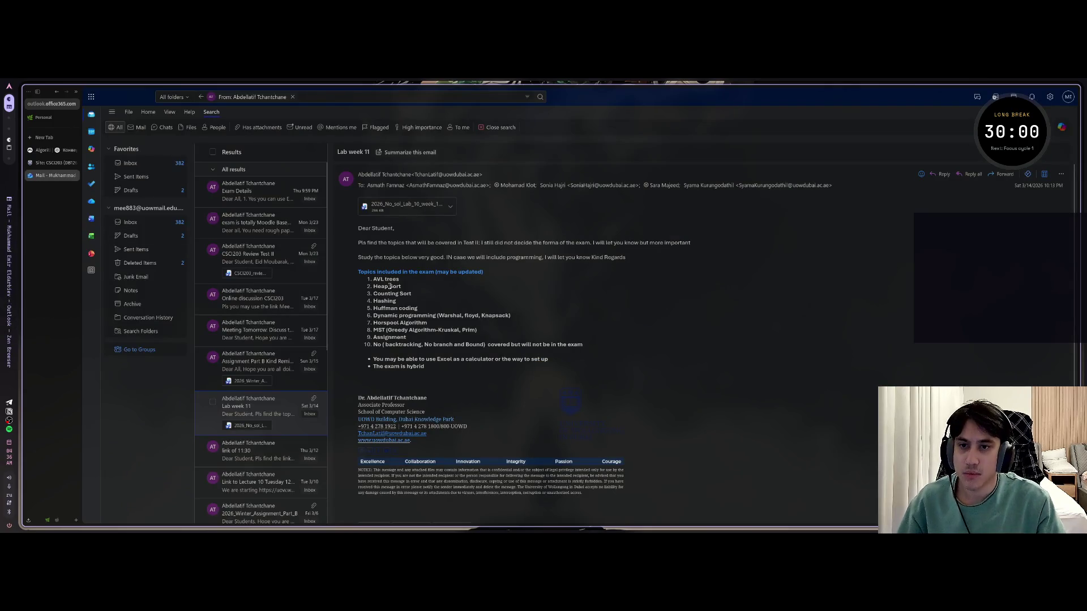
Step: Read the Exam Details email, comparing it with the ChatGPT and NotebookLM view
left_click(253, 201)
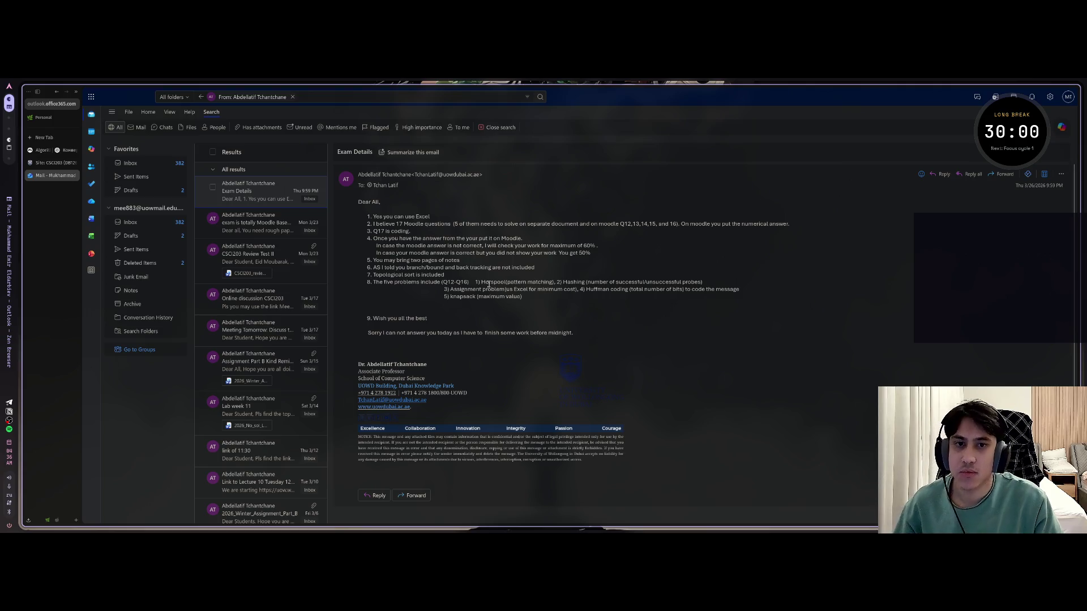
left_click(50, 163)
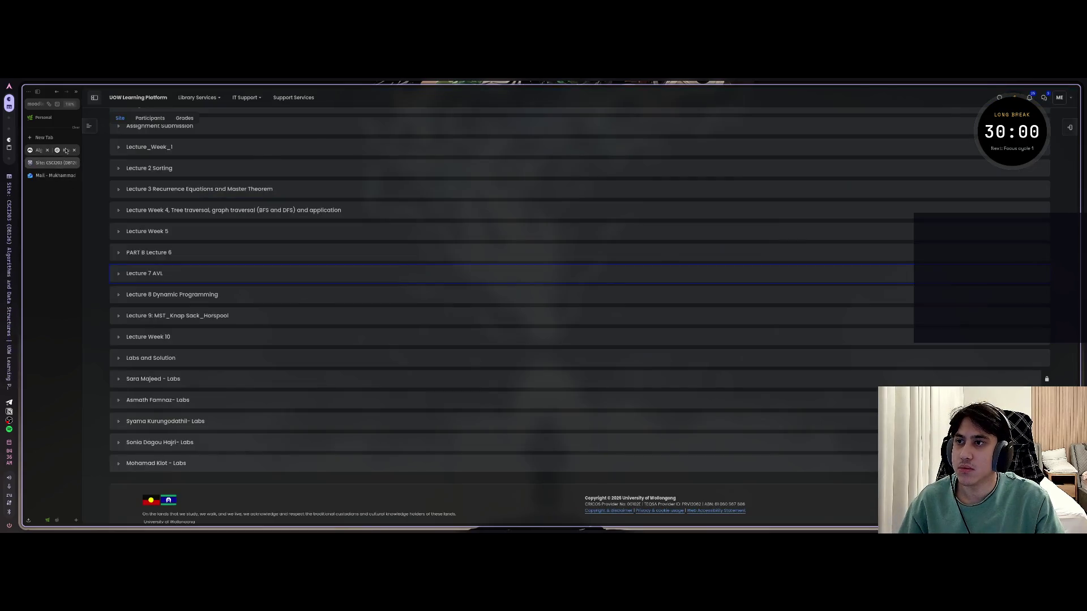
left_click(63, 150)
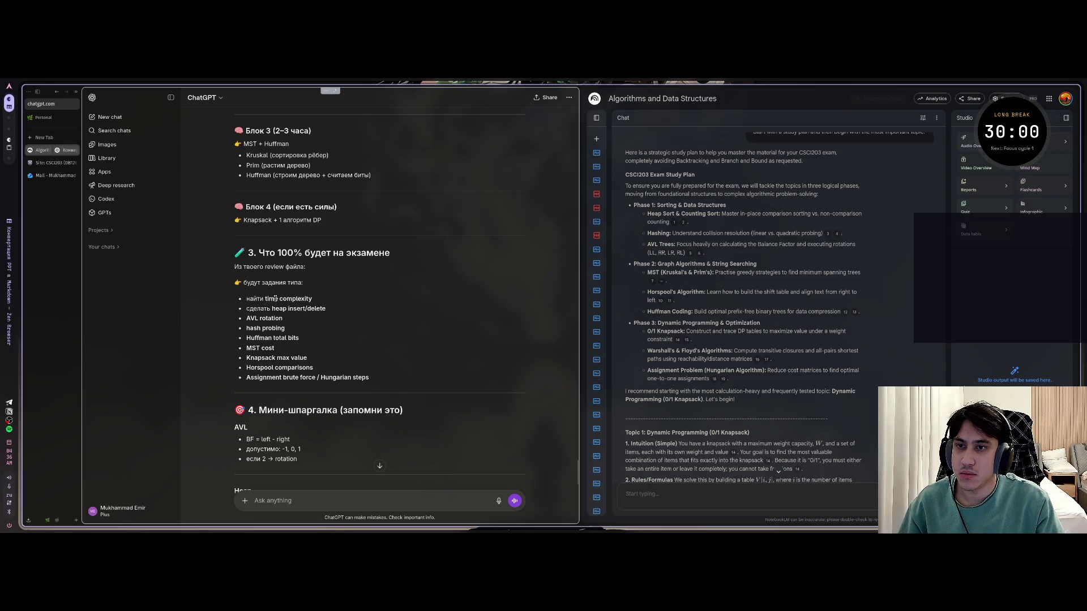
left_click(39, 163)
left_click(43, 175)
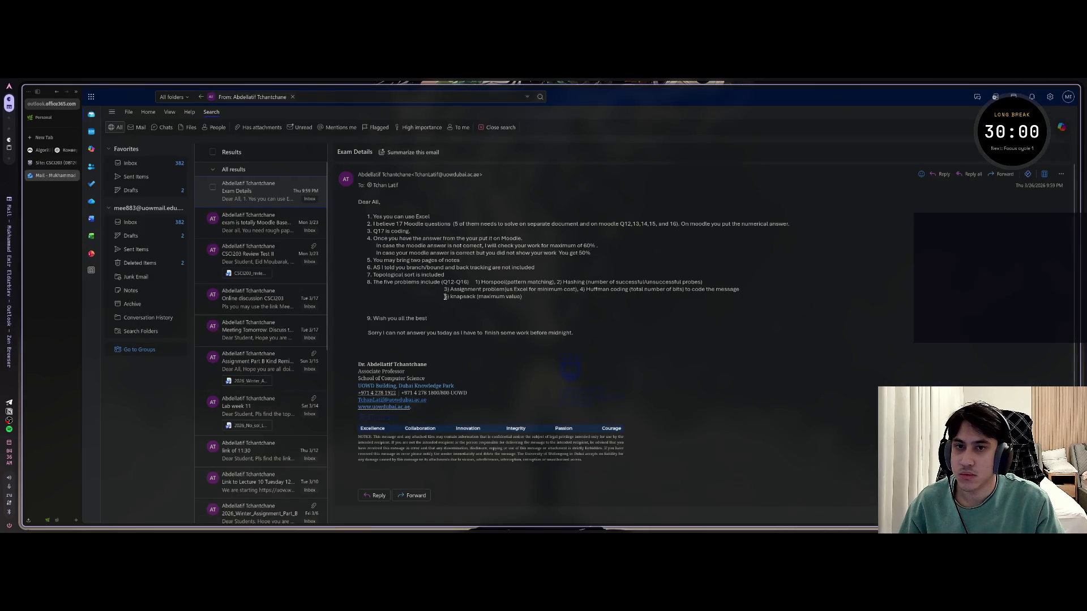
Step: Preview CSCI203_review.docx from the Review Test II email and select its Q1 line
left_click(260, 223)
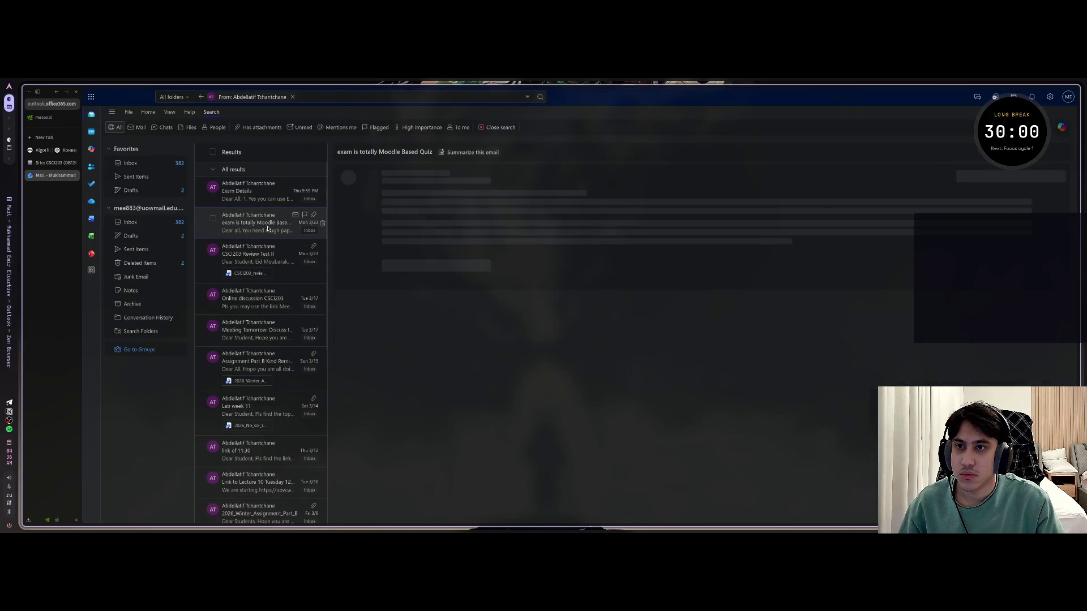
left_click(275, 259)
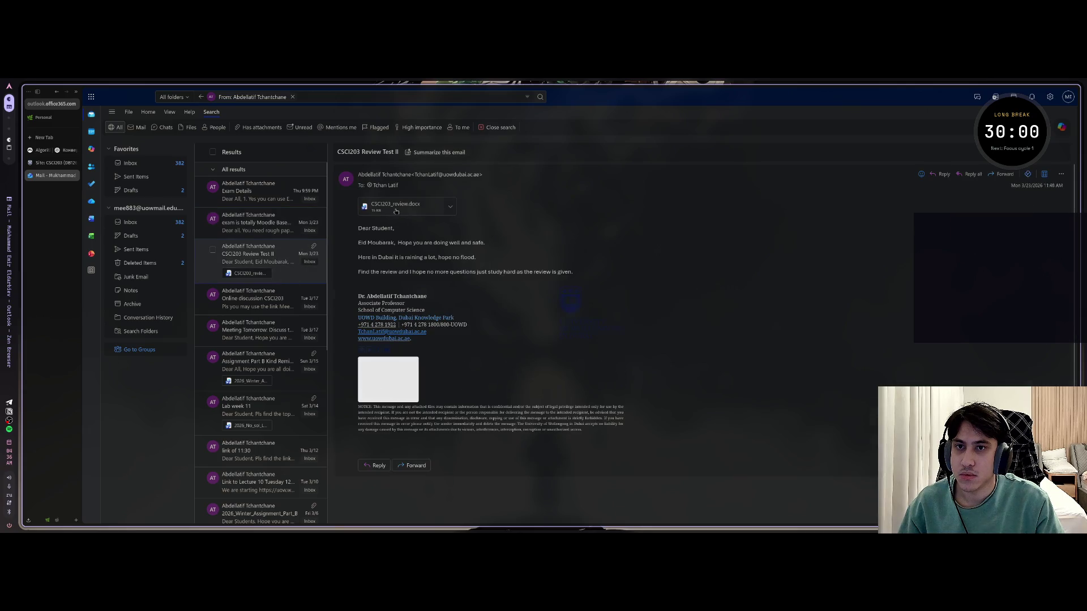
left_click(395, 206)
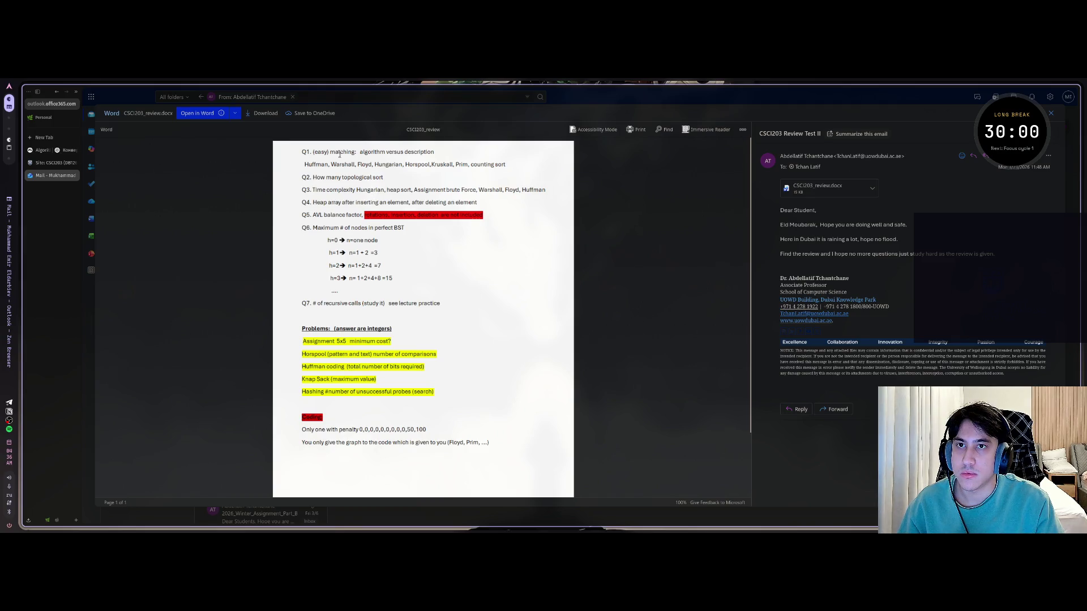
triple_click(380, 154)
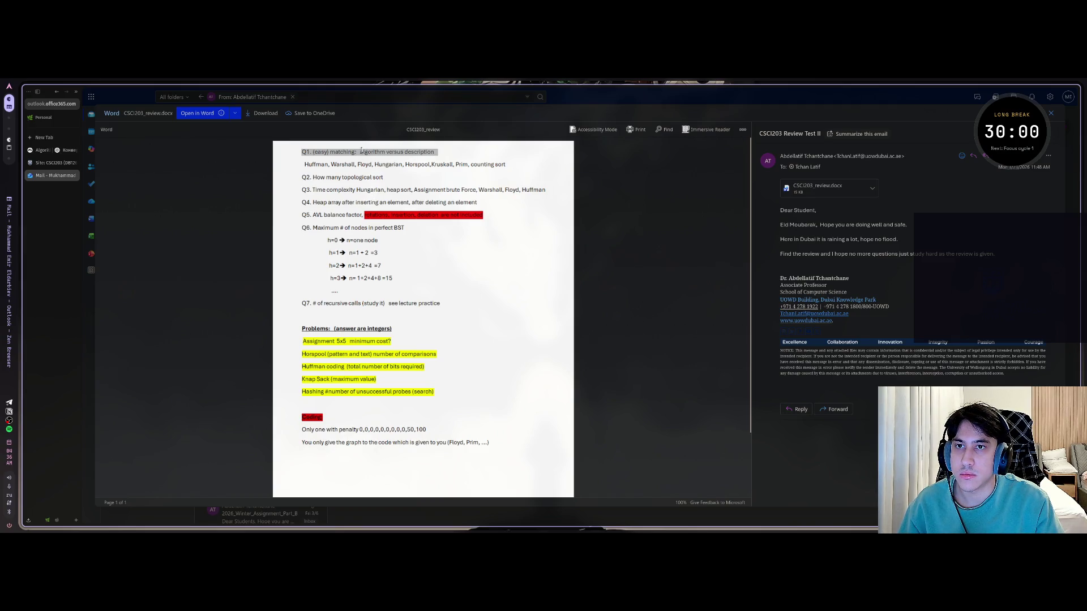